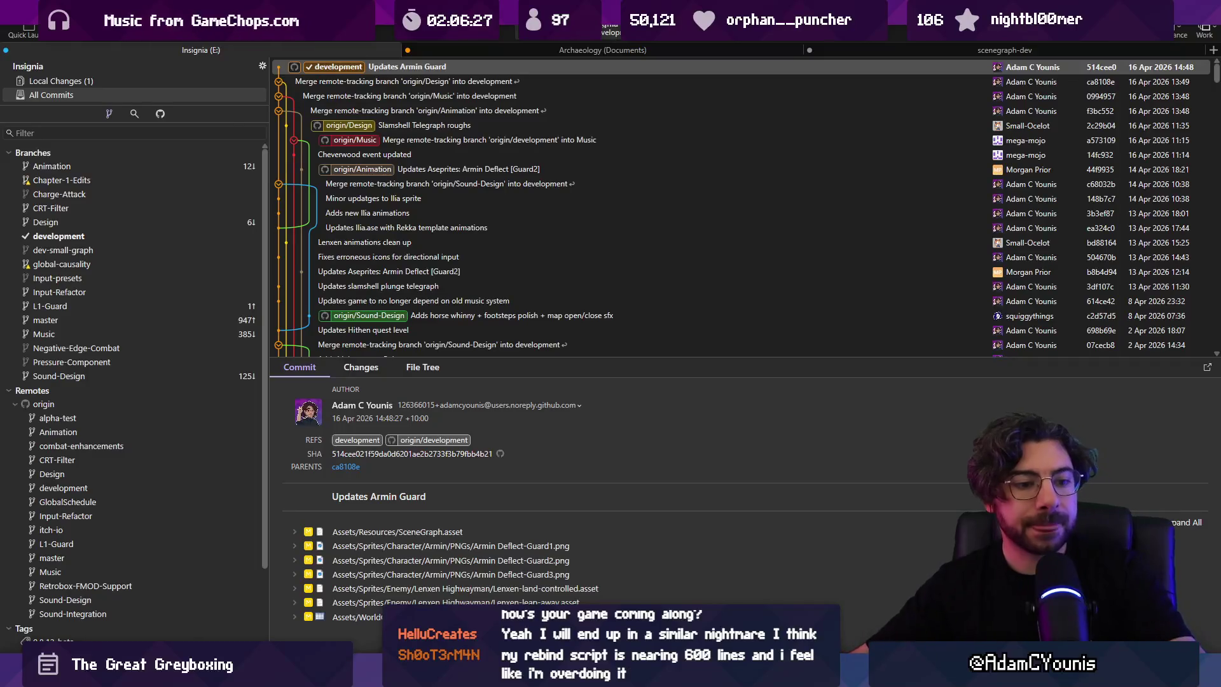
Step: Expand Fork's history, check the Updates Hithen quest level and Updates Armin Guard commits, then return to Unity
left_click_drag(634, 370, 641, 437)
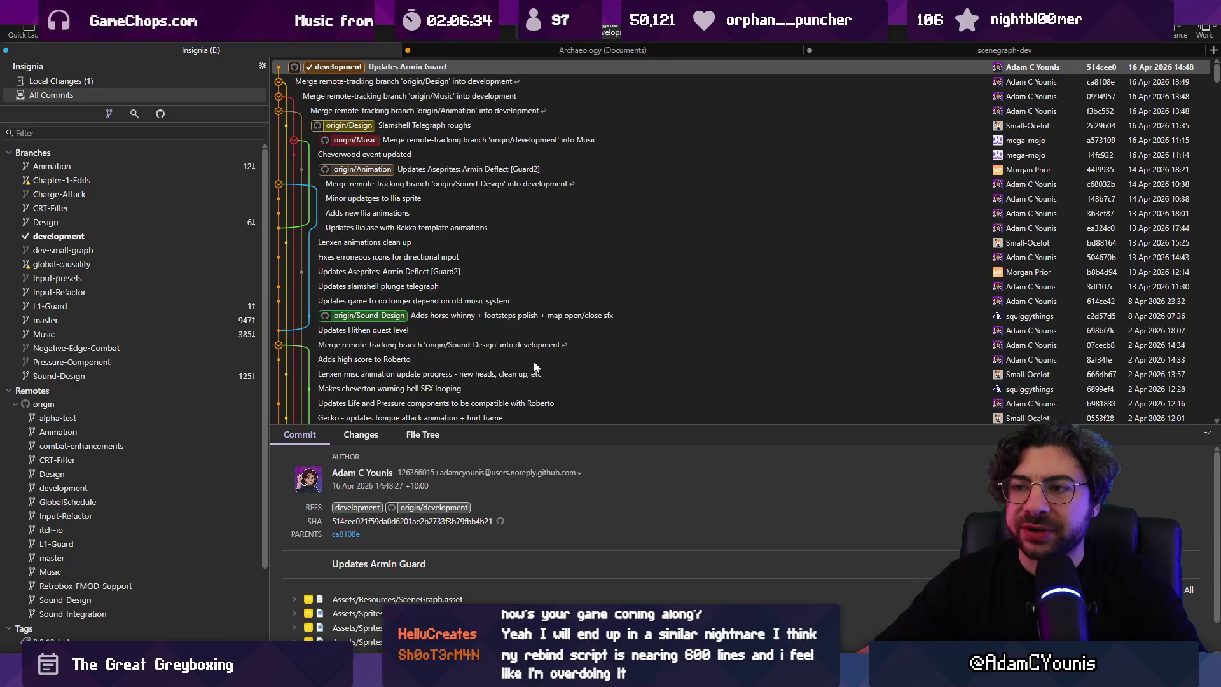
left_click(511, 327)
left_click(386, 66)
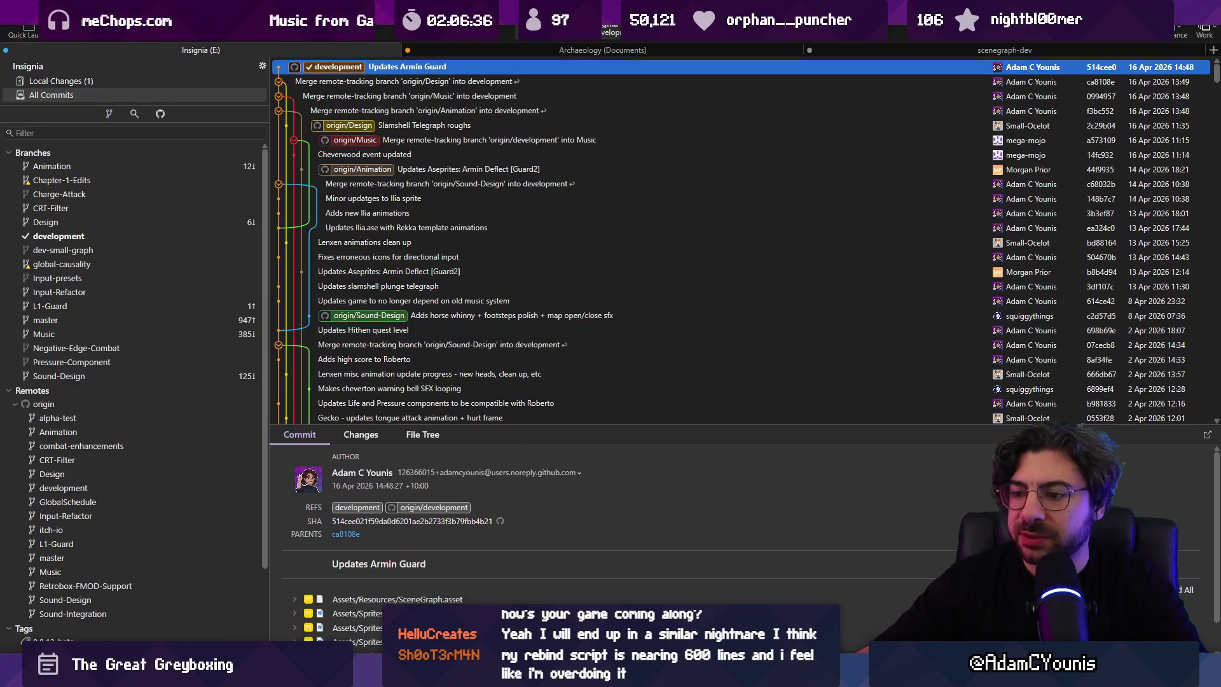
left_click(414, 604)
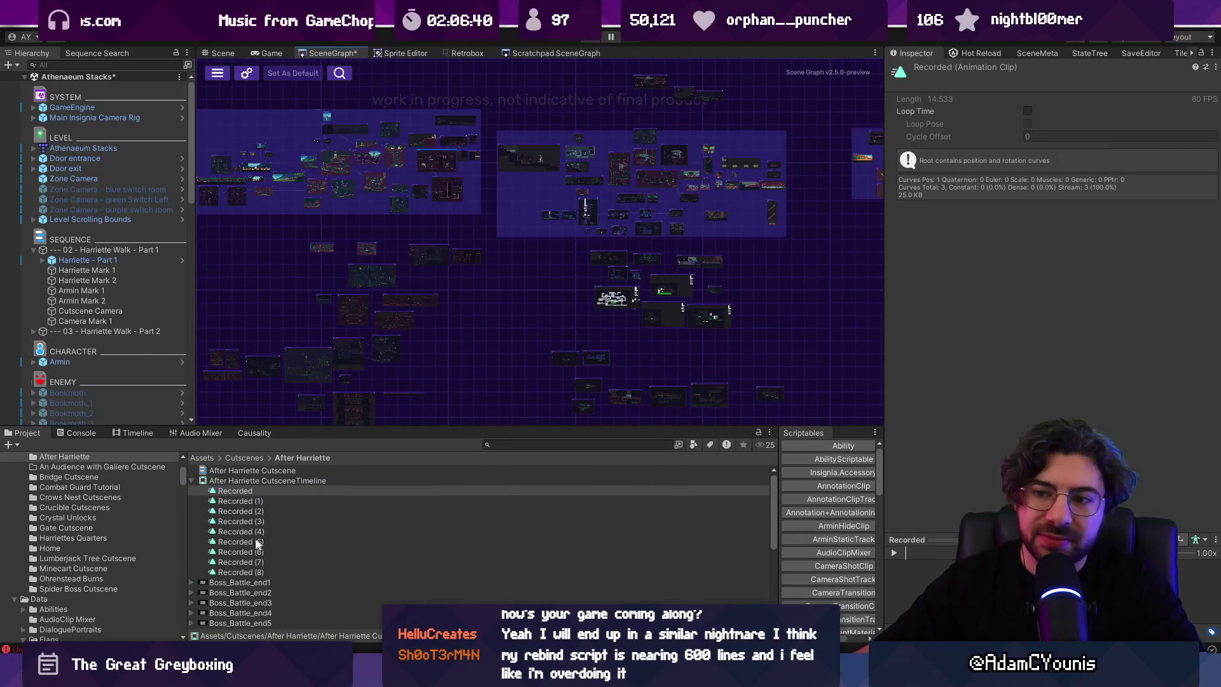
Step: Collapse the CutsceneTimeline recorded clips, widen the SceneGraph view and clear the Console's errors
left_click(193, 481)
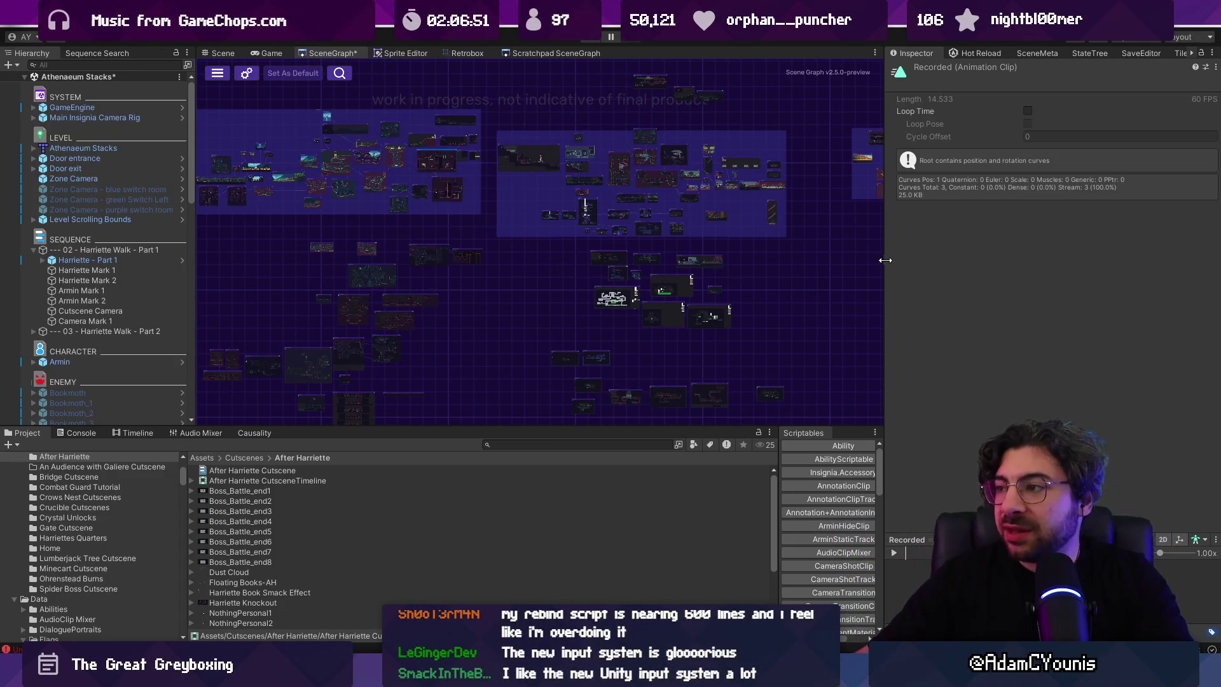
left_click_drag(884, 258, 967, 259)
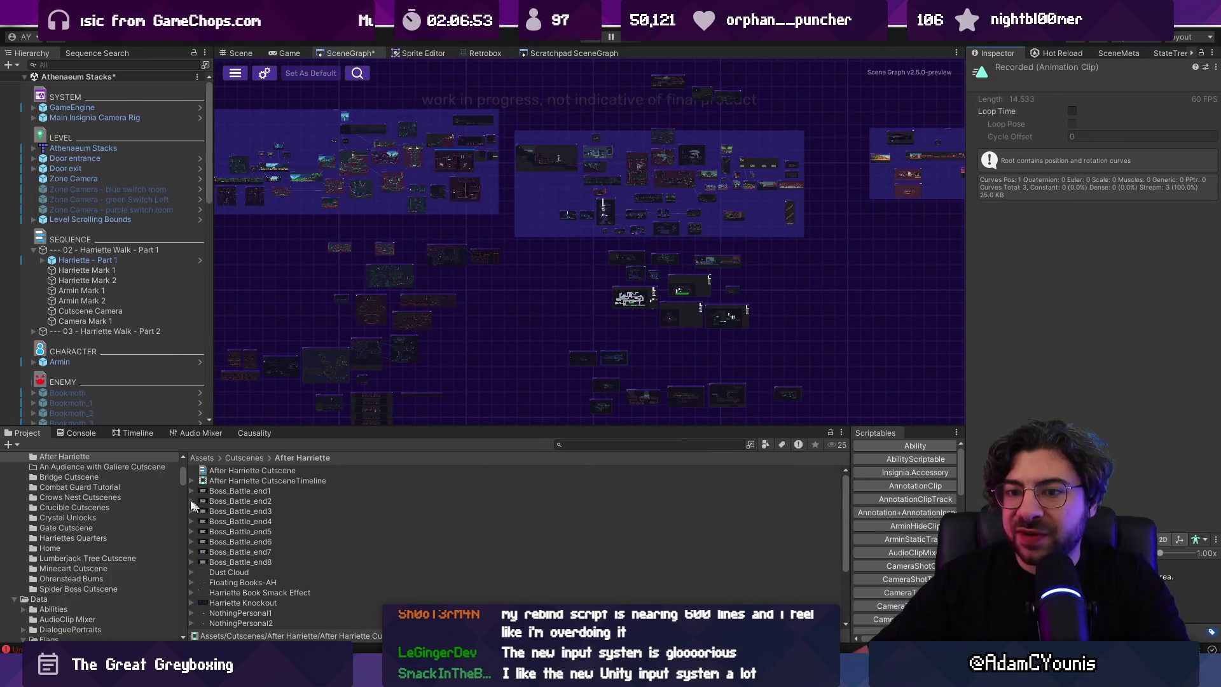
left_click(82, 433)
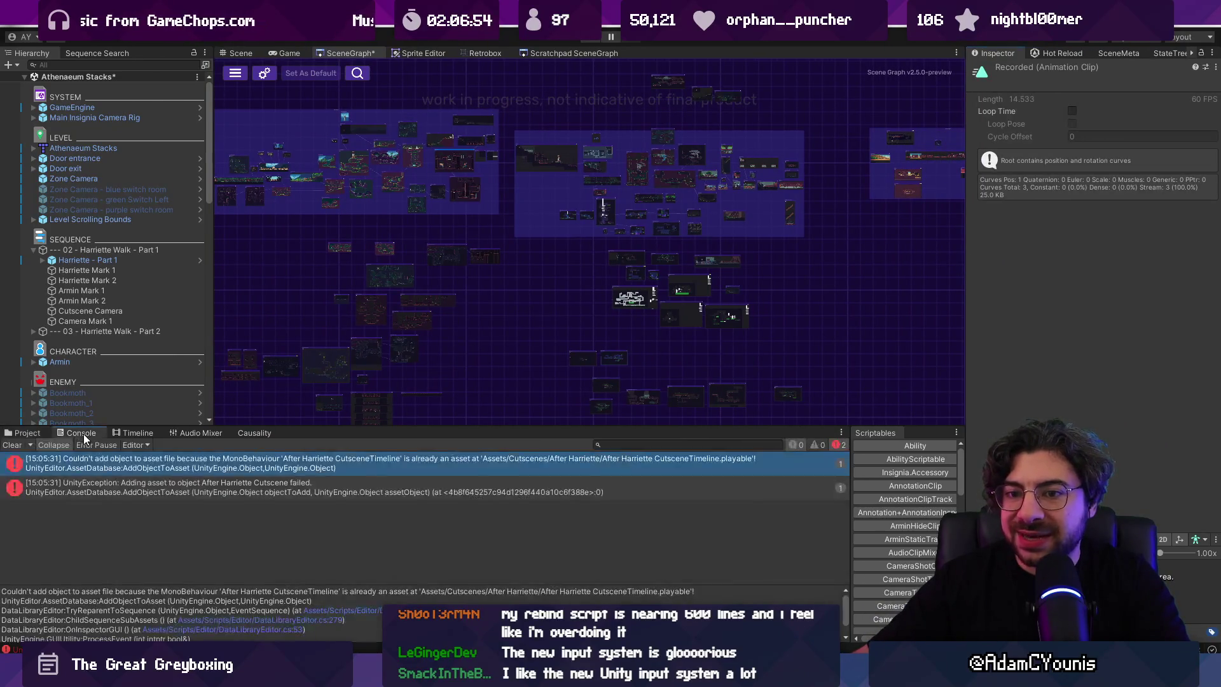
left_click(11, 446)
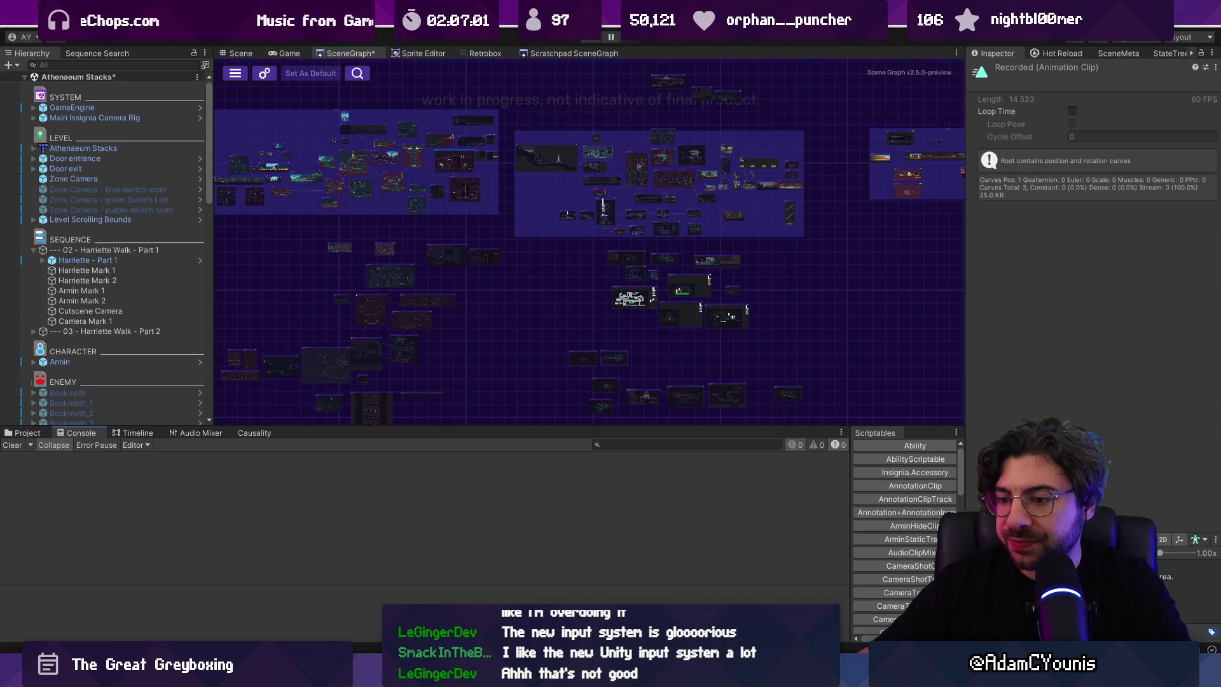
Step: Playtest the game in Play mode, then leave full screen and stop playing
key("alt+Tab")
key("alt+Tab")
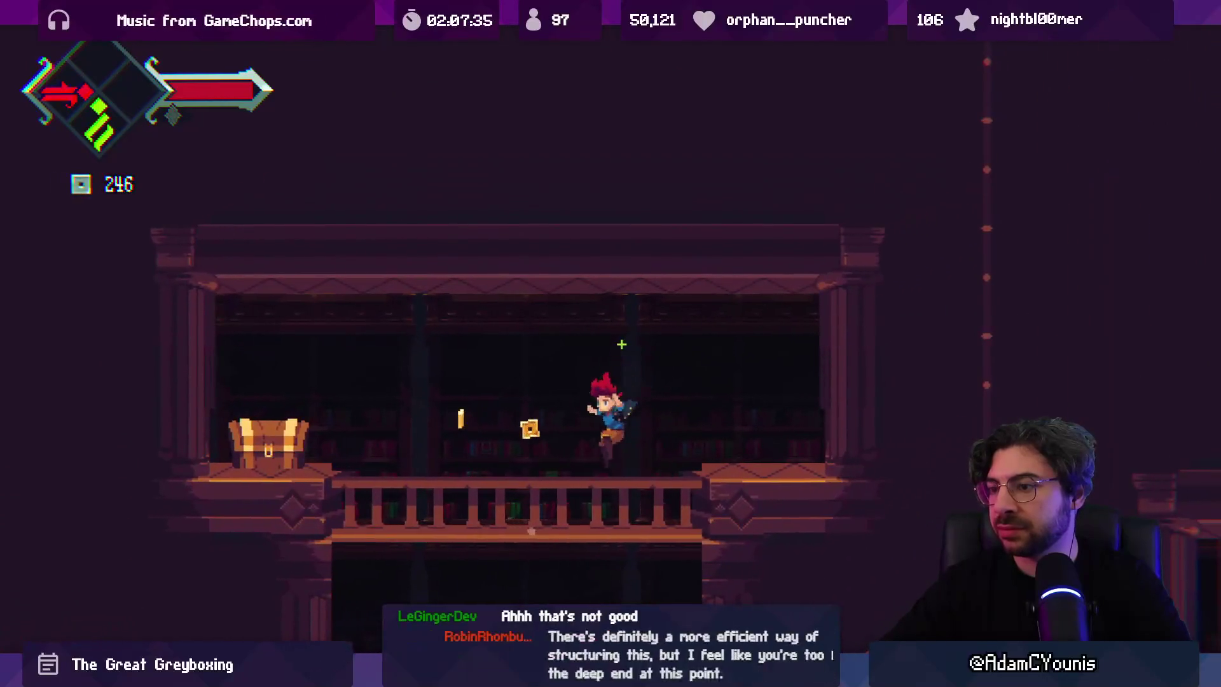
key("shift+space")
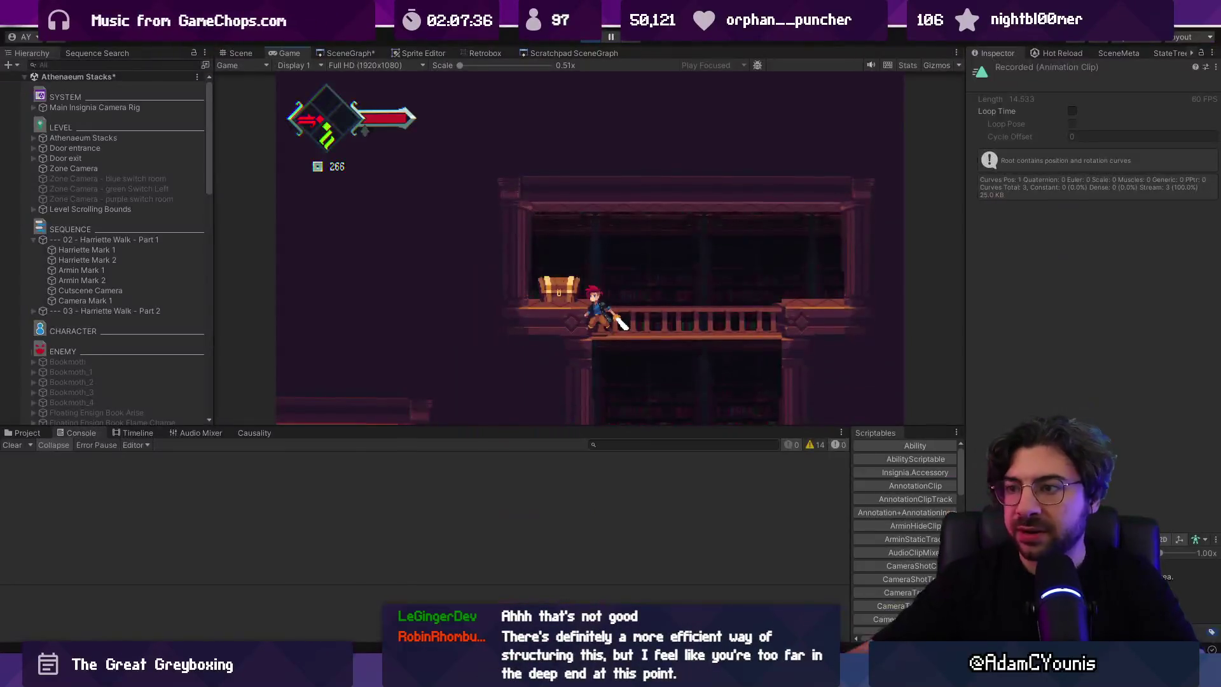
left_click(590, 39)
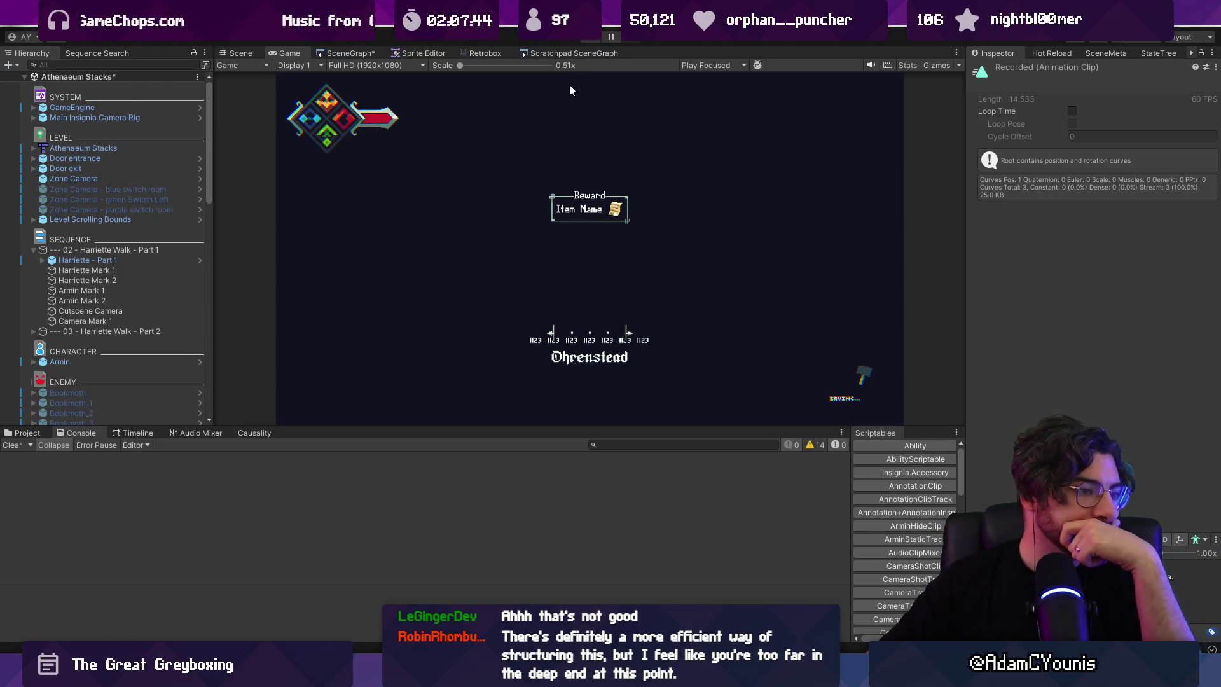
Step: Show the After Harriette cutscene folder in the Project browser and narrow the Hierarchy panel
left_click(34, 433)
left_click_drag(33, 426, 33, 411)
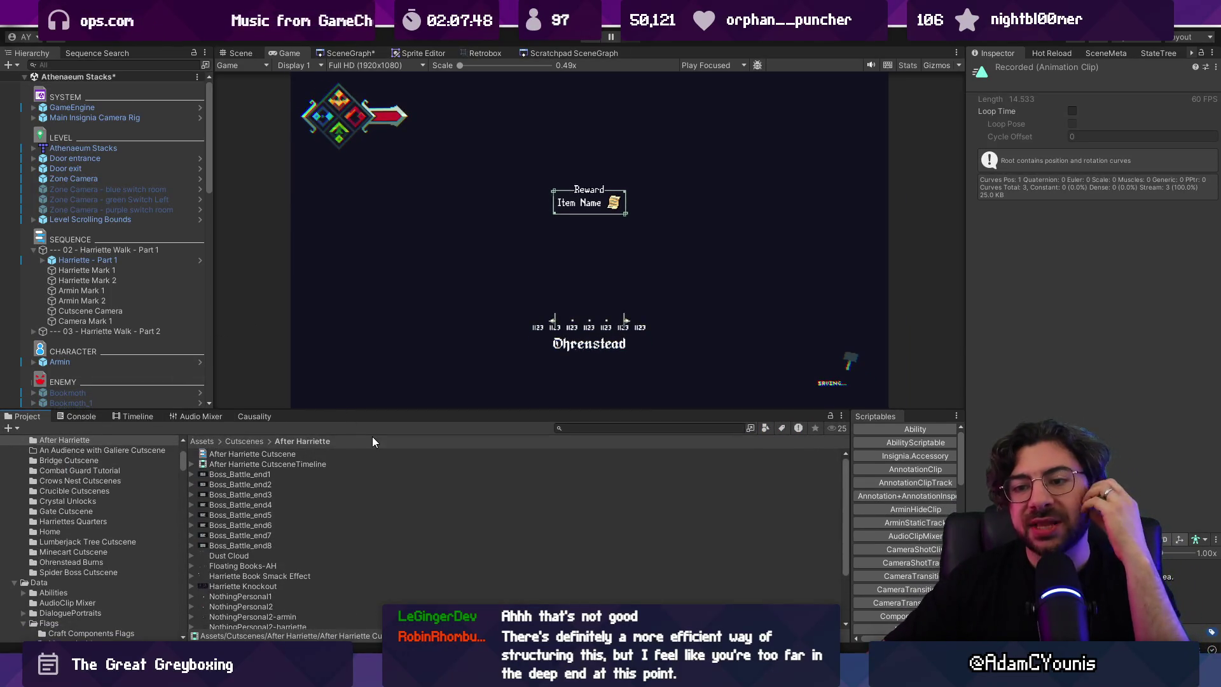
scroll(366, 476, "down", 3)
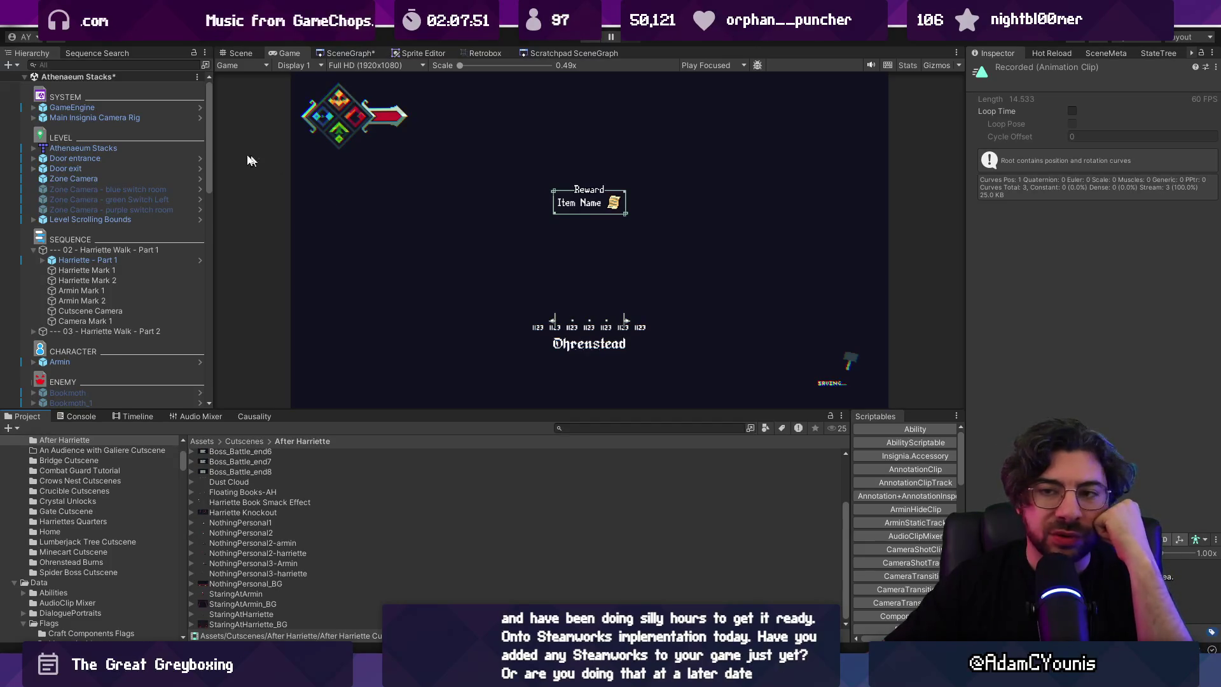
left_click_drag(210, 168, 185, 163)
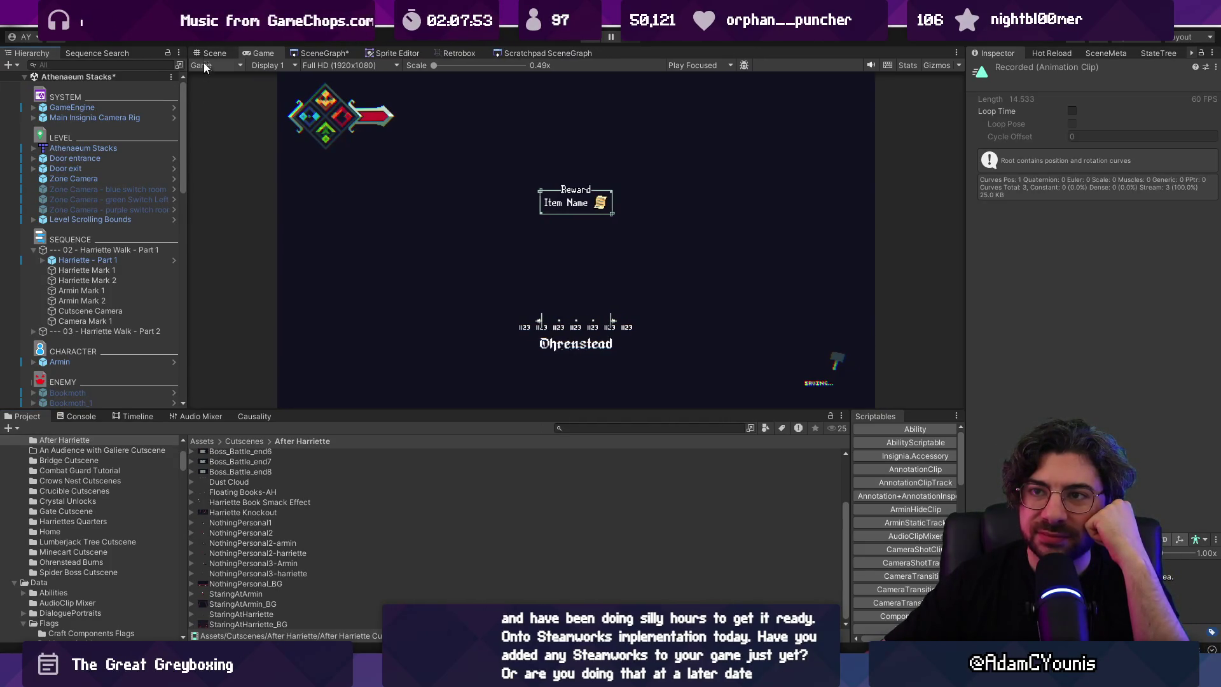
Step: Switch to the Scene view and filter the Project assets by t:eventsequence
left_click(210, 54)
scroll(615, 231, "up", 3)
left_click(595, 429)
type("eventsequence")
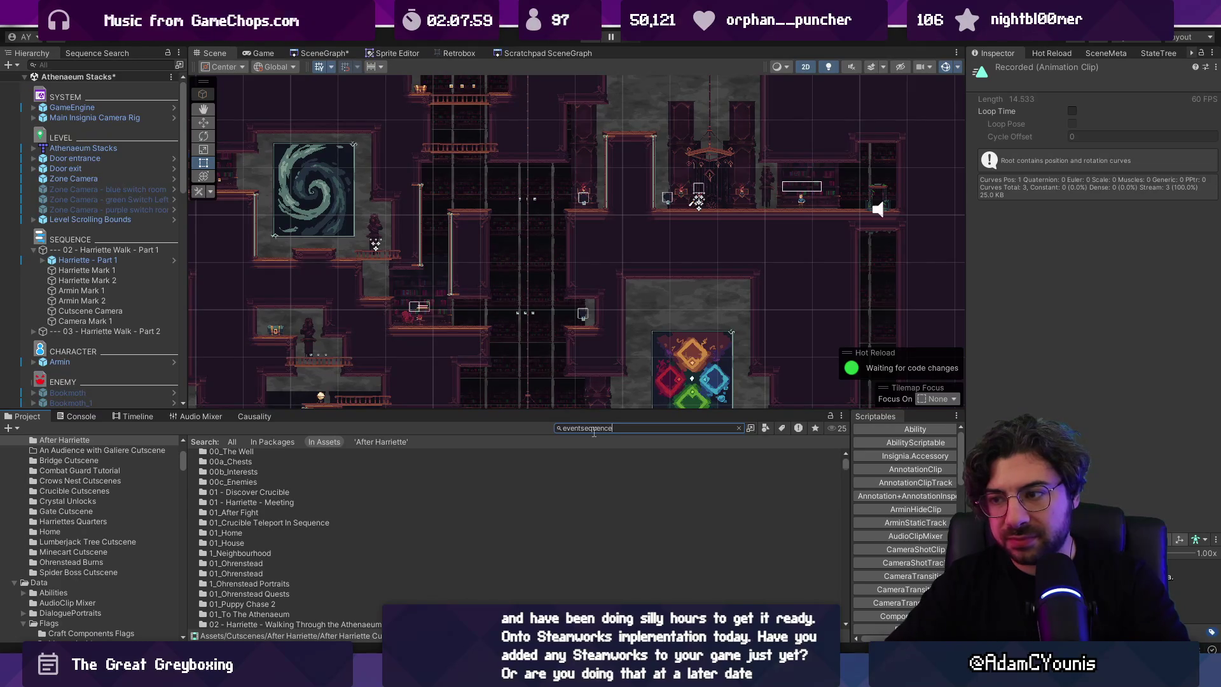
key("Home")
type("t:")
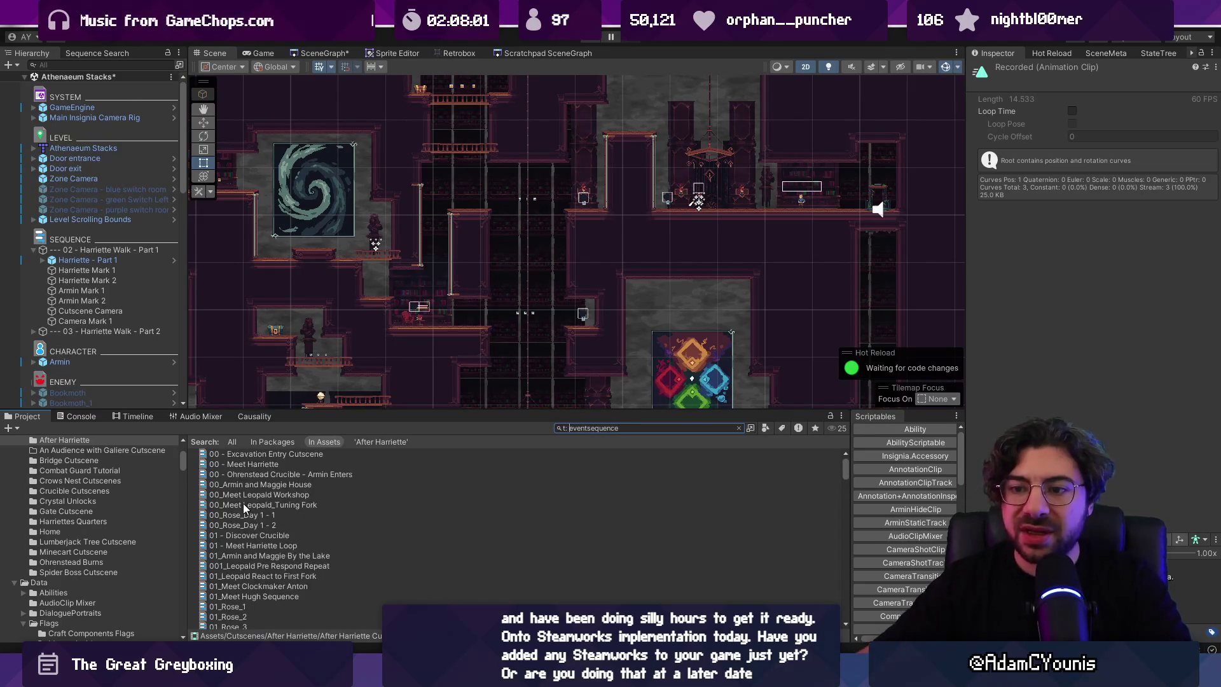
Step: Inspect 00_Meet Leopald_Tuning Fork in a wider Inspector, pinging its quest flag and timeline
left_click(263, 504)
left_click_drag(967, 193, 590, 229)
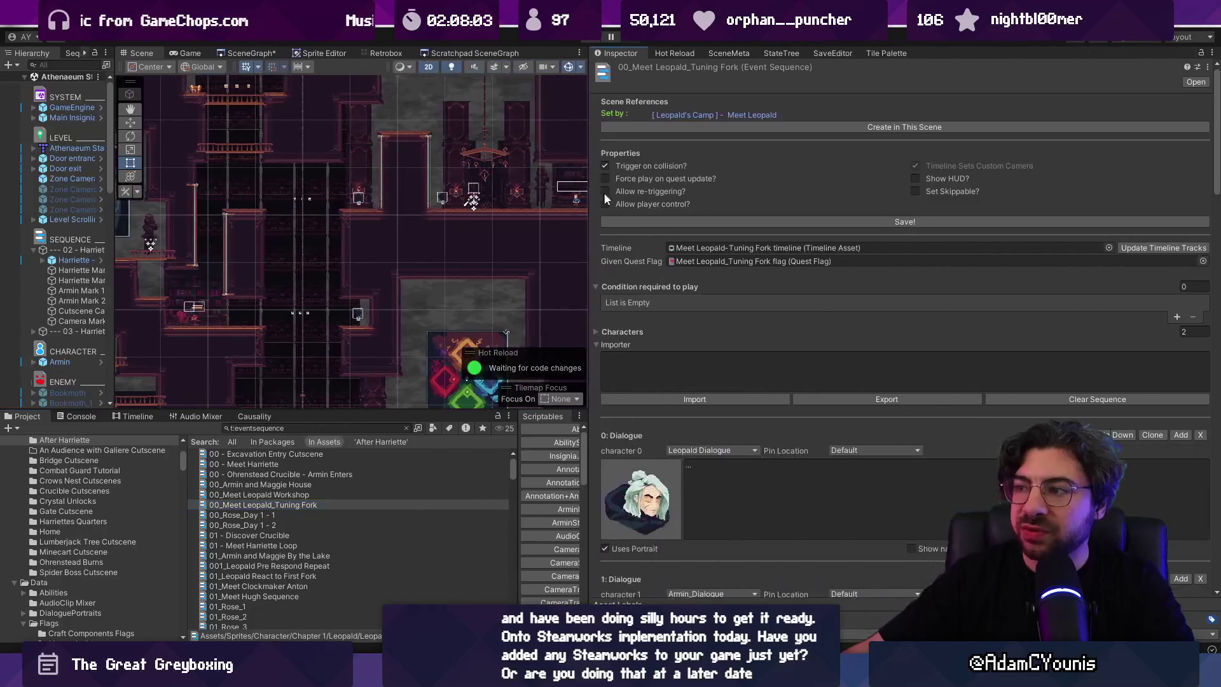
left_click(673, 257)
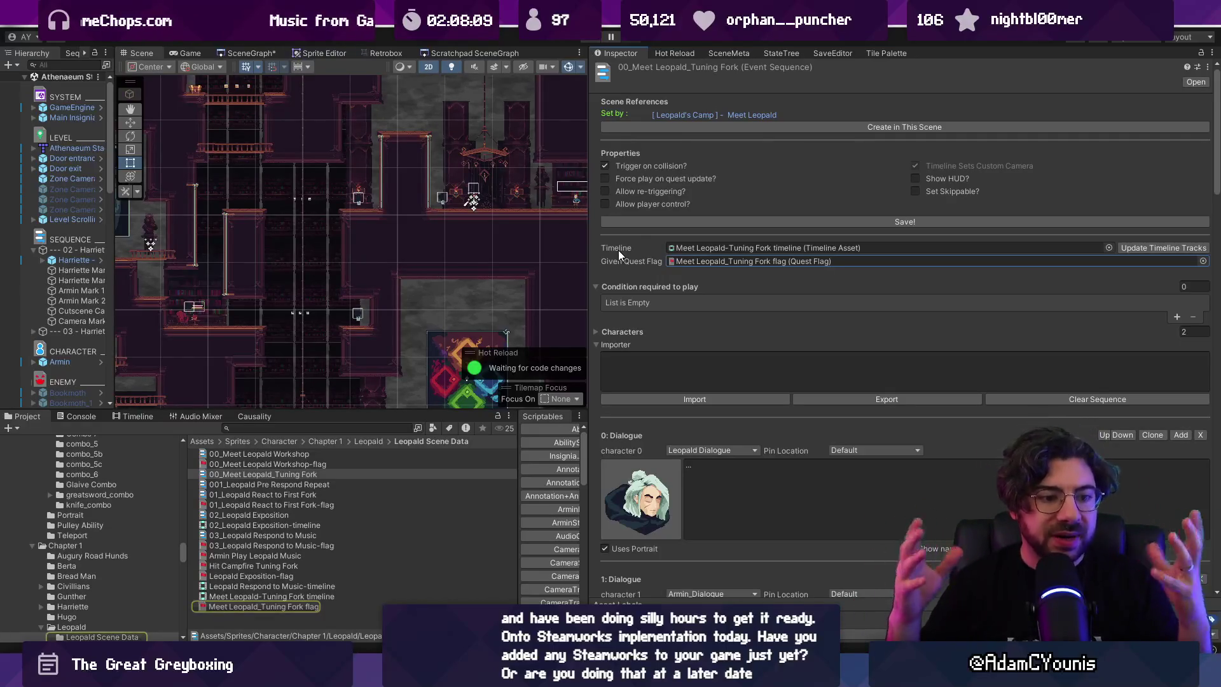
left_click(681, 250)
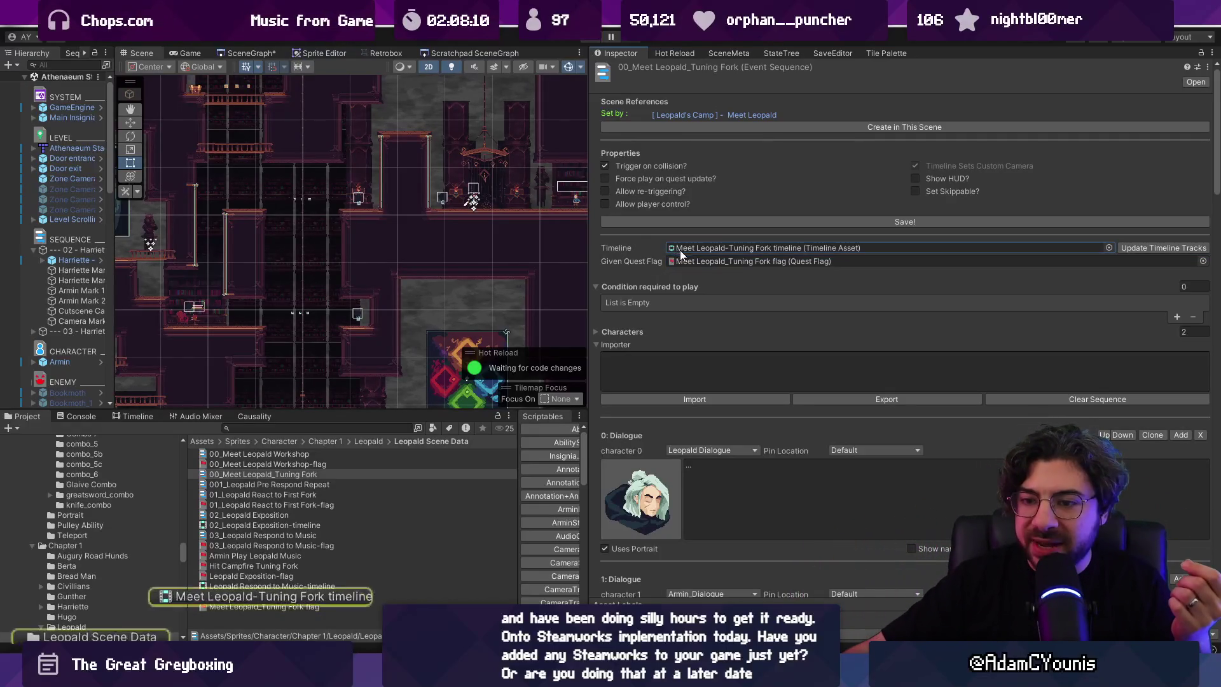
Step: Inspect the Meet Leopald-Tuning Fork timeline and the 02_Leopald Exposition-timeline
left_click(212, 598)
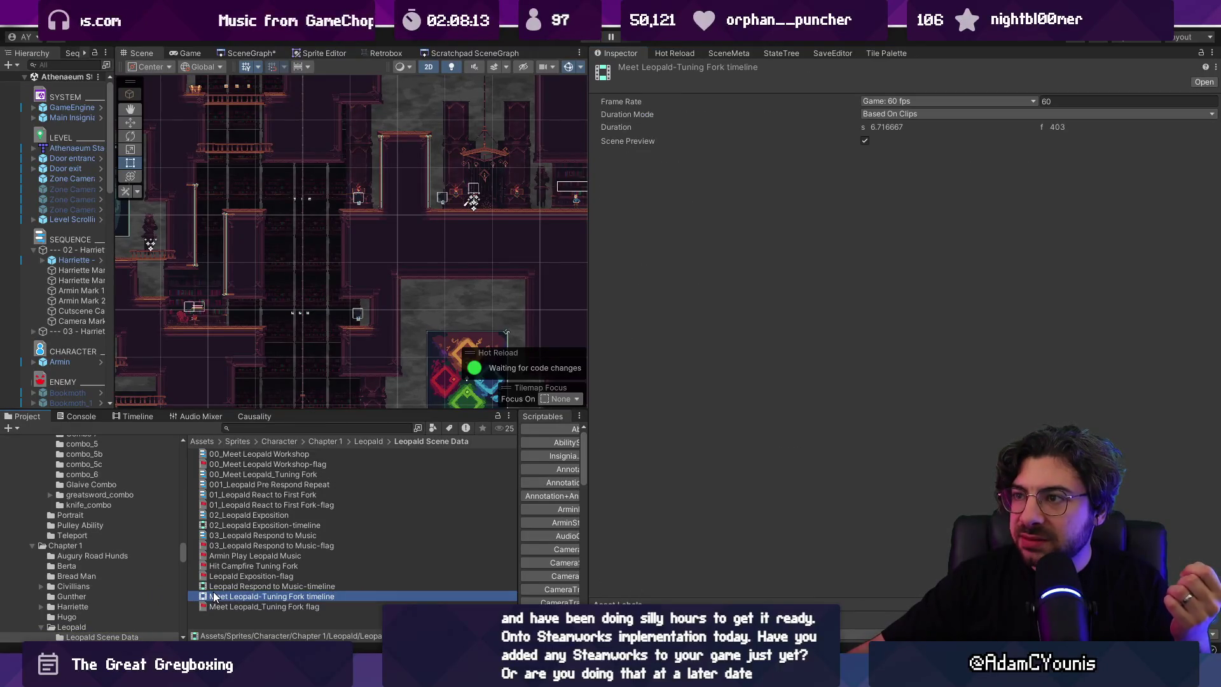
left_click(233, 526)
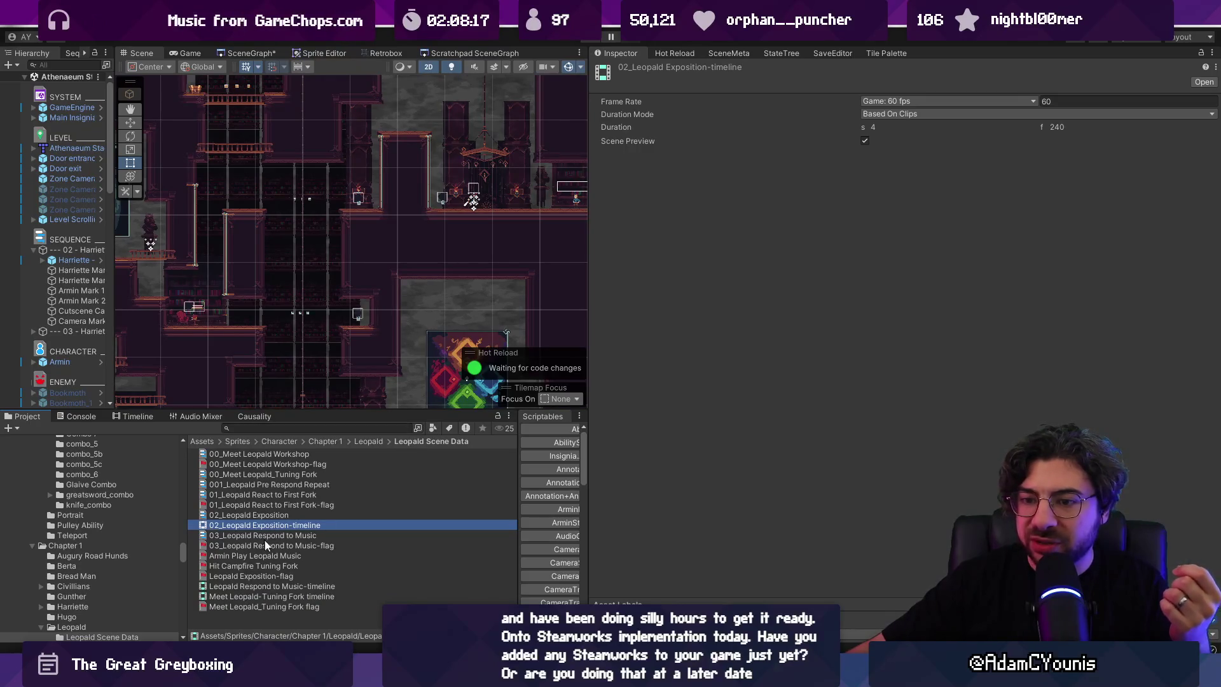
mouse_move(444, 676)
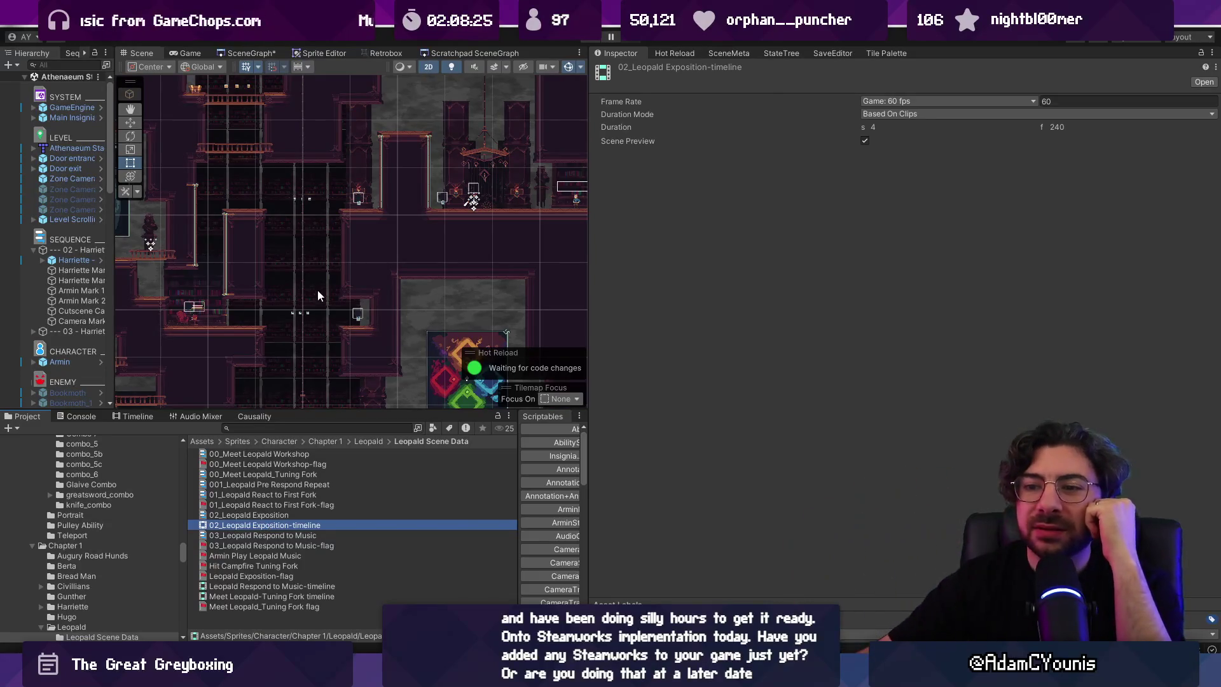
left_click(283, 428)
Step: Search t:timelineasset and browse the Excavation Entry Cutscene, Ohrenstead Crucible and Unlock Topaz timelines
type("t:timel")
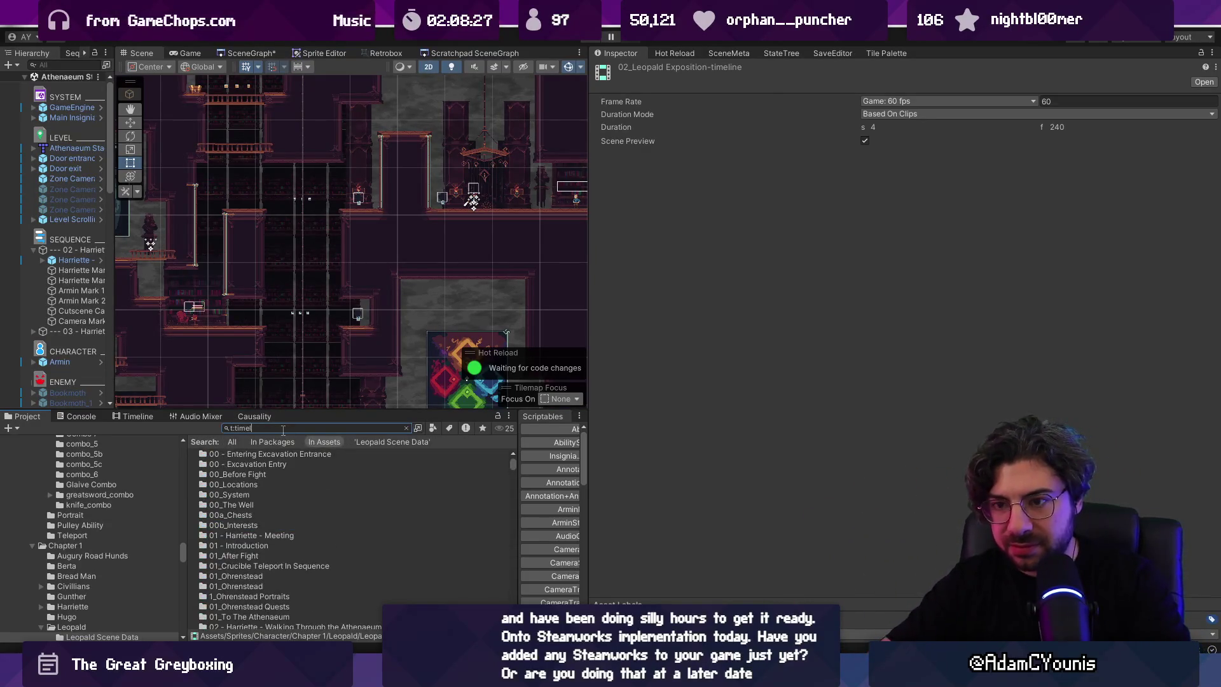
type("ineasset")
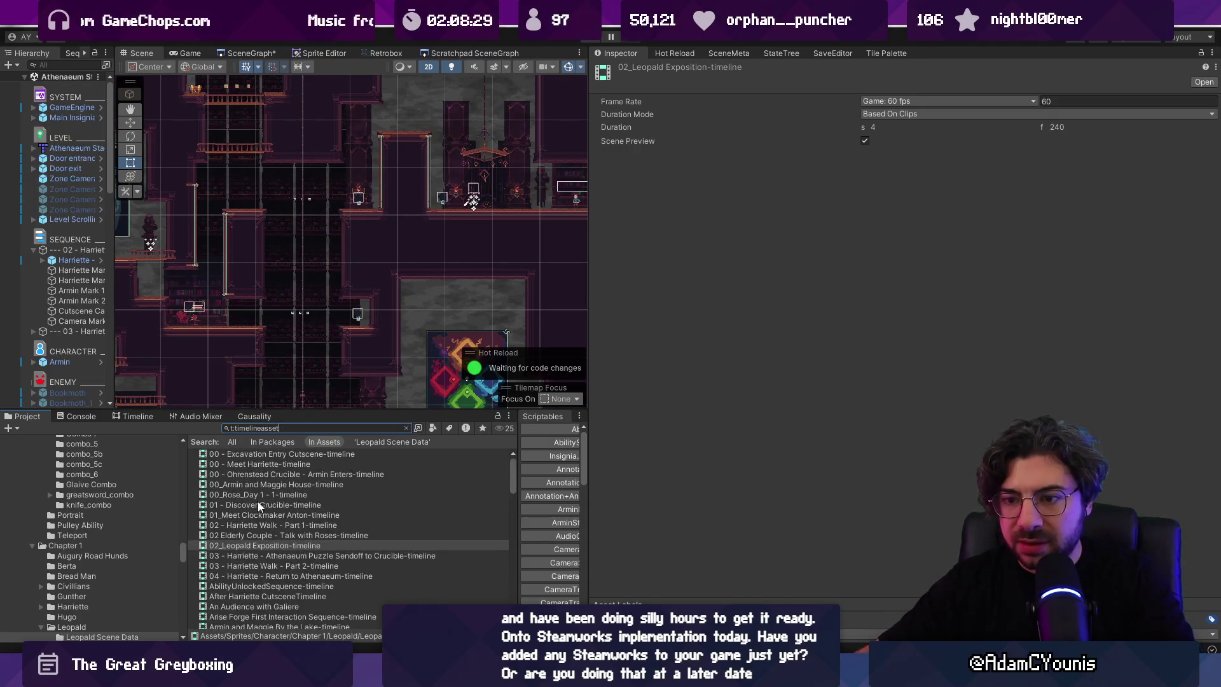
scroll(259, 503, "down", 10)
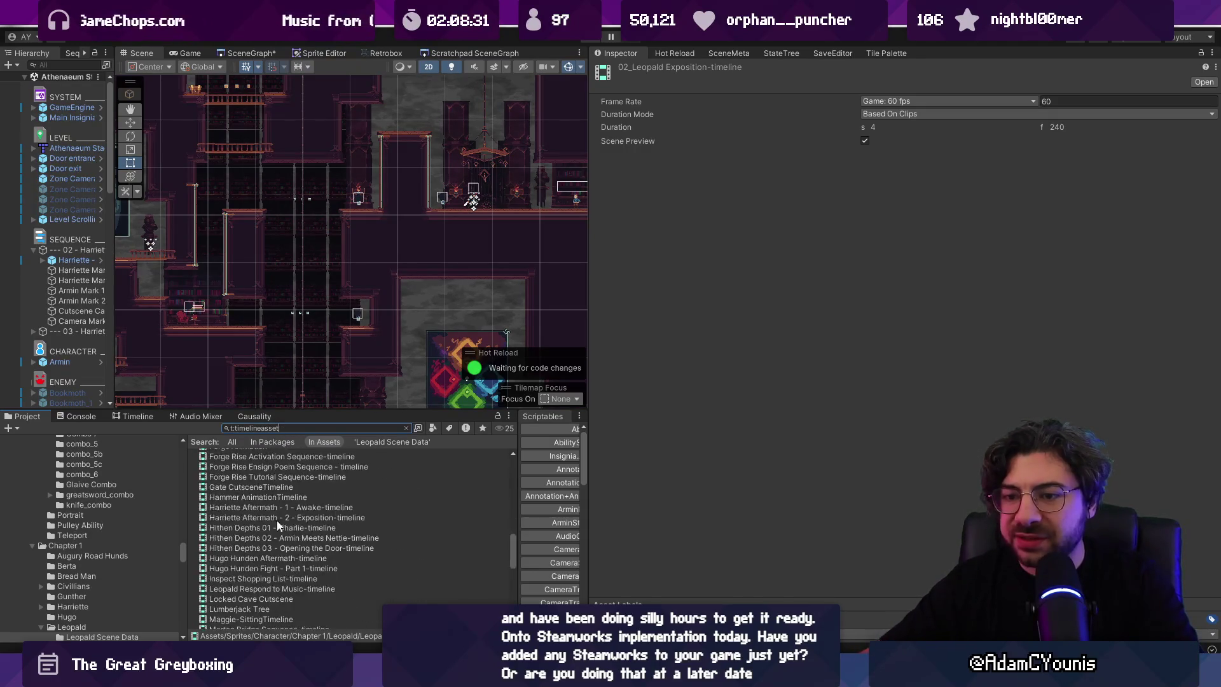
scroll(286, 518, "up", 10)
left_click(293, 453)
key("Down")
key("Down")
key("Return")
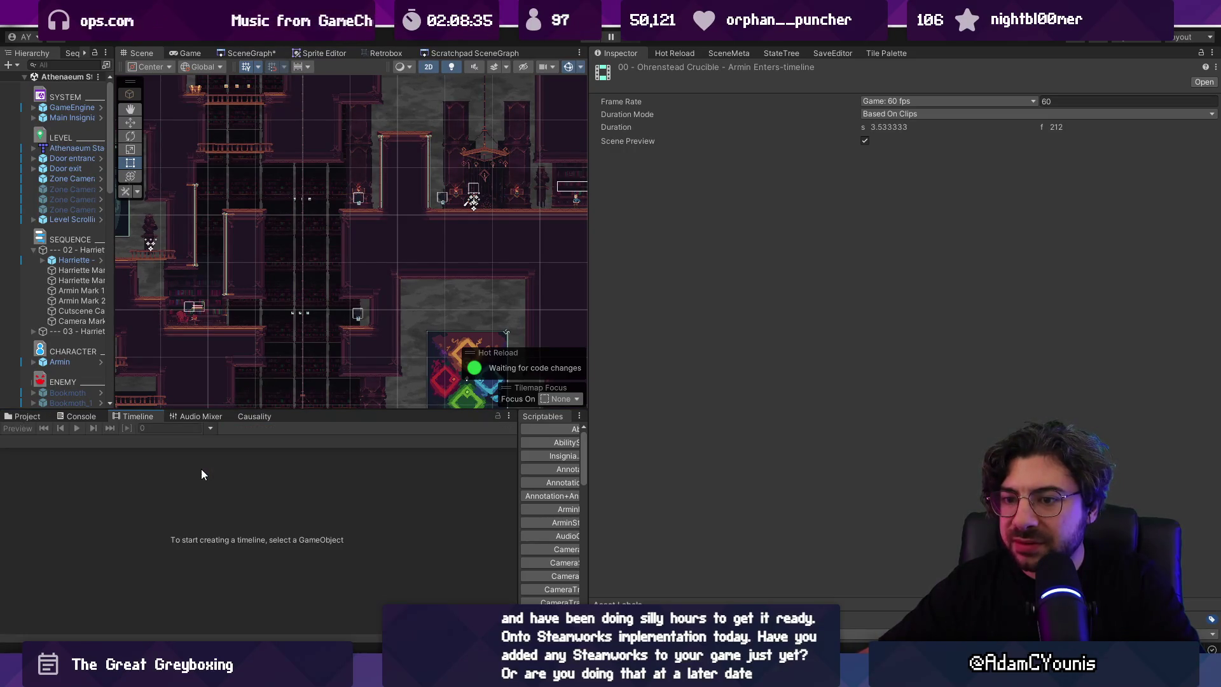
left_click(27, 416)
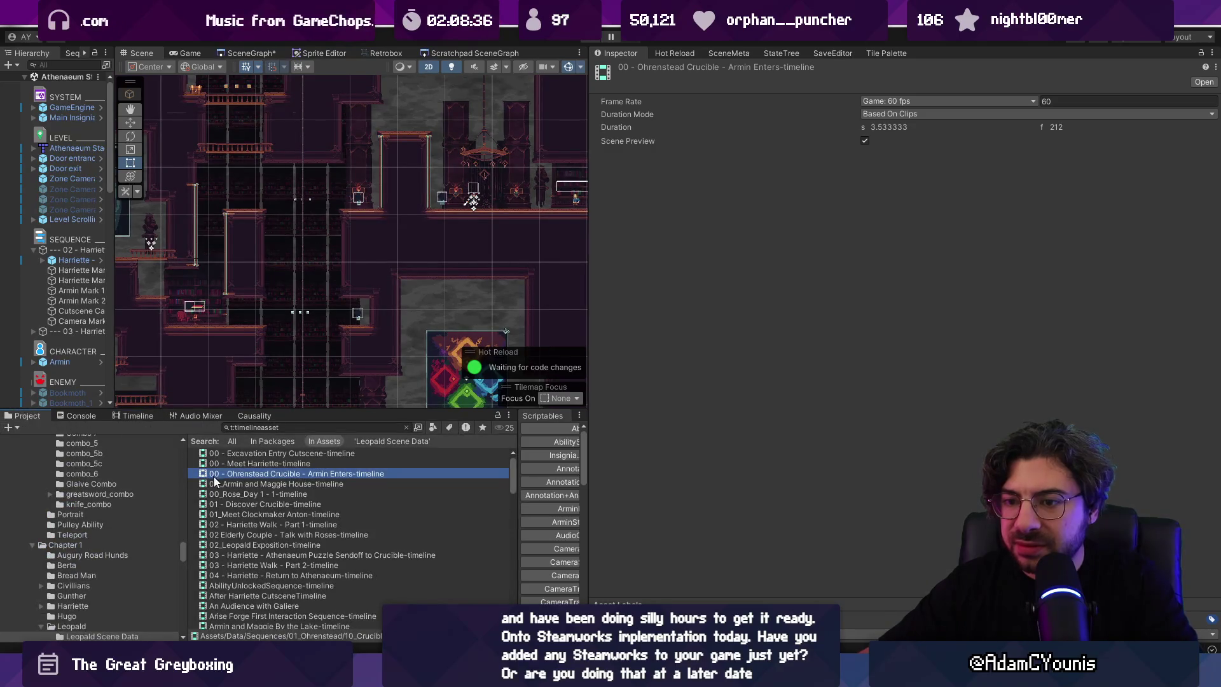
scroll(257, 498, "down", 15)
left_click(264, 584)
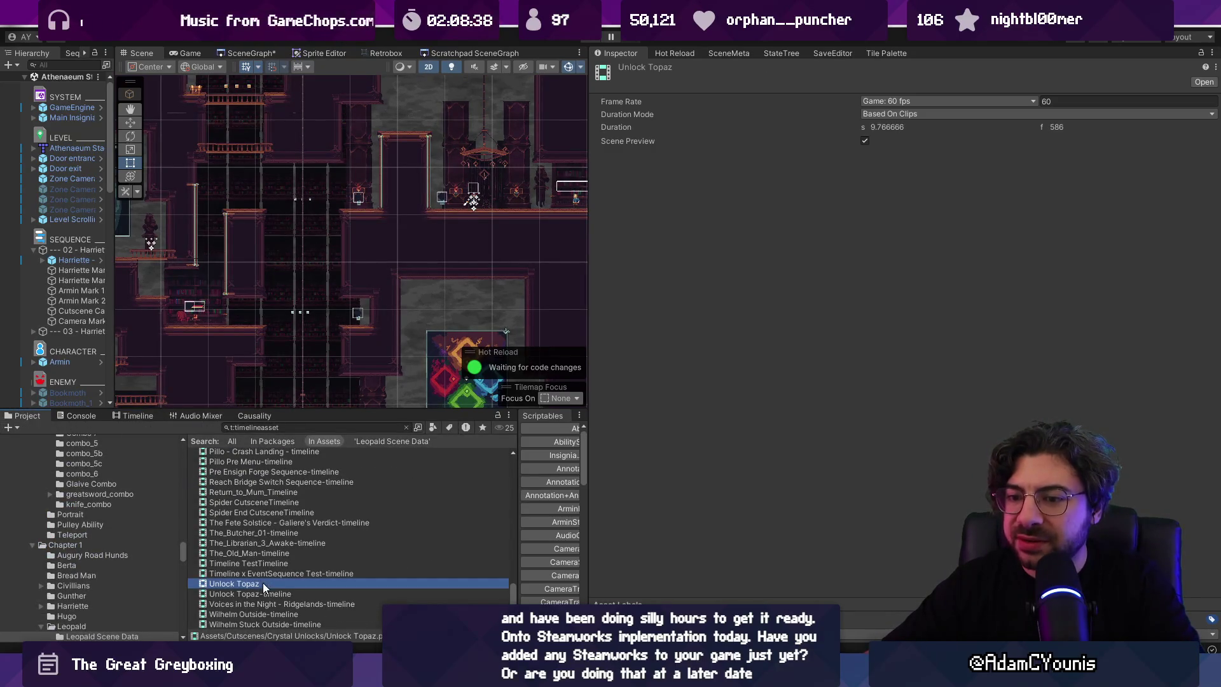
left_click_drag(586, 268, 806, 269)
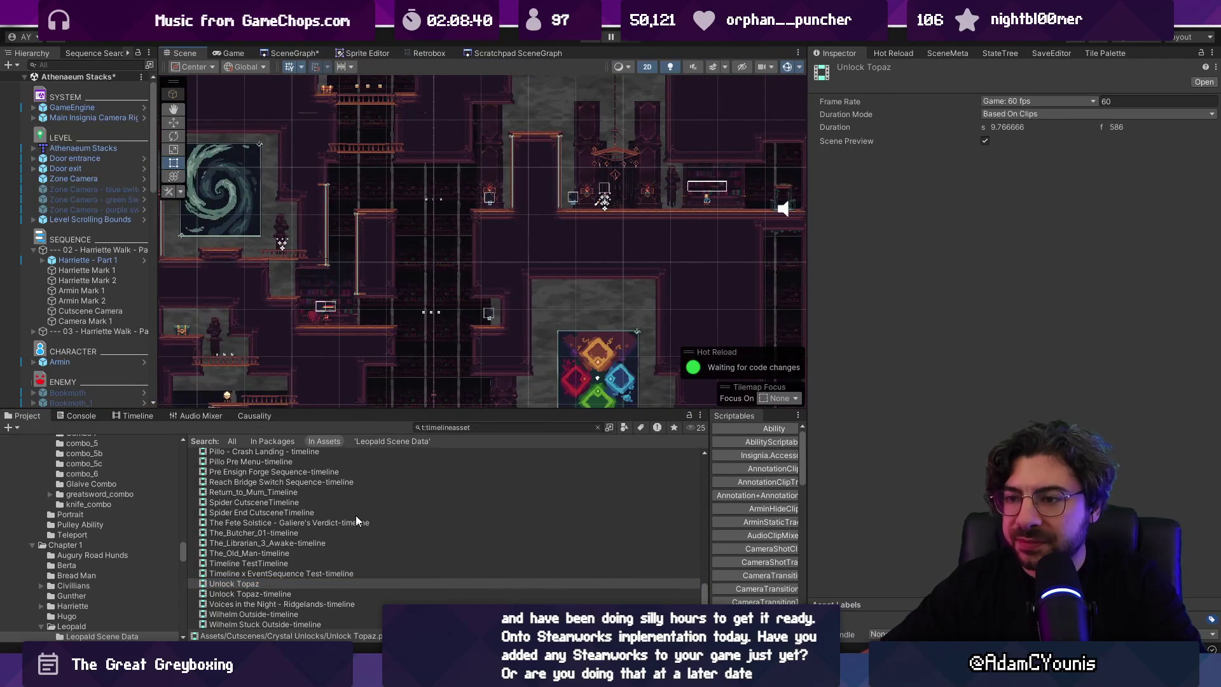
Step: Locate Armin Meets Hunden-timeline in the Cheverton Forest Mission folder and inspect its Recorded clip
left_click(331, 494)
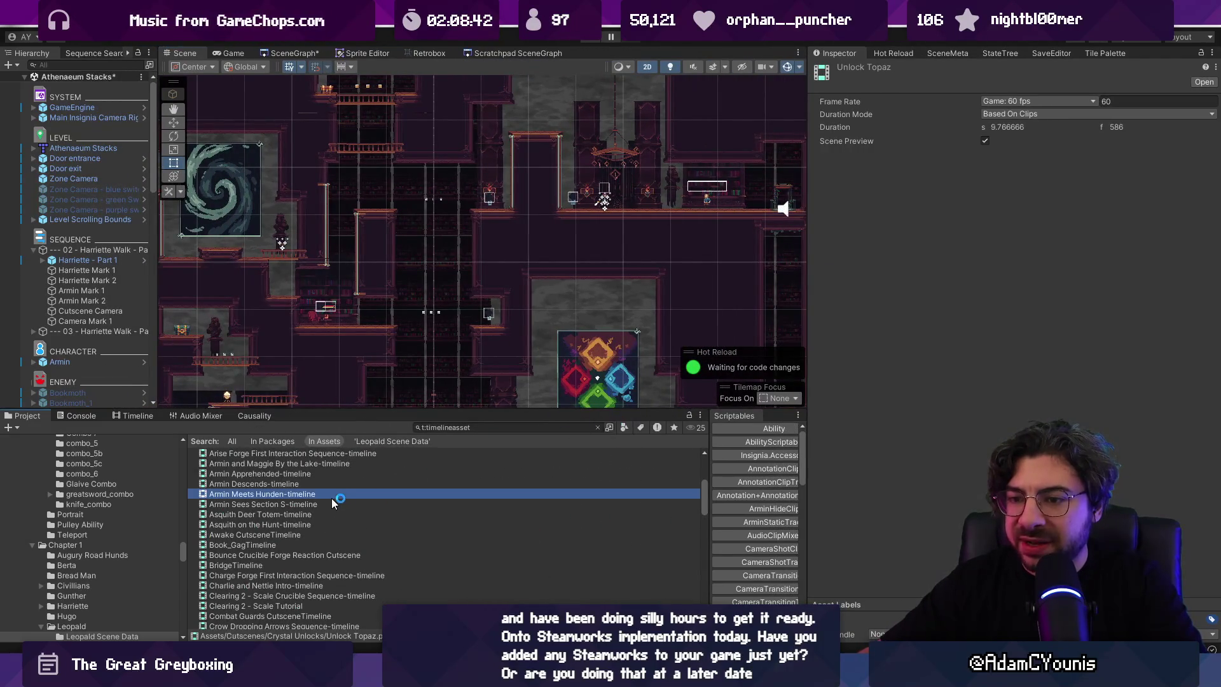
left_click(598, 427)
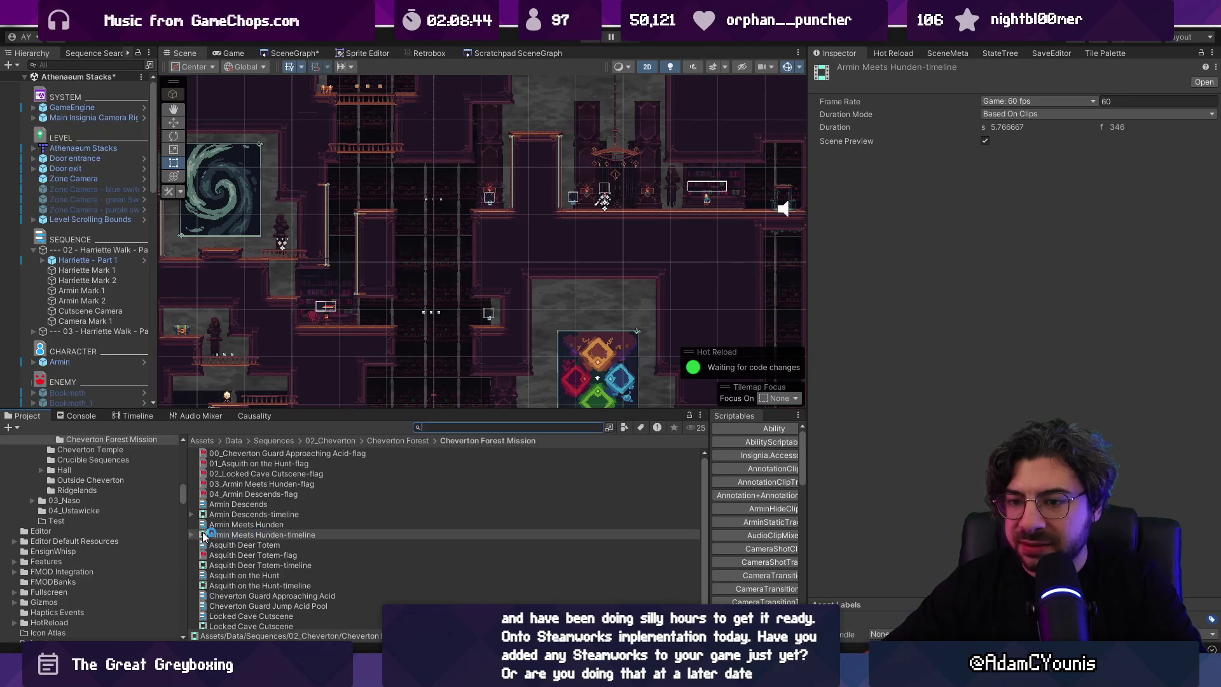
left_click(191, 534)
left_click(195, 535)
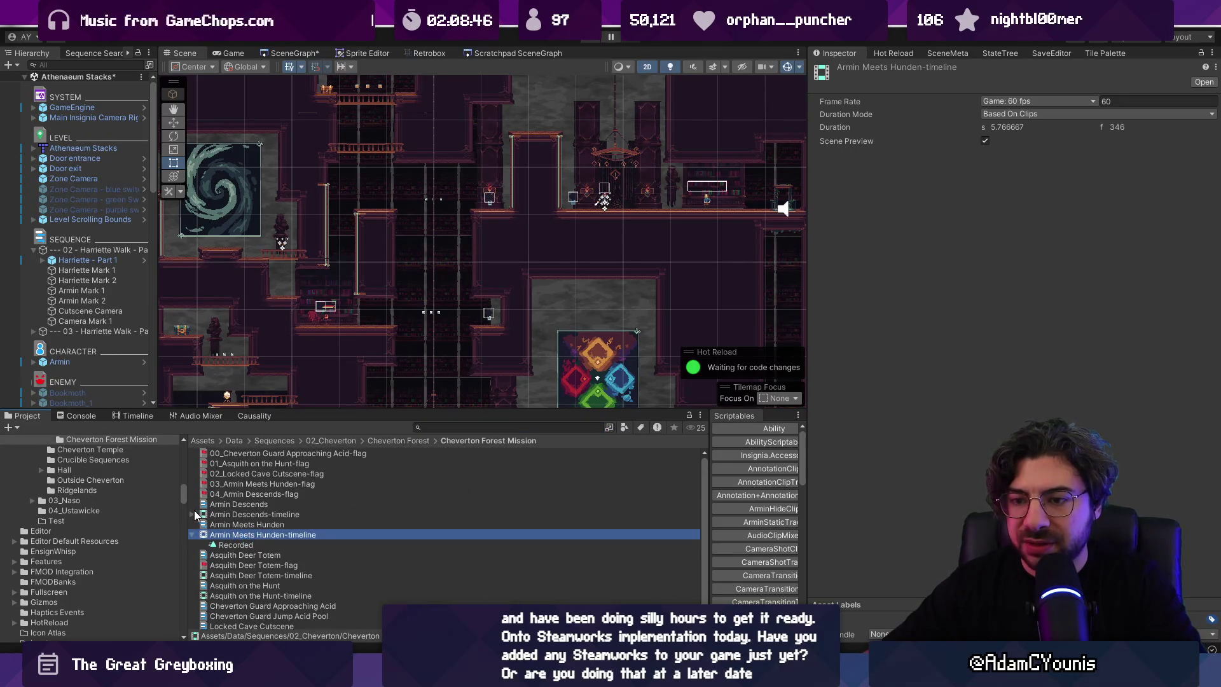
left_click(193, 514)
left_click(229, 526)
left_click(230, 555)
scroll(250, 538, "down", 1)
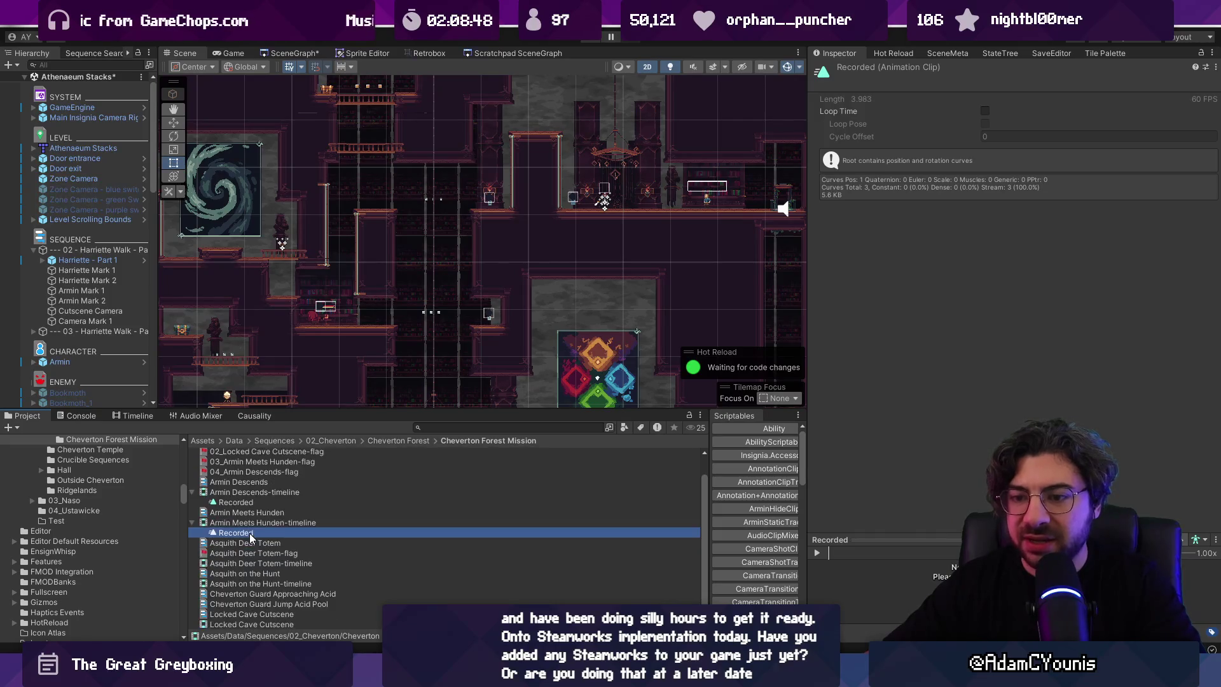
Step: Enlarge the Project asset list and inspect Asquith Deer Totem-timeline (60 fps, 7.383333 s)
scroll(255, 537, "up", 1)
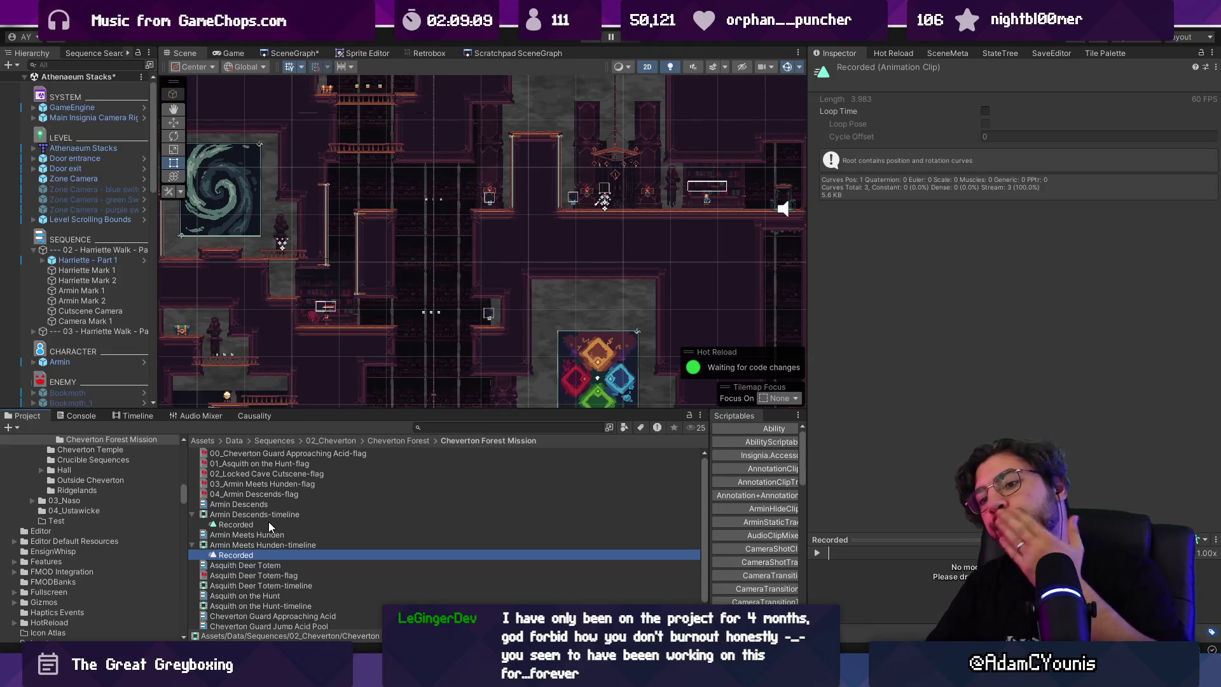
left_click_drag(416, 410, 413, 339)
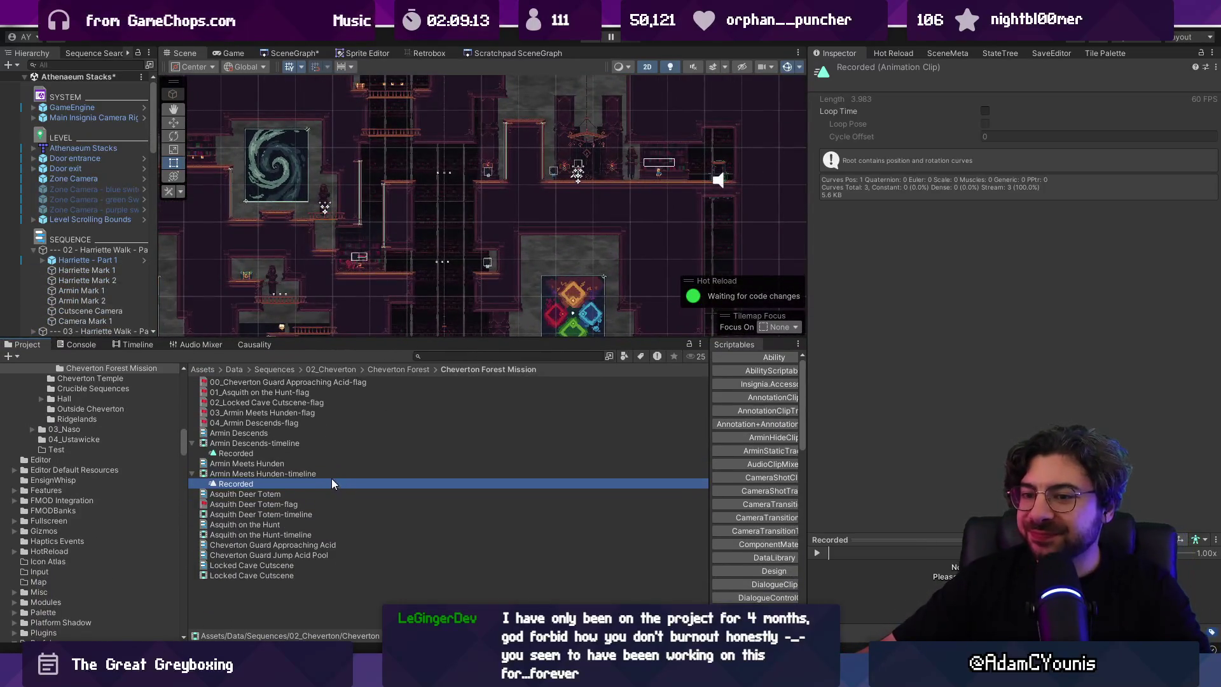
left_click(330, 536)
left_click(338, 582)
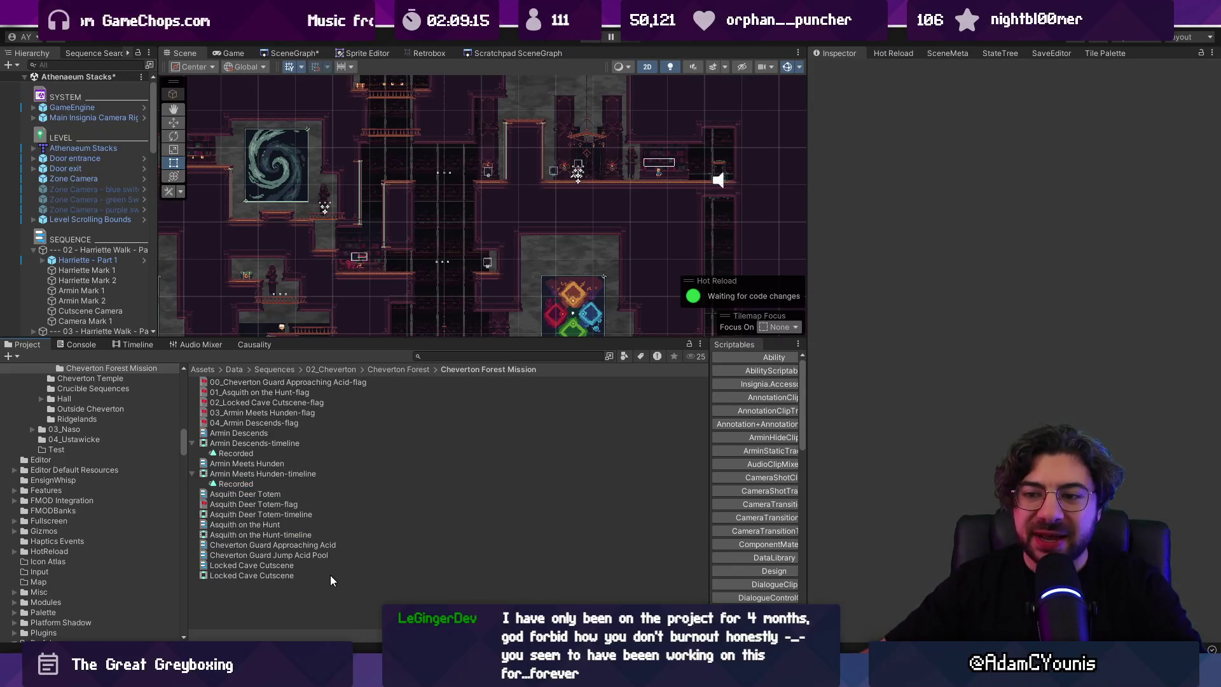
left_click(304, 547)
left_click(284, 514)
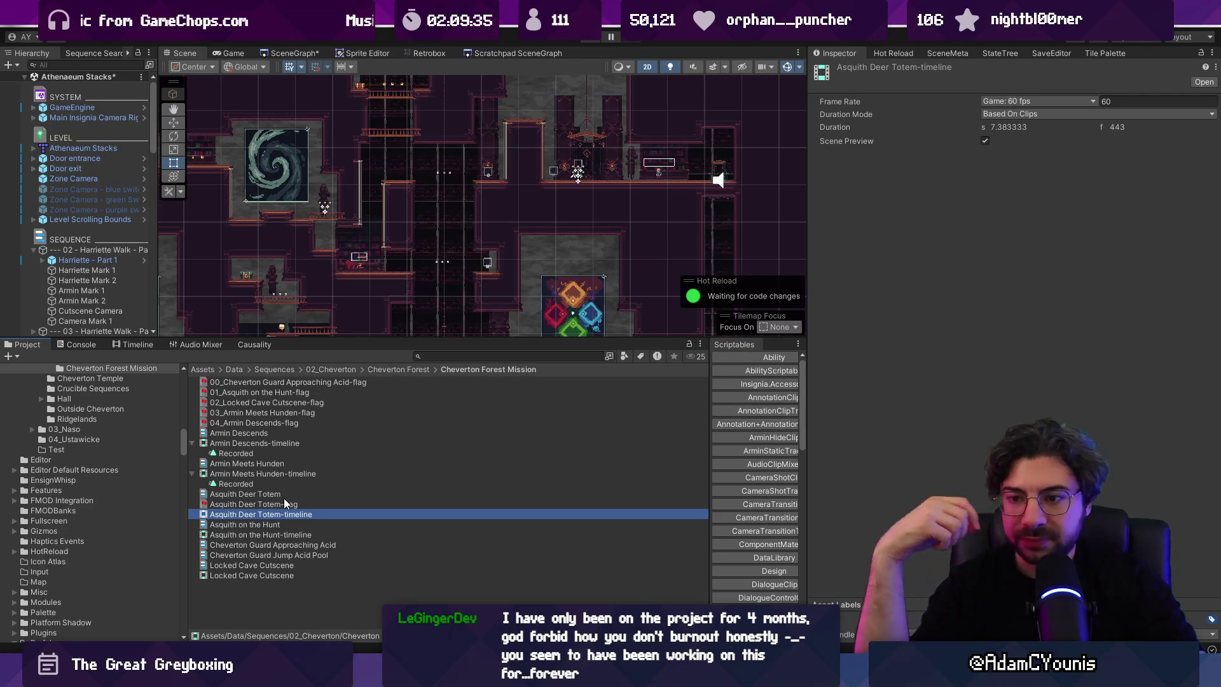
Step: Inspect the Asquith Deer Totem flag, then its event sequence's dialogue, timeline and flag settings
left_click(267, 504)
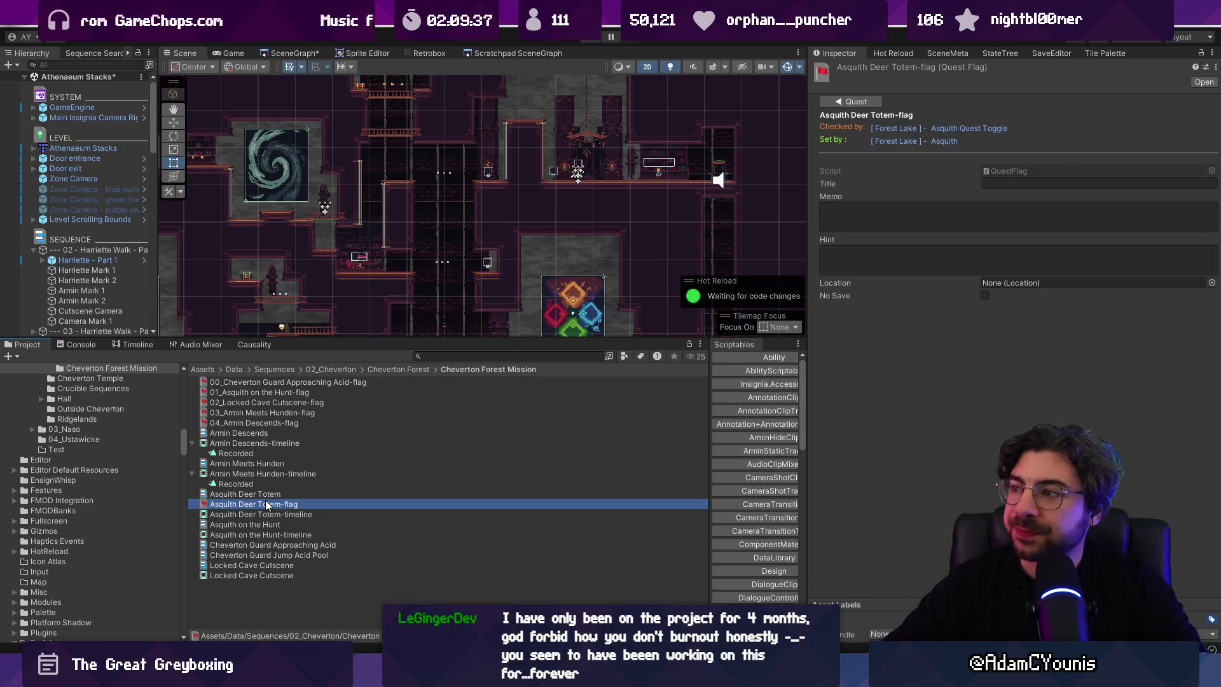
left_click(265, 494)
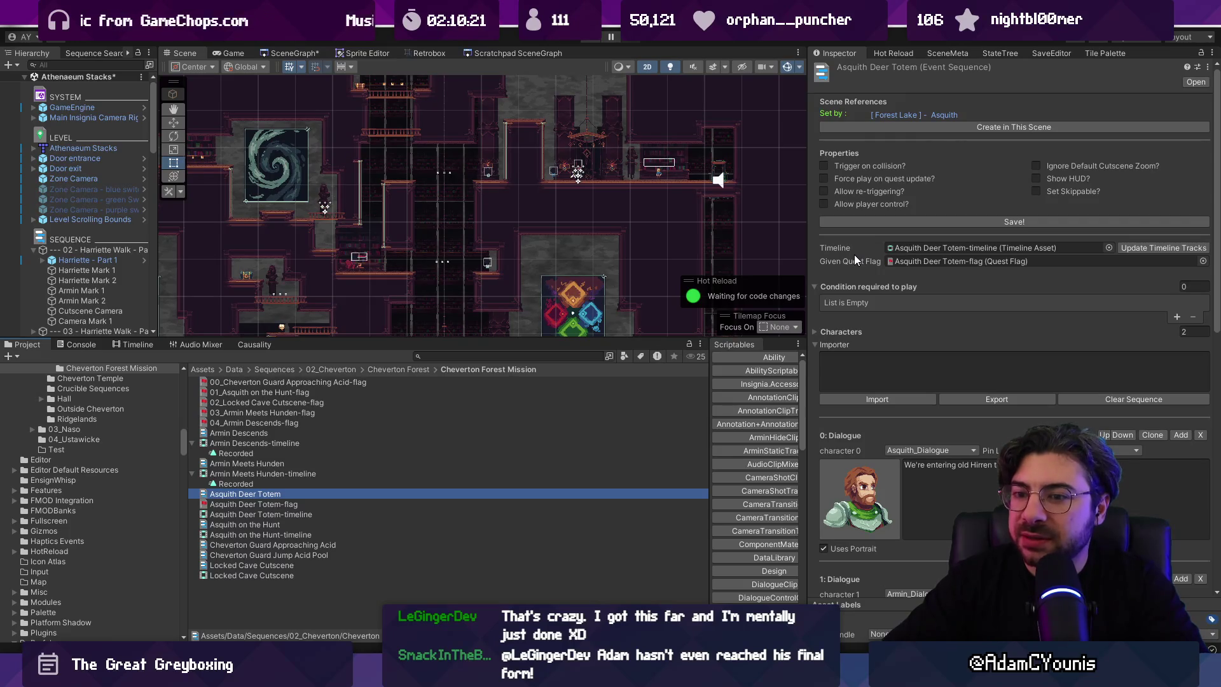
left_click(494, 358)
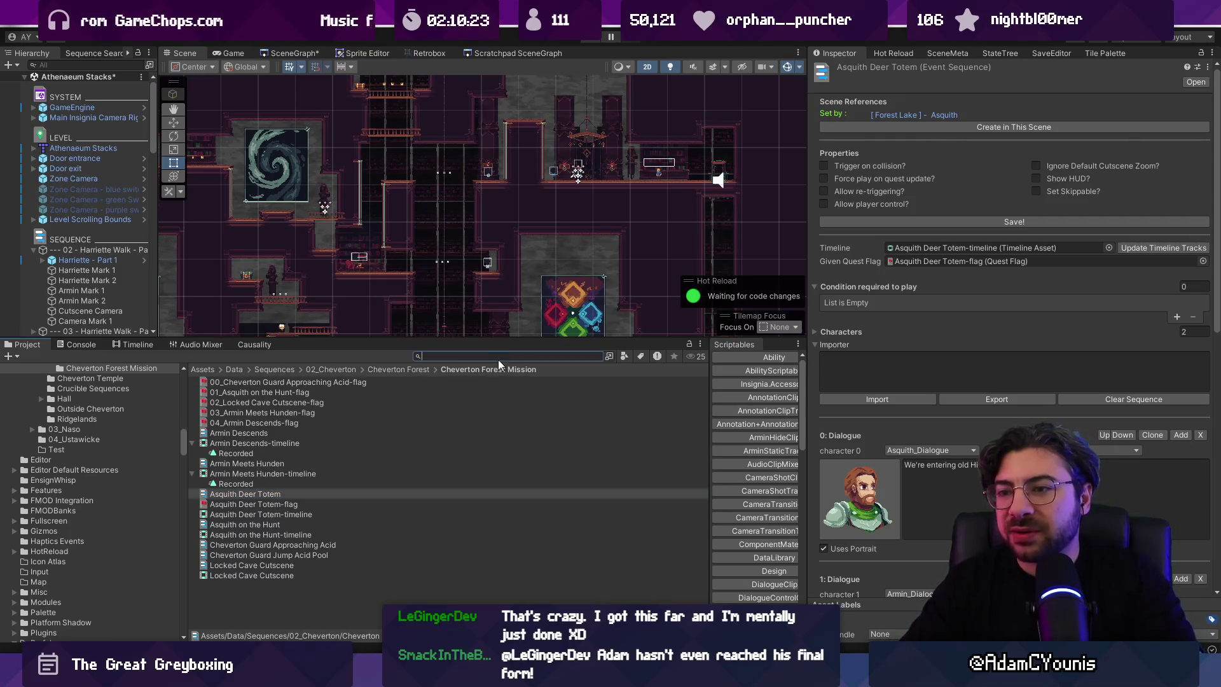
Step: List all quest-flag assets and ping the sequence's Given Quest Flag, Asquith Deer Totem-flag
type("t:questgf")
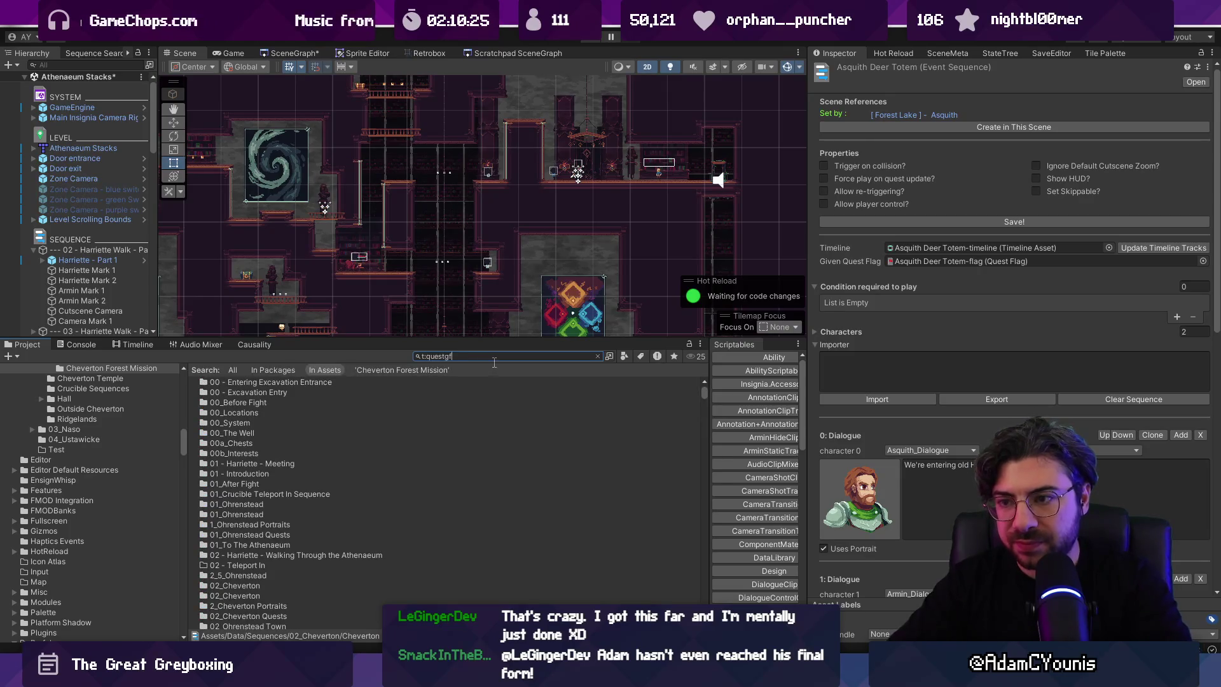
key("BackSpace")
key("BackSpace")
type("flag")
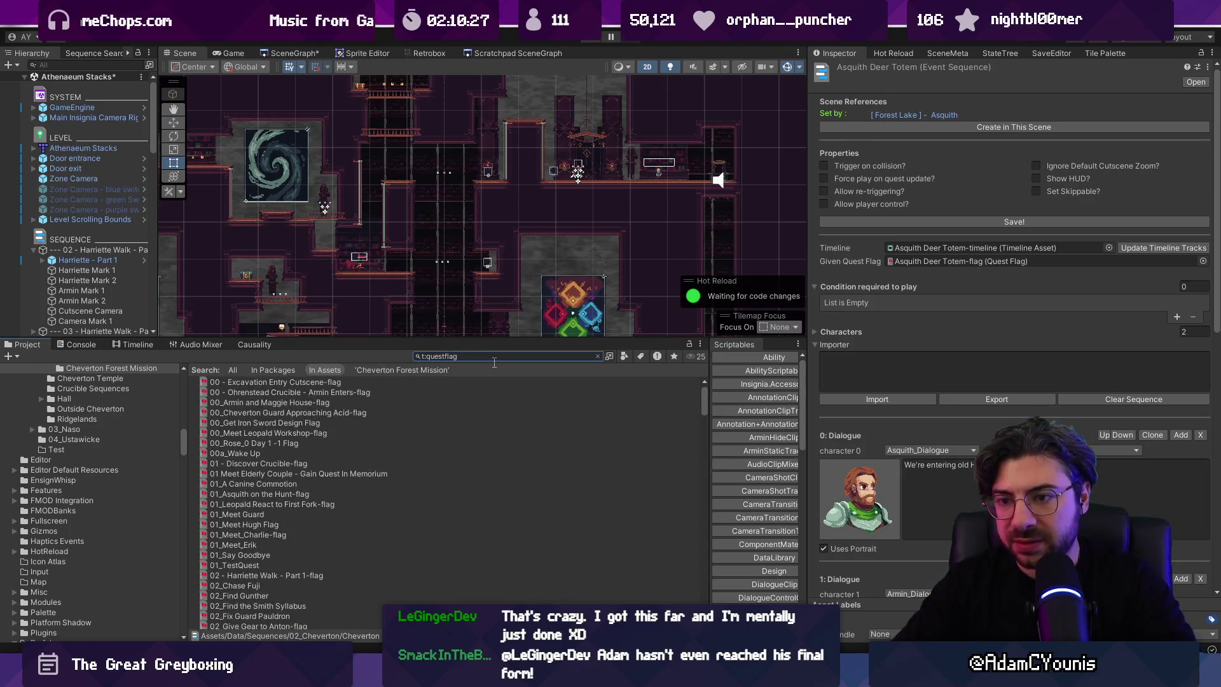
scroll(407, 471, "down", 10)
scroll(410, 478, "down", 15)
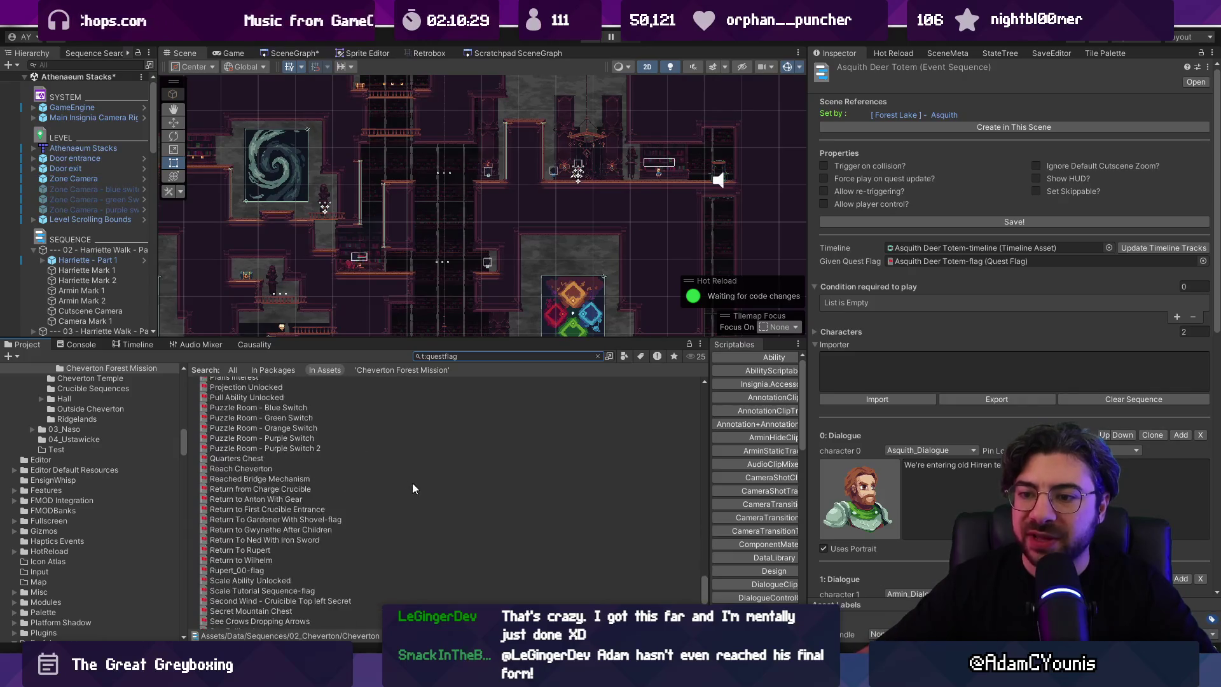
left_click_drag(705, 598, 673, 330)
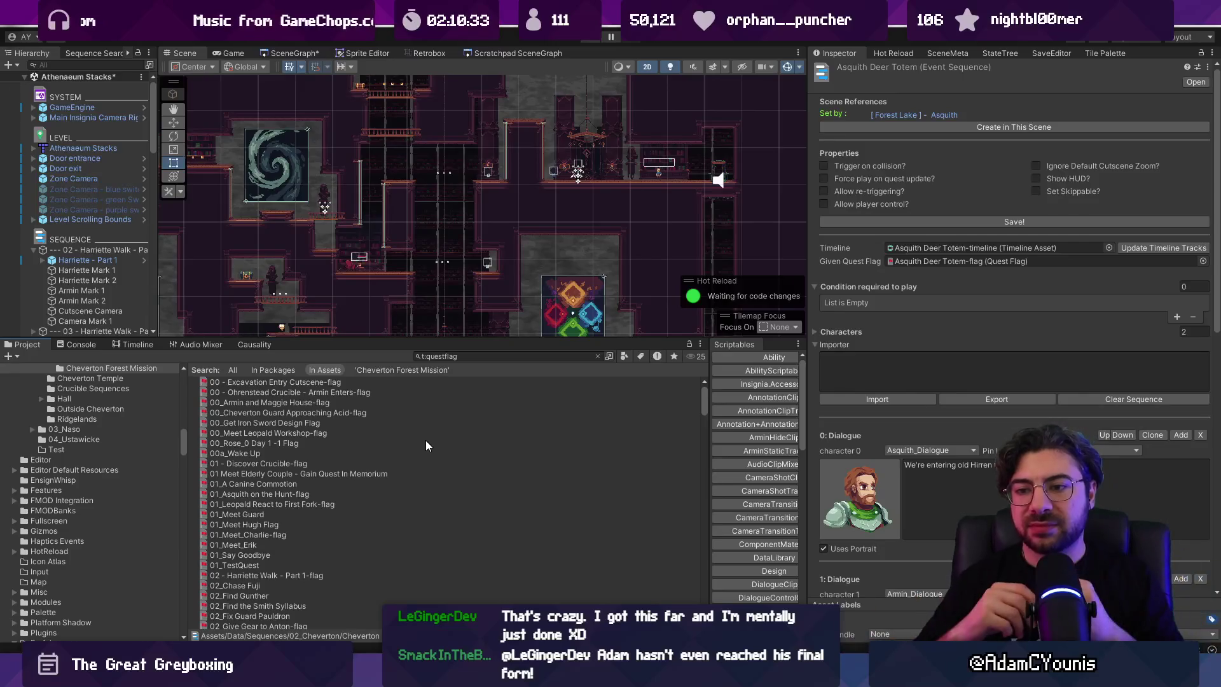
left_click(961, 261)
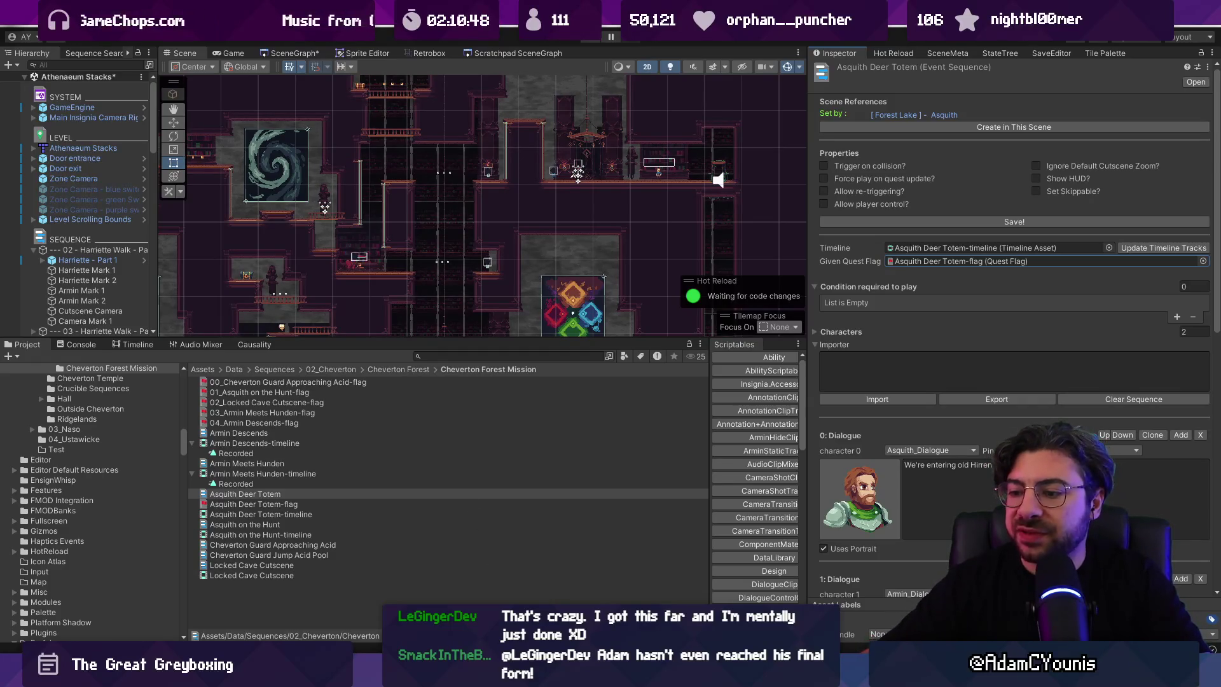
Step: Switch to Figma and open the Insignia Sequence World Layout board
key("alt+Tab")
scroll(603, 399, "down", 15)
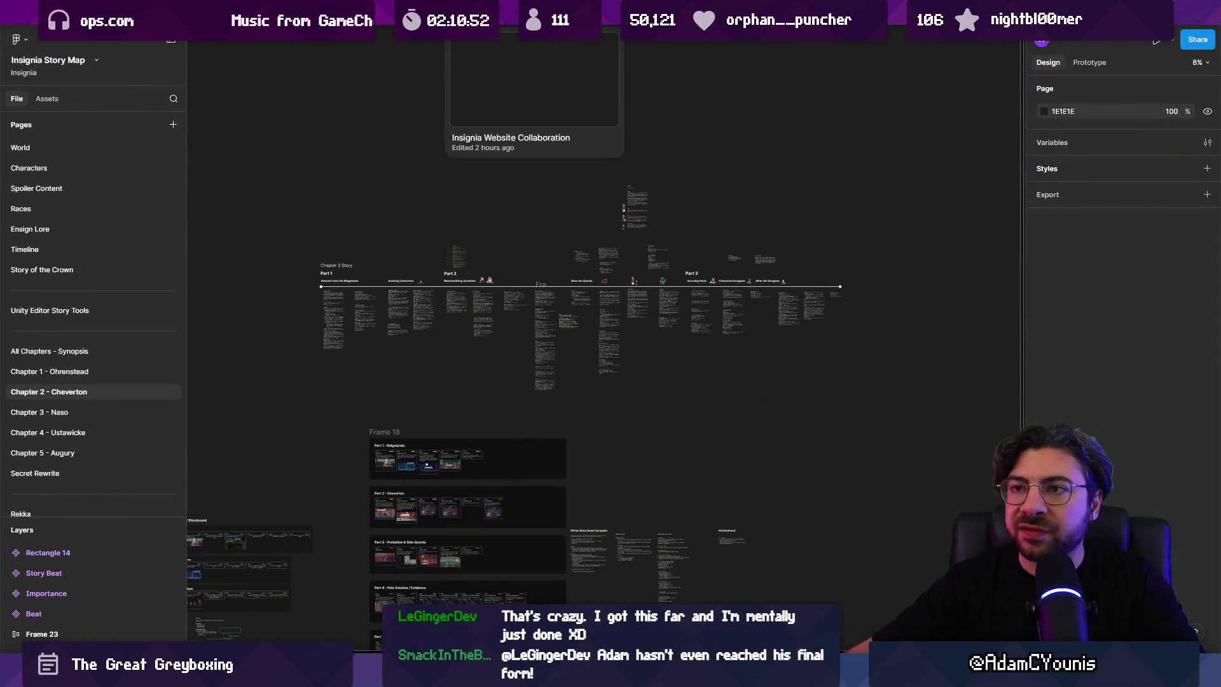
left_click(827, 13)
Step: Scroll the Chapter 2 board to view its connected zones and Cheverton cluster
scroll(647, 303, "down", 3)
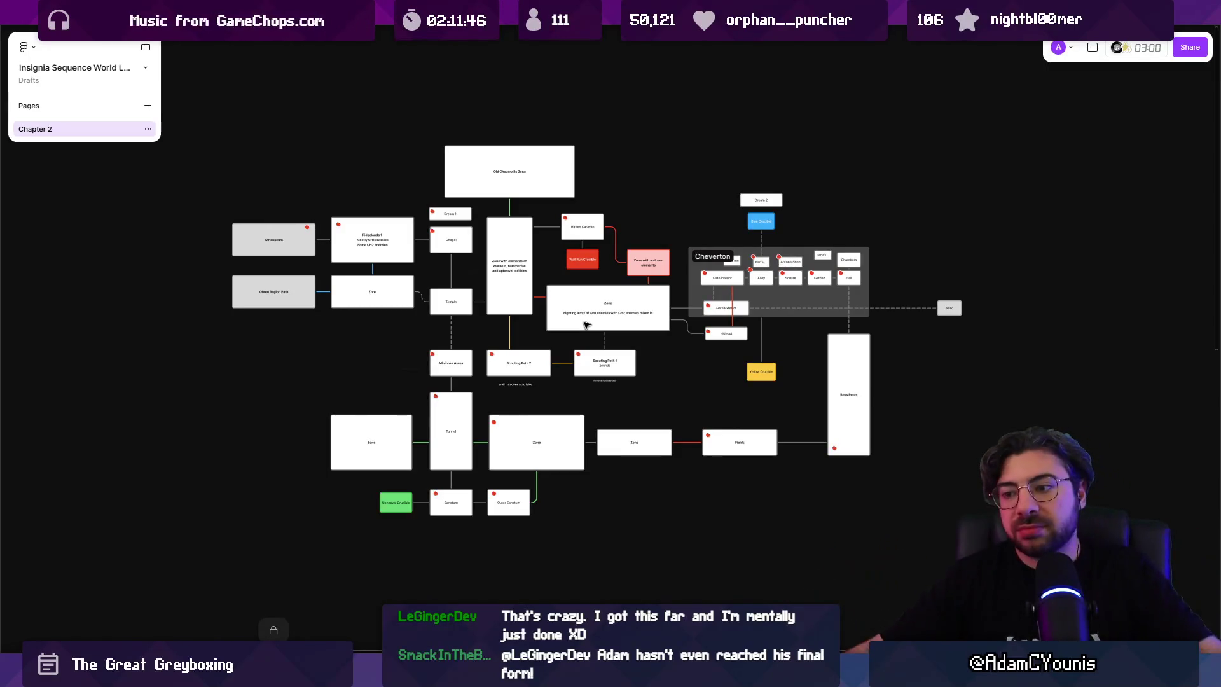
Step: Back in Unity, go up to the Cheverton Forest folder and inspect the Inspect Deer Totem flag
mouse_move(415, 673)
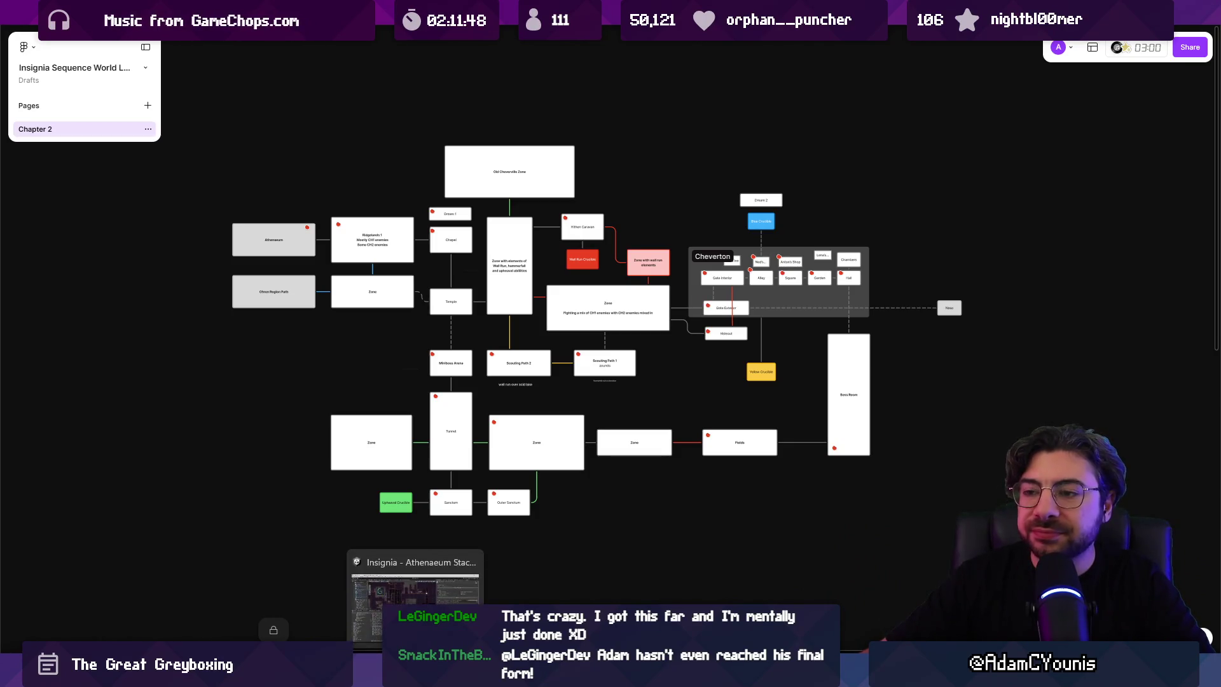
left_click(416, 608)
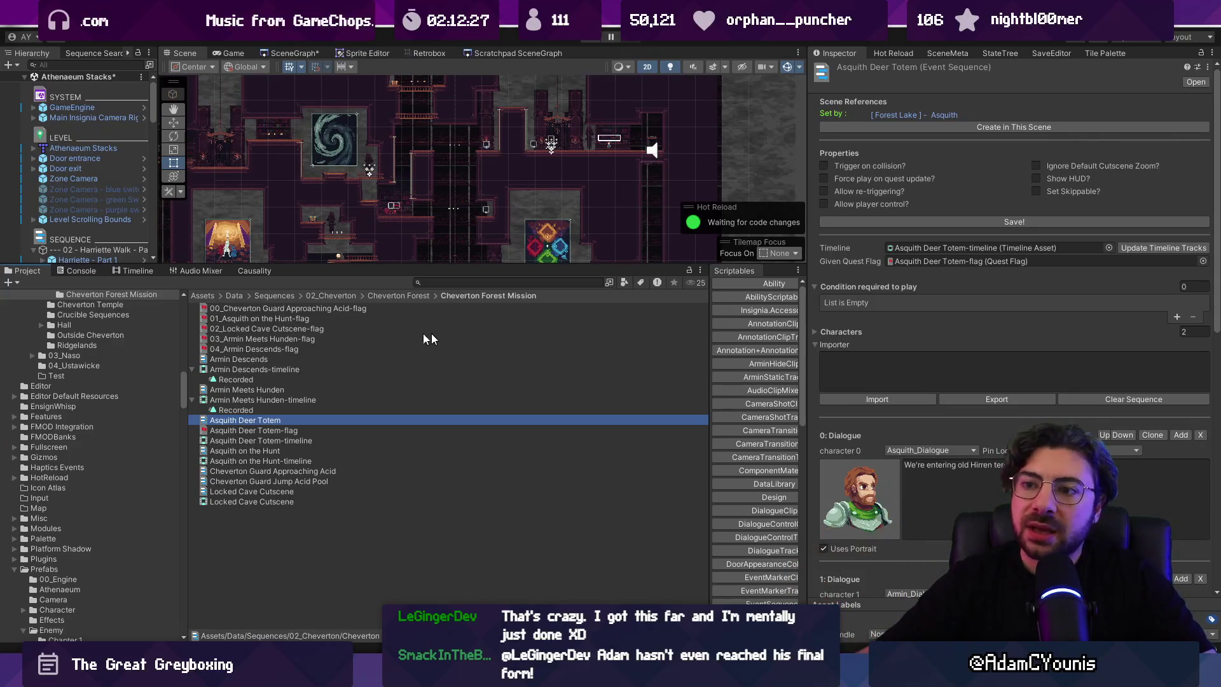
left_click(407, 296)
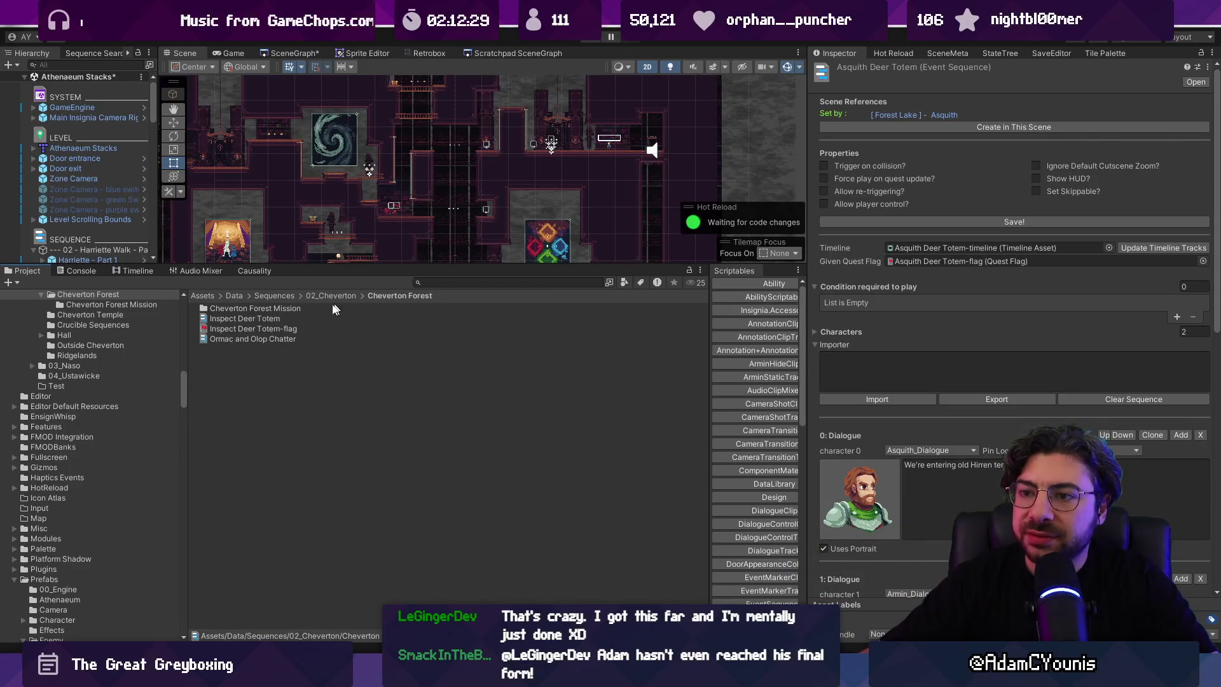
left_click(286, 328)
key("Down")
key("Up")
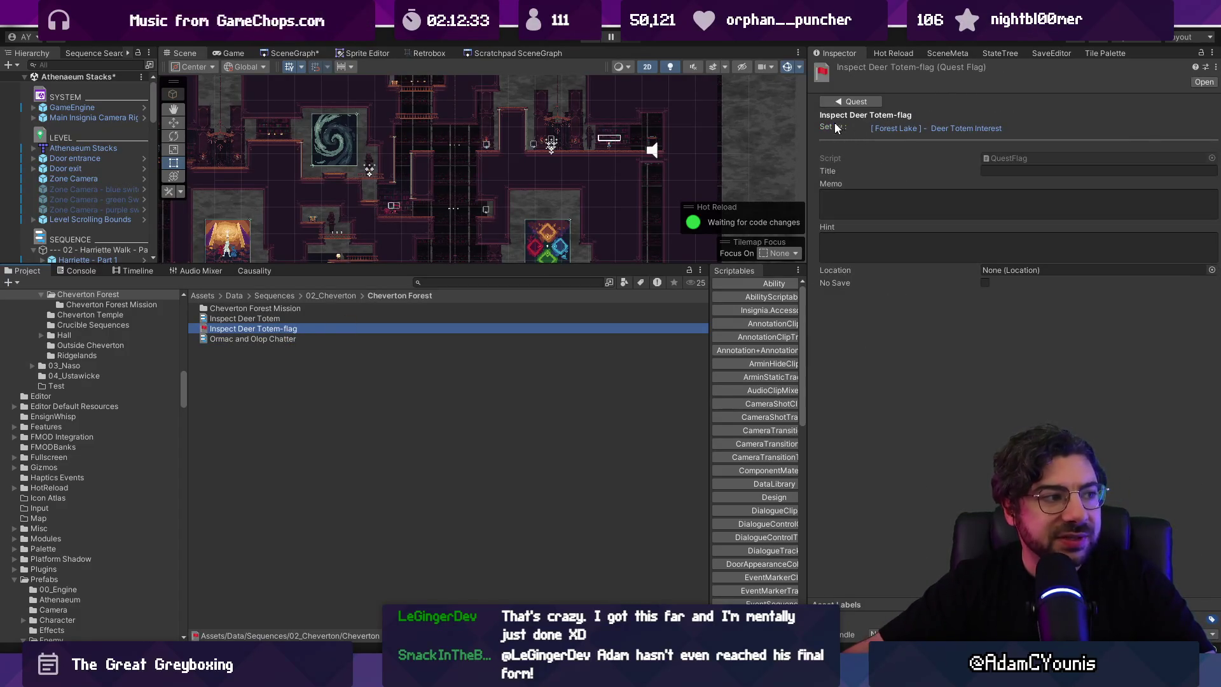
Step: Inspect the Inspect Deer Totem and Ormac and Olop Chatter sequences, then open the Cheverwood Floor West scene
left_click(389, 322)
left_click(384, 338)
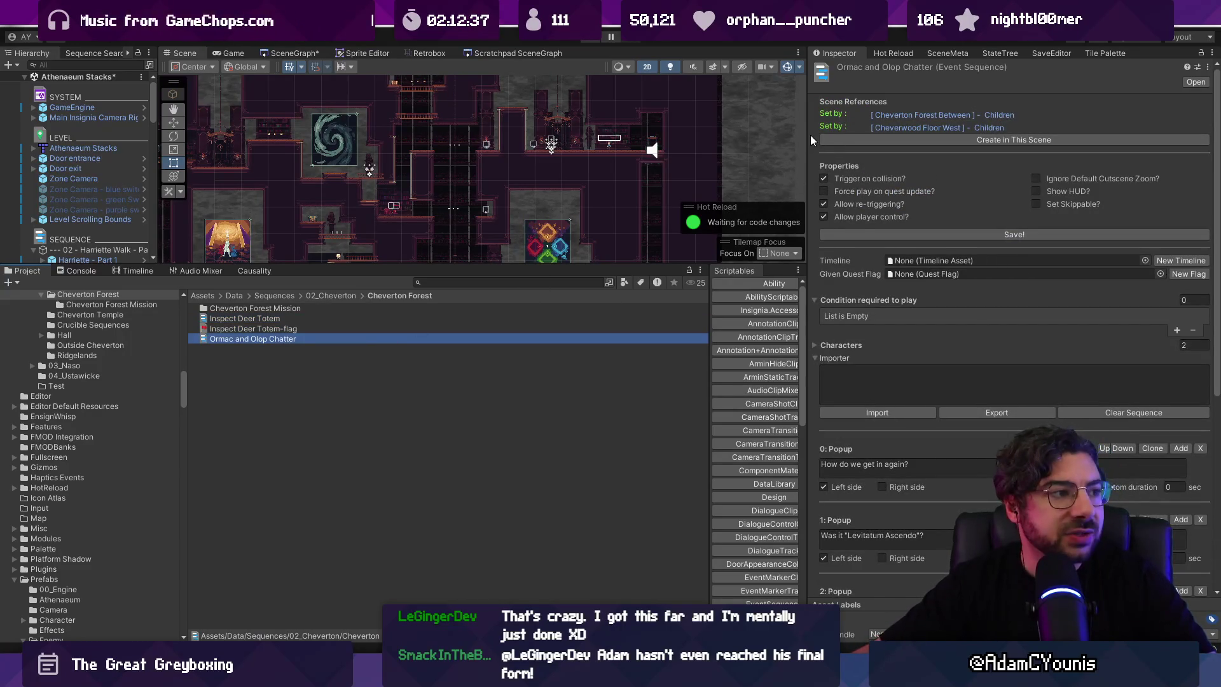
left_click(830, 128)
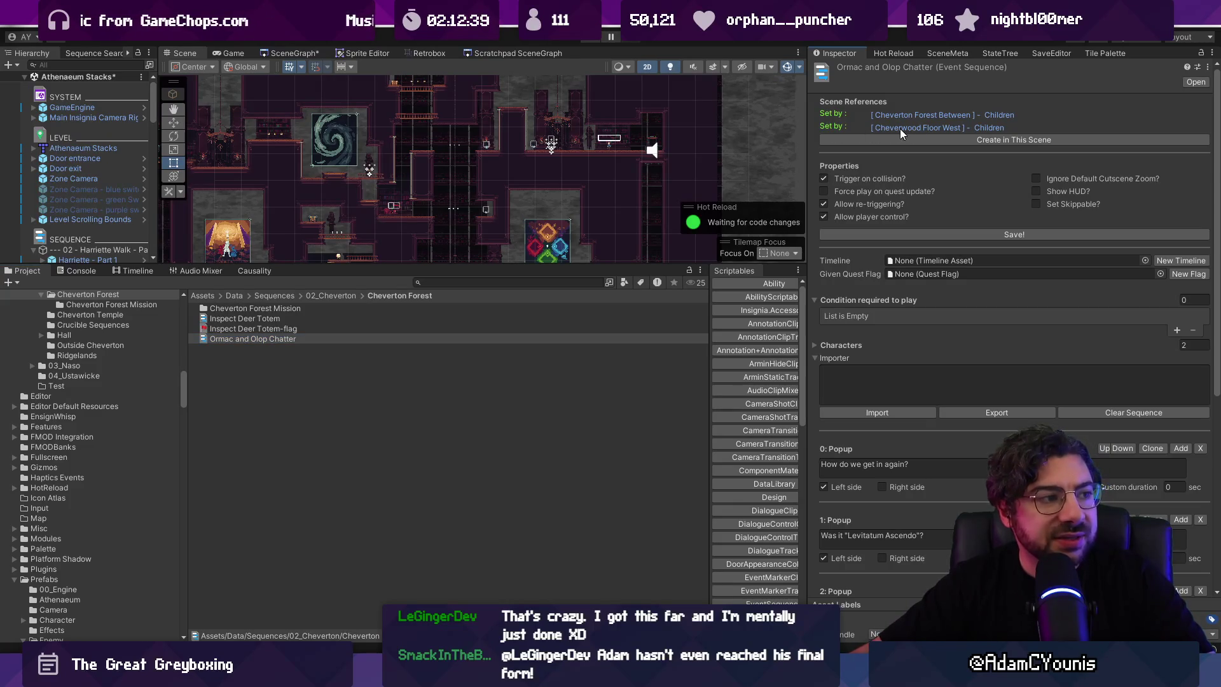
left_click(902, 128)
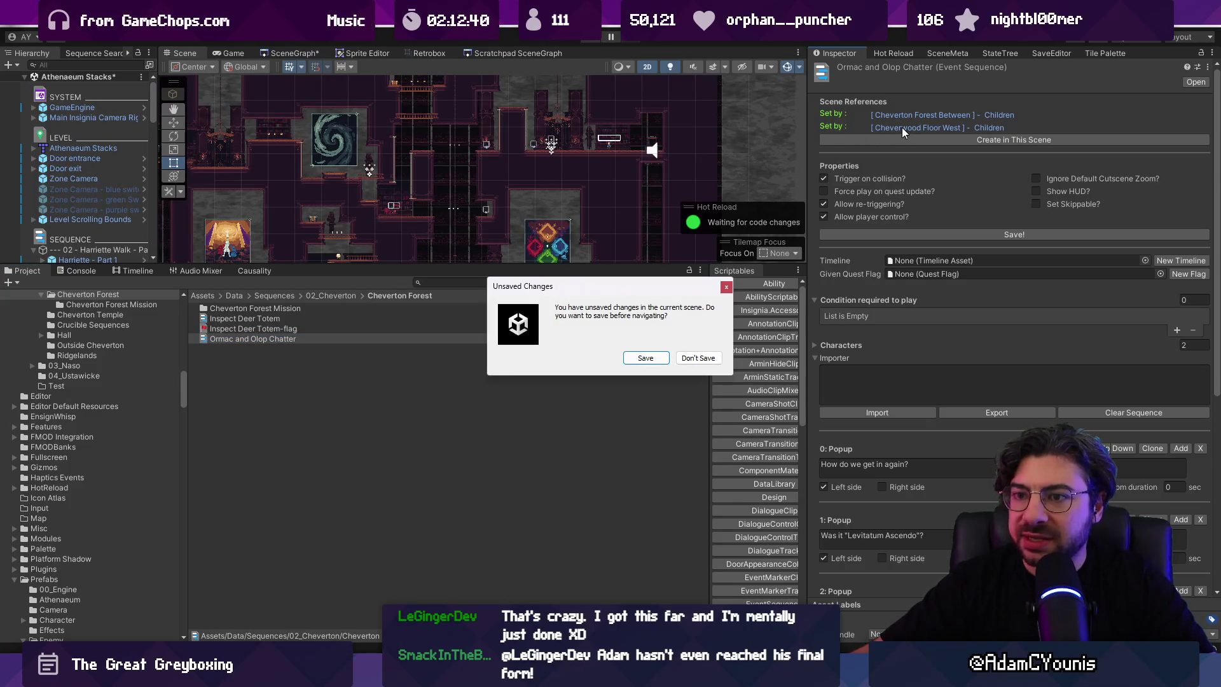
Step: Load the Cheverwood Floor West scene and show the Inspect Deer Totem sequence details
left_click(655, 354)
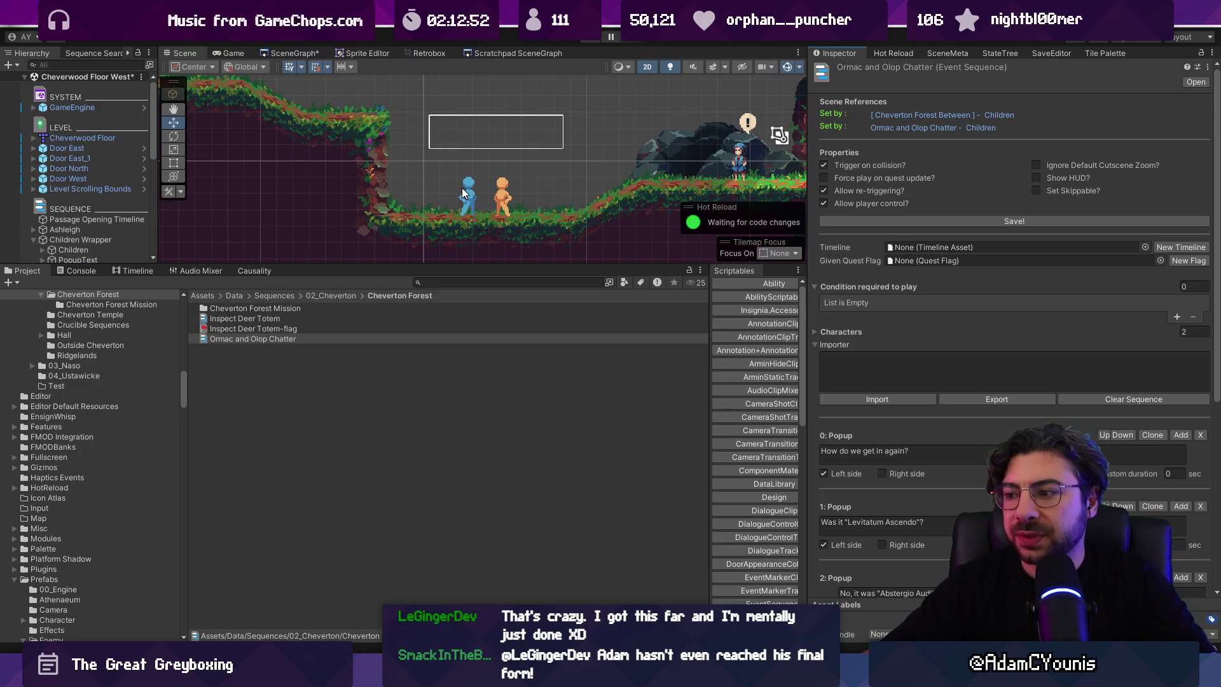
left_click(303, 324)
left_click(304, 317)
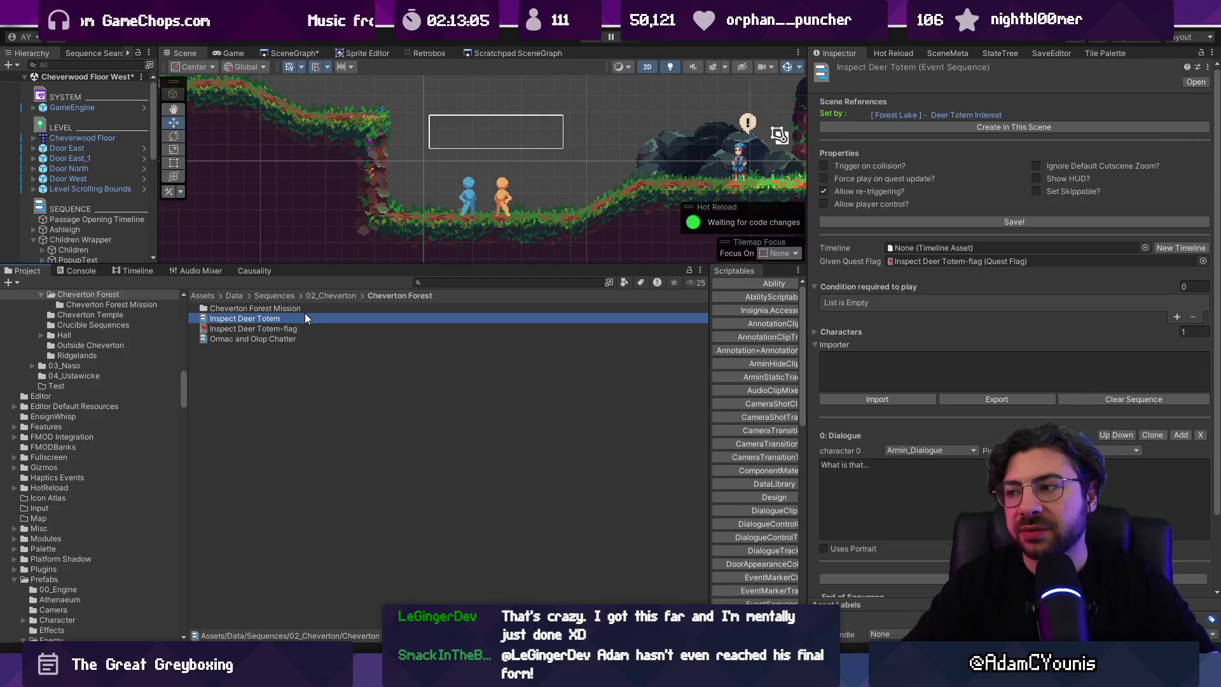
Step: Open the SceneGraph world overview, enlarge it taller and wider, then return to Figma
left_click(294, 53)
left_click_drag(484, 262, 484, 432)
left_click_drag(809, 336, 1035, 336)
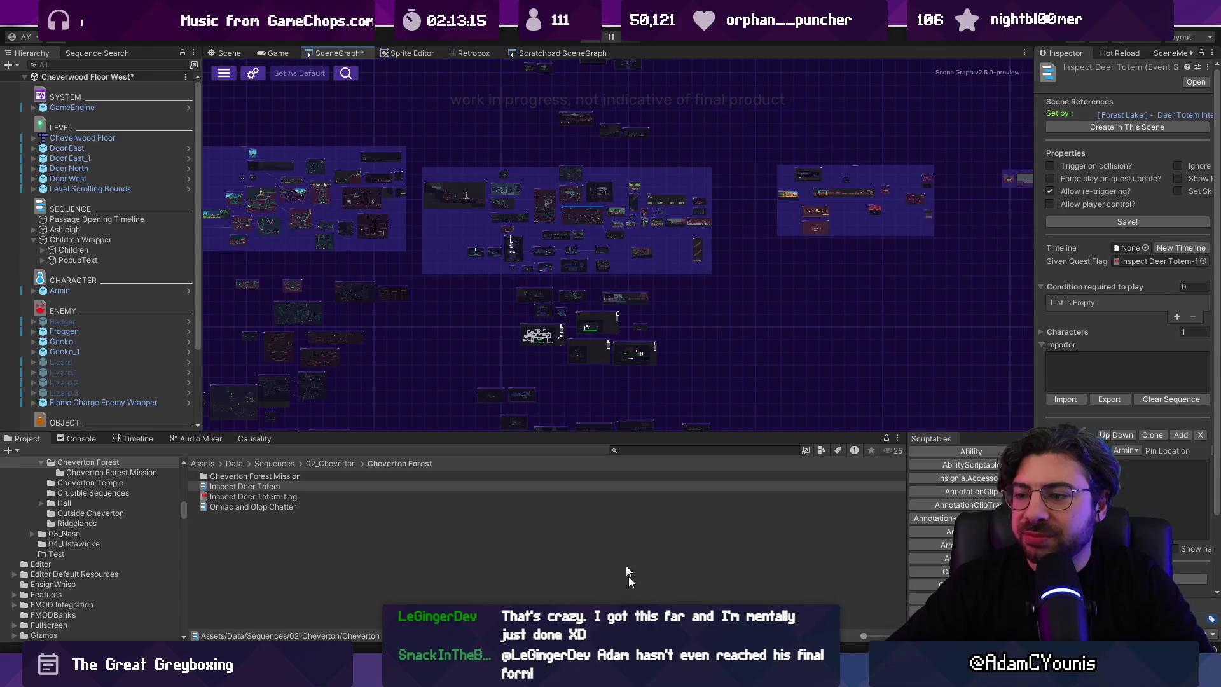
key("alt+Tab")
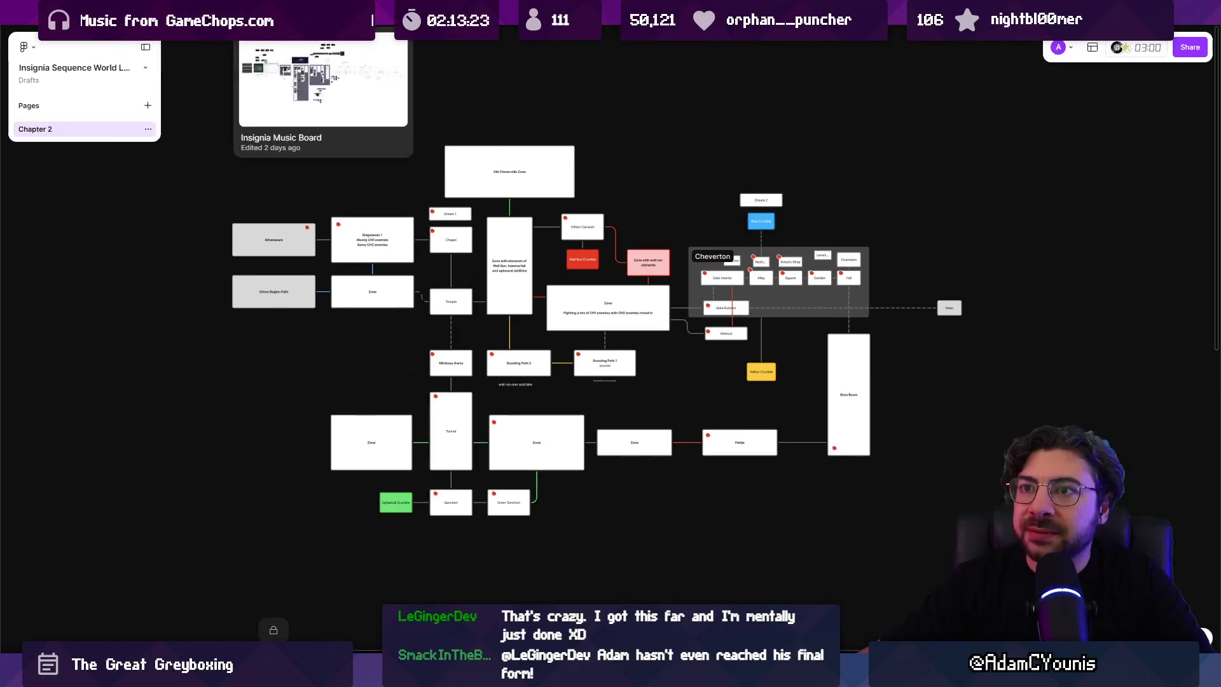
Step: Open the Insignia Music Board and browse the Chapter 2 board and its page list
left_click(293, 9)
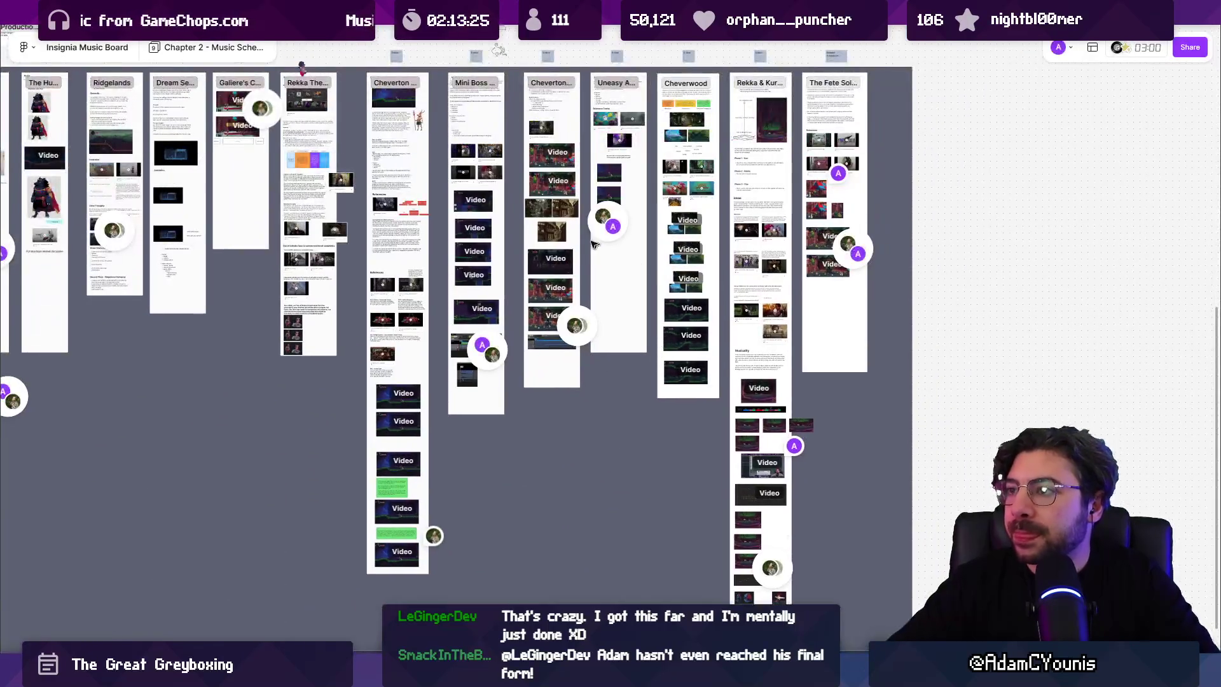
scroll(799, 178, "up", 5)
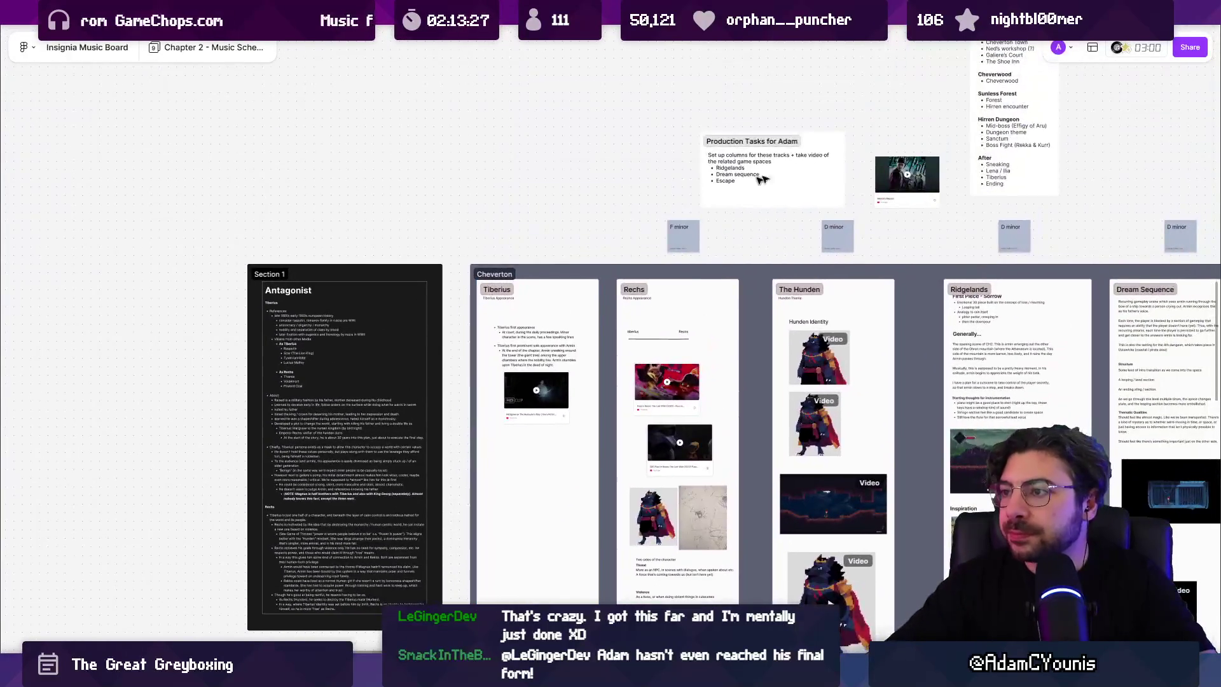
scroll(660, 198, "down", 10)
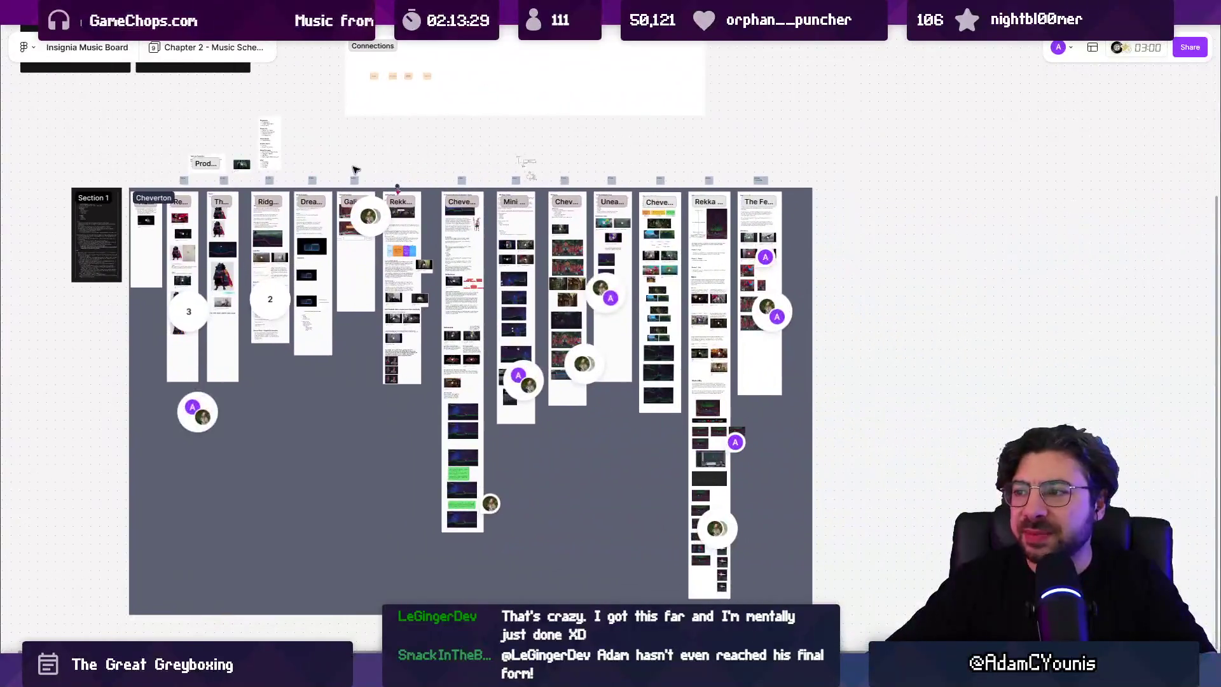
scroll(779, 360, "up", 2)
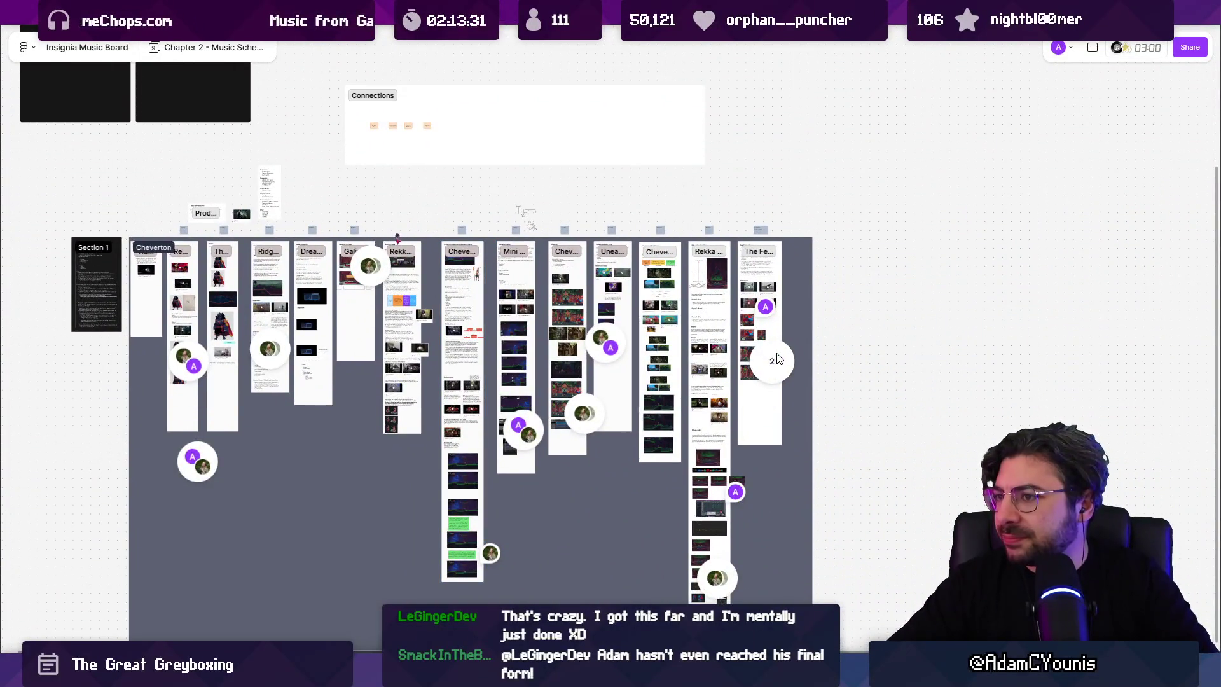
scroll(777, 359, "up", 5)
scroll(618, 159, "down", 4)
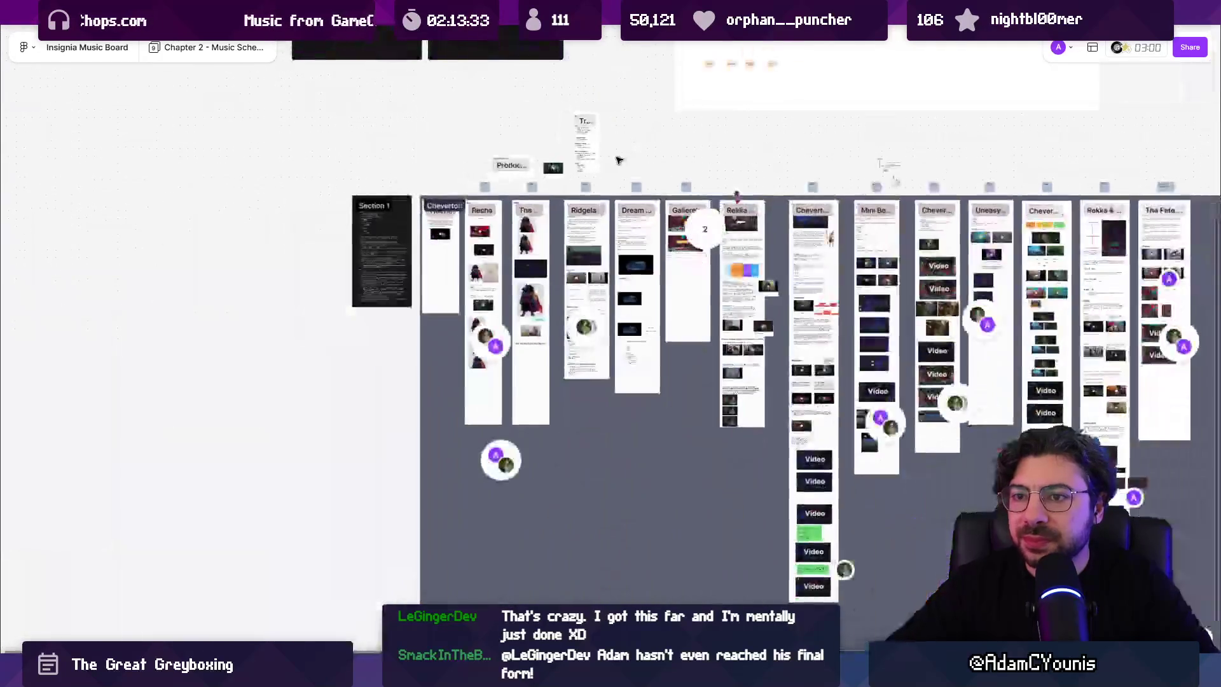
scroll(618, 159, "right", 3)
left_click(210, 48)
mouse_move(224, 204)
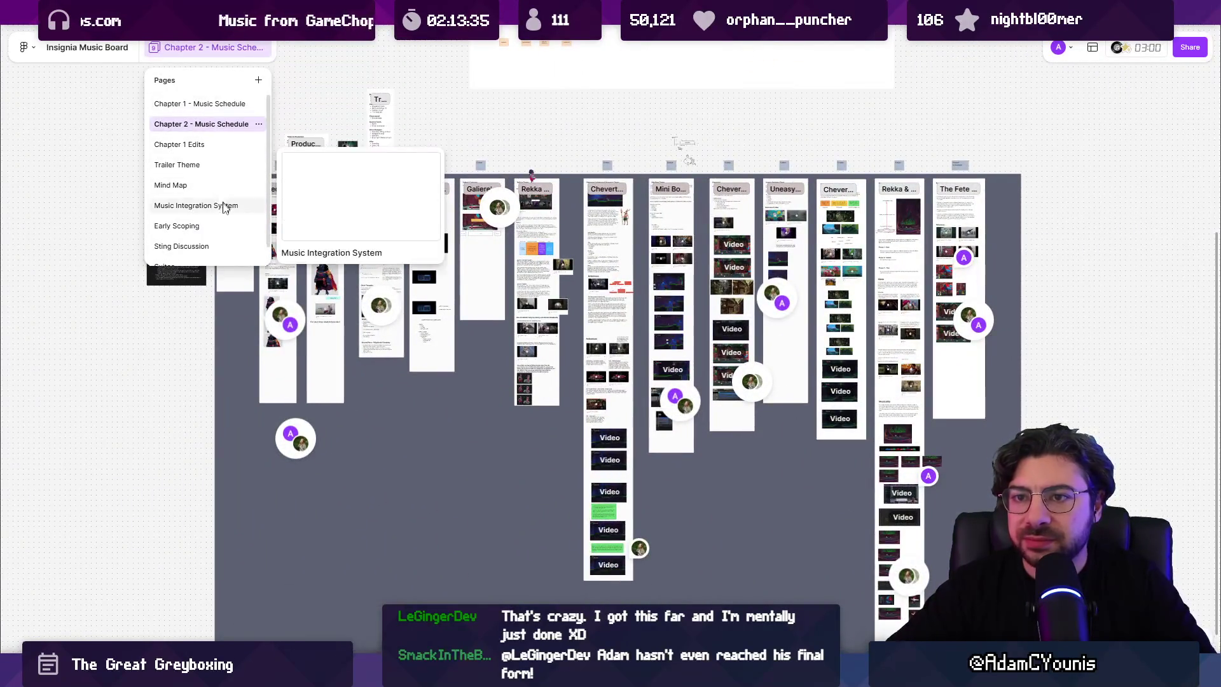
scroll(207, 236, "down", 1)
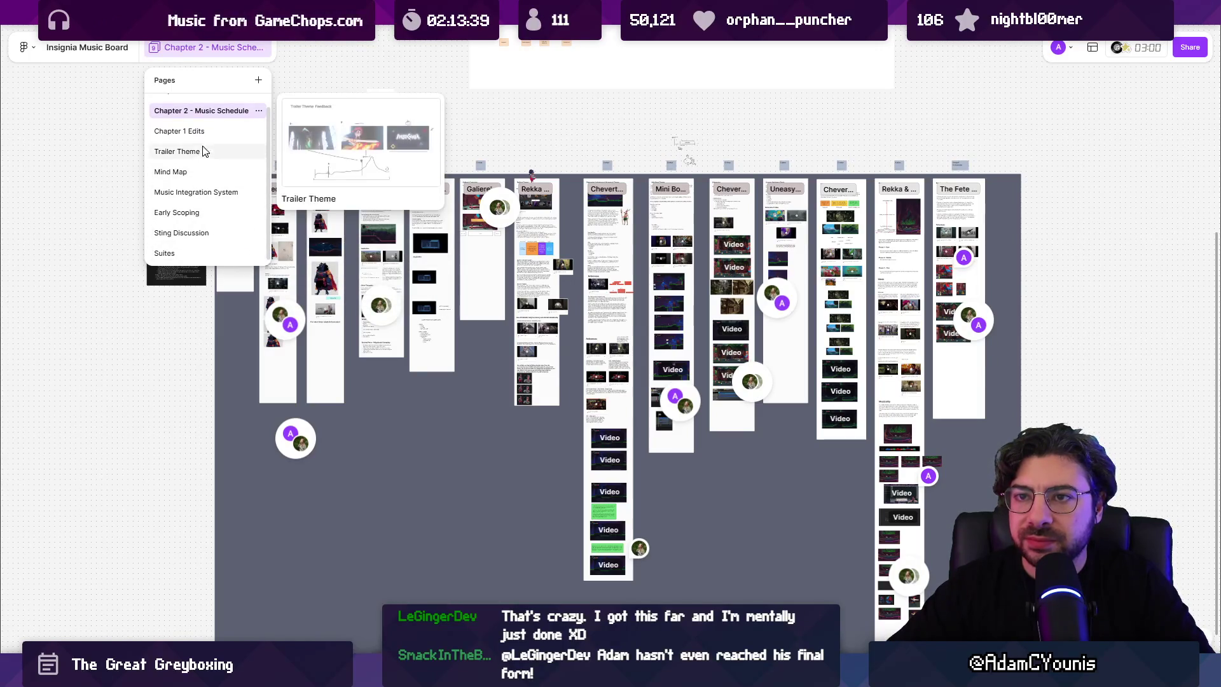
left_click(208, 112)
Step: Review the Scheduled track table, then open Insignia Production's Music Schedule page
scroll(202, 157, "up", 3)
scroll(202, 157, "up", 3)
scroll(393, 185, "down", 4)
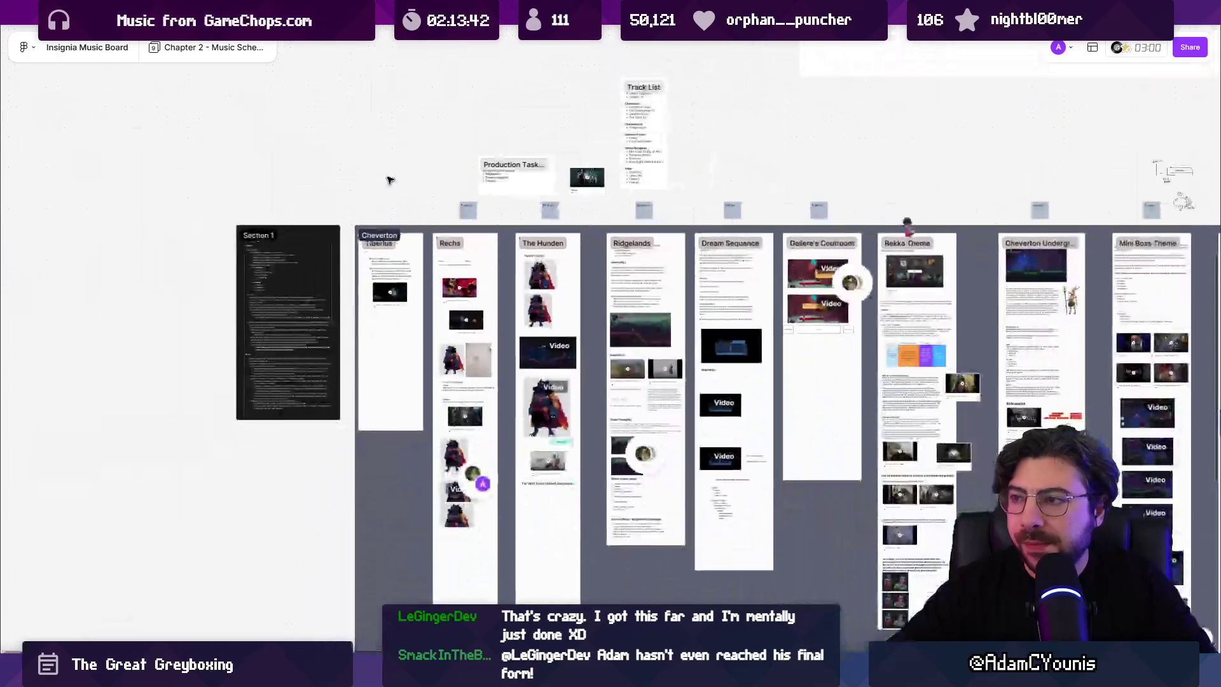
scroll(390, 184, "up", 5)
scroll(560, 205, "down", 3)
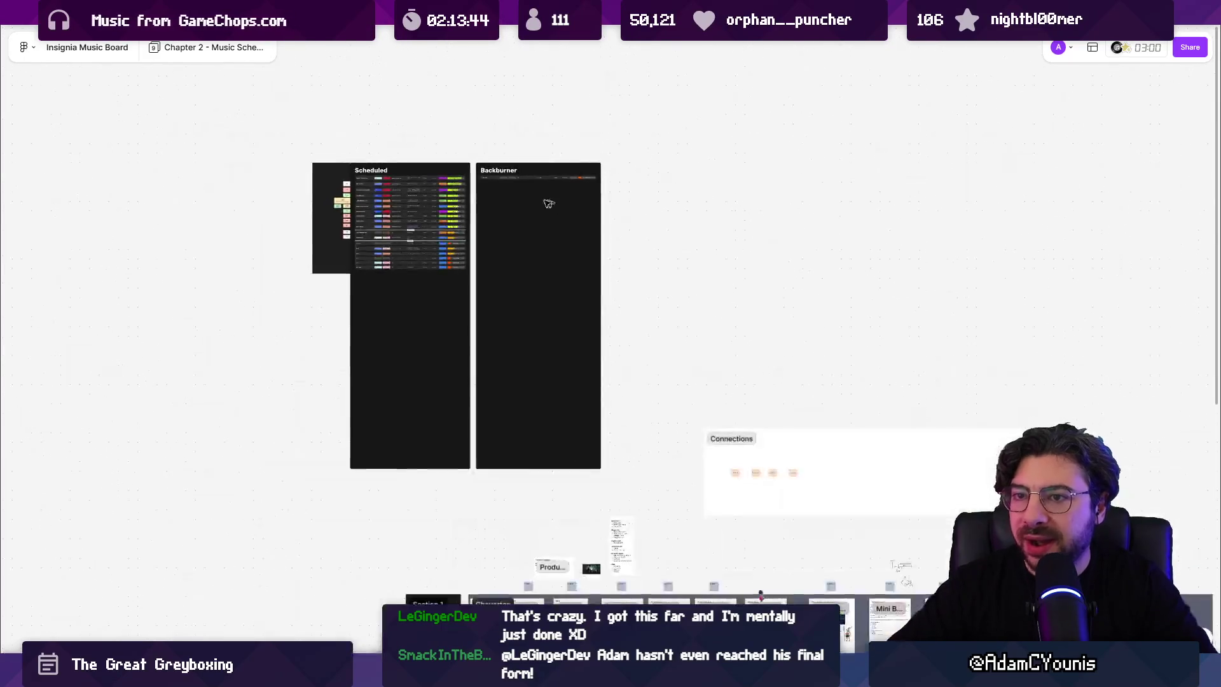
scroll(348, 187, "up", 3)
scroll(382, 197, "up", 3)
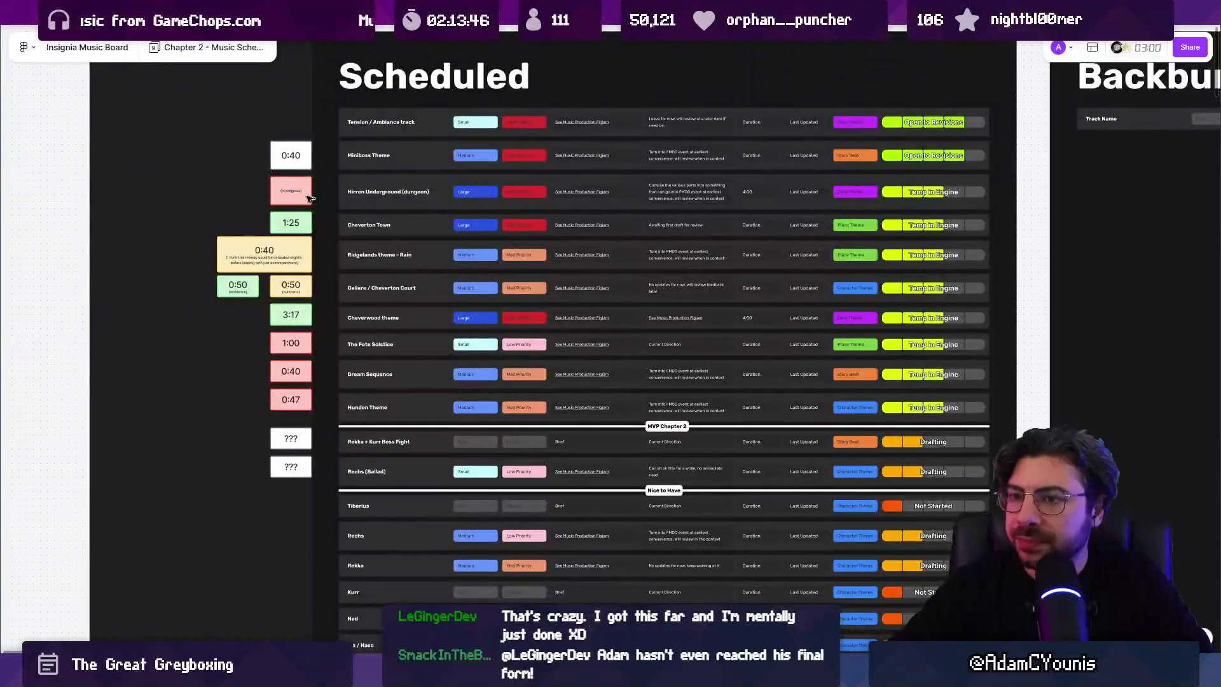
left_click_drag(317, 200, 478, 178)
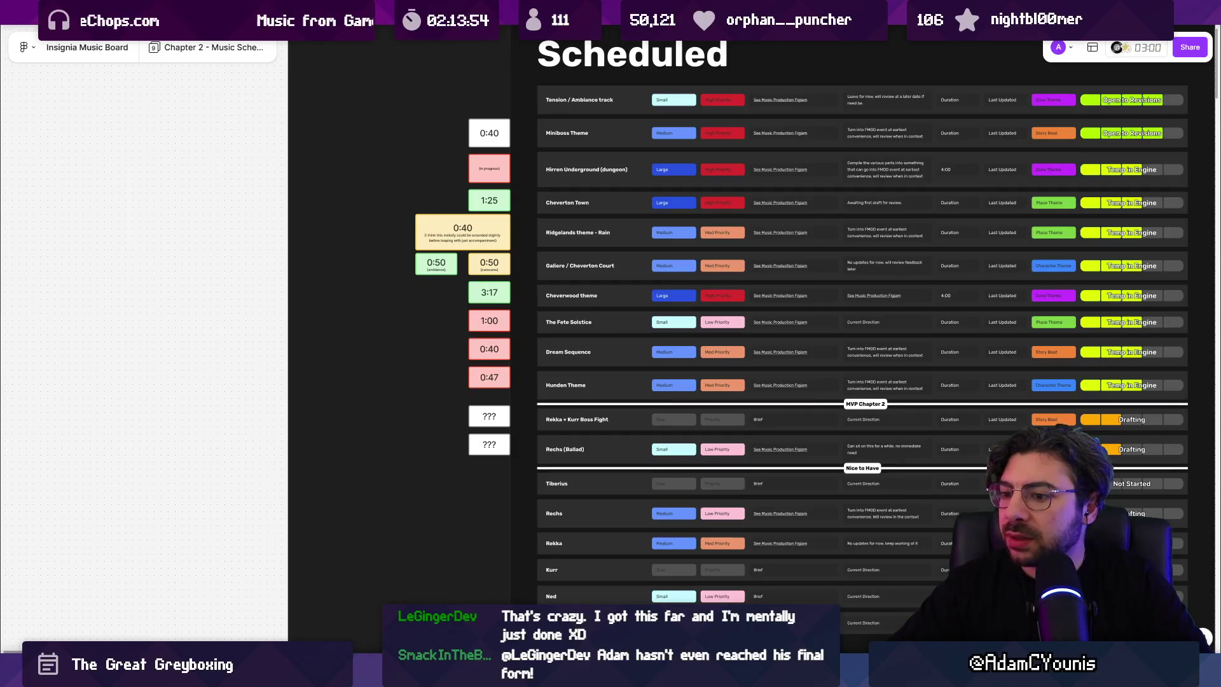
scroll(662, 301, "up", 3)
right_click(504, 212)
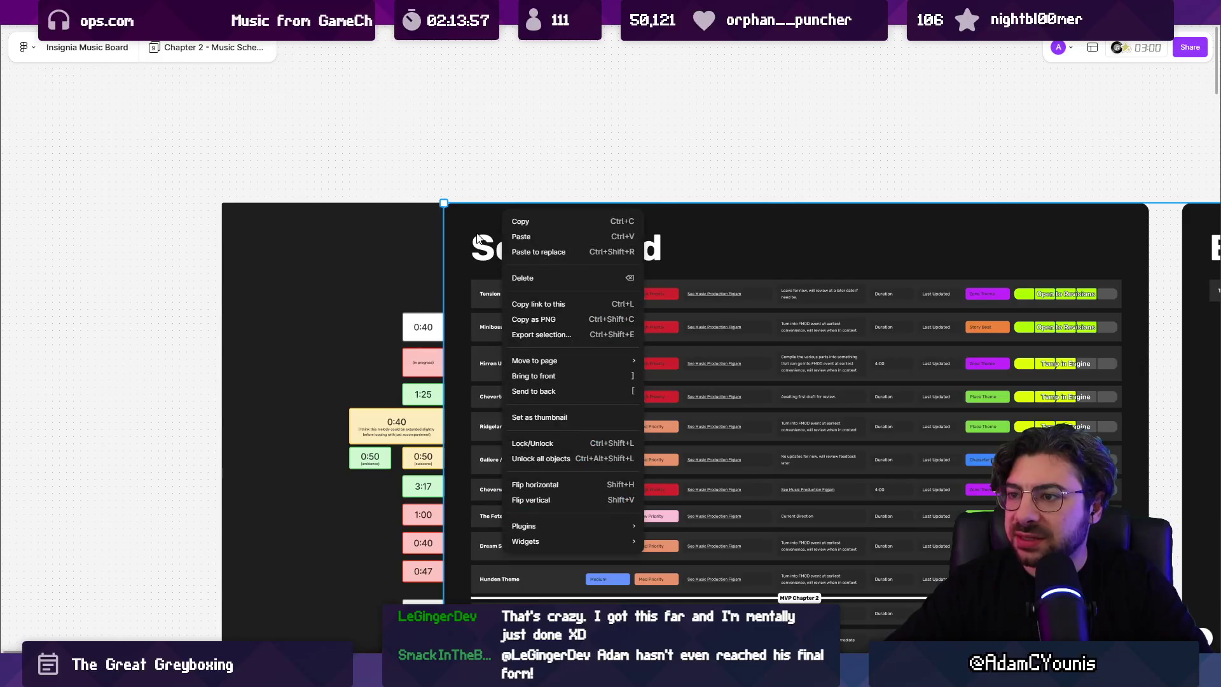
left_click(479, 238)
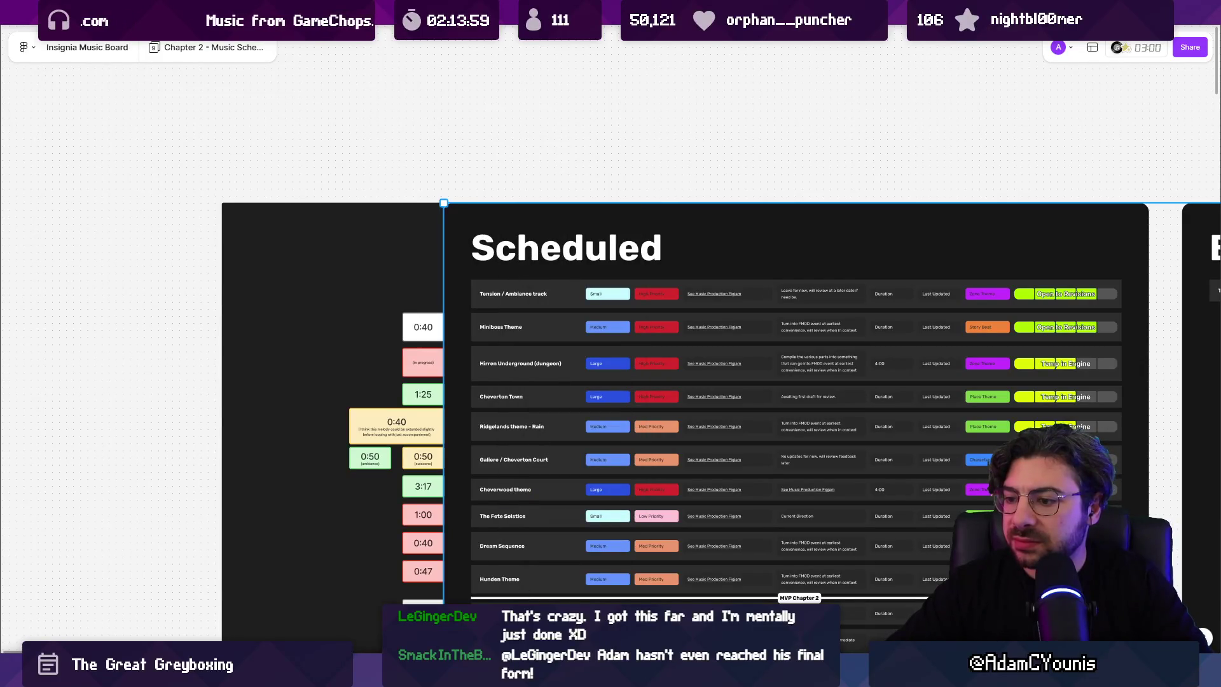
left_click(190, 11)
left_click(77, 267)
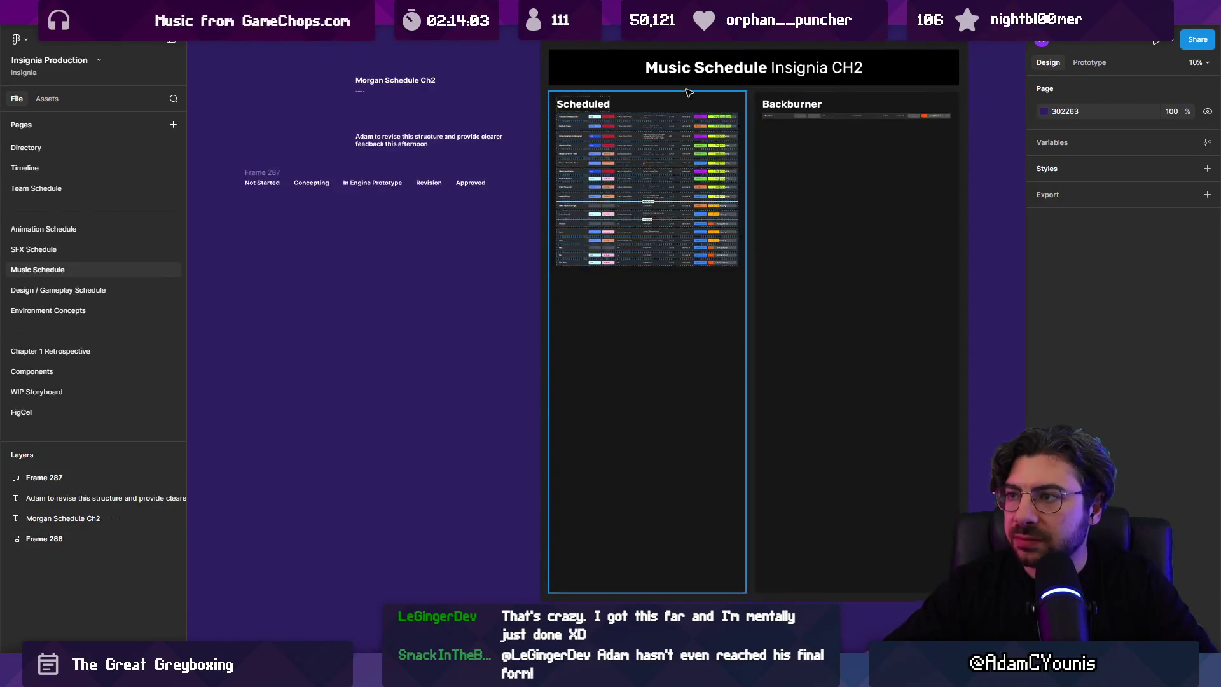
Step: Select the Scheduled table frame and give a collaborator edit access in its sharing settings
scroll(693, 102, "up", 5)
scroll(706, 127, "down", 3)
left_click(923, 89)
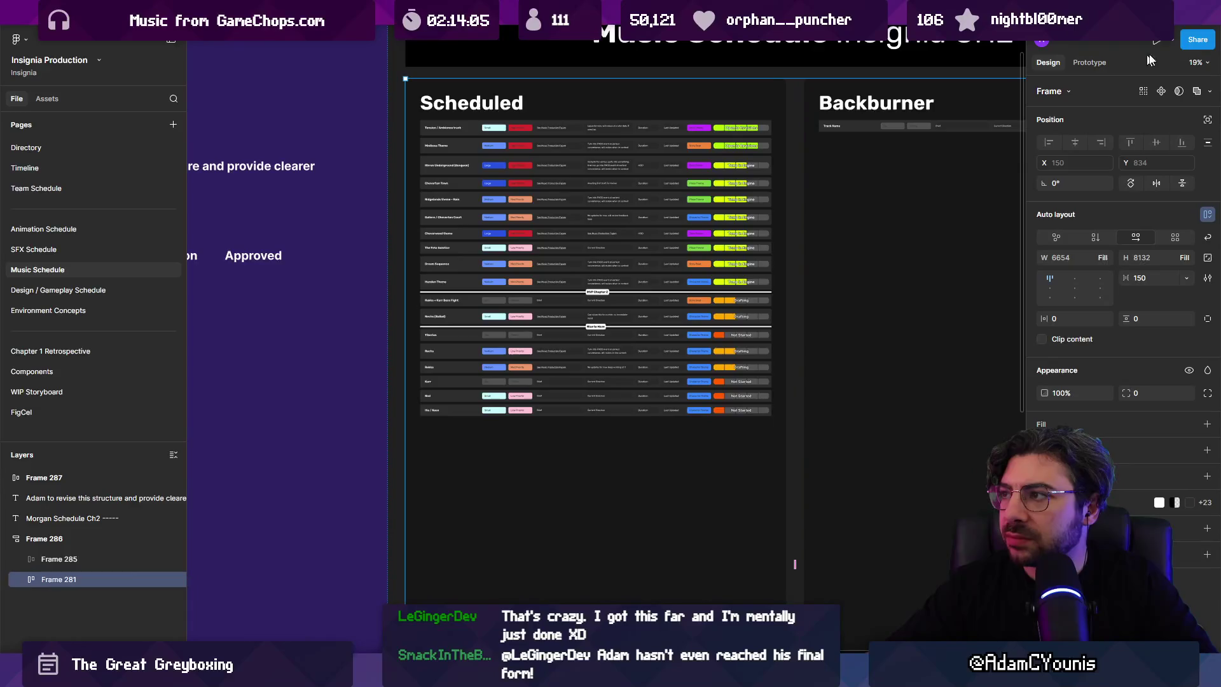
left_click(1195, 40)
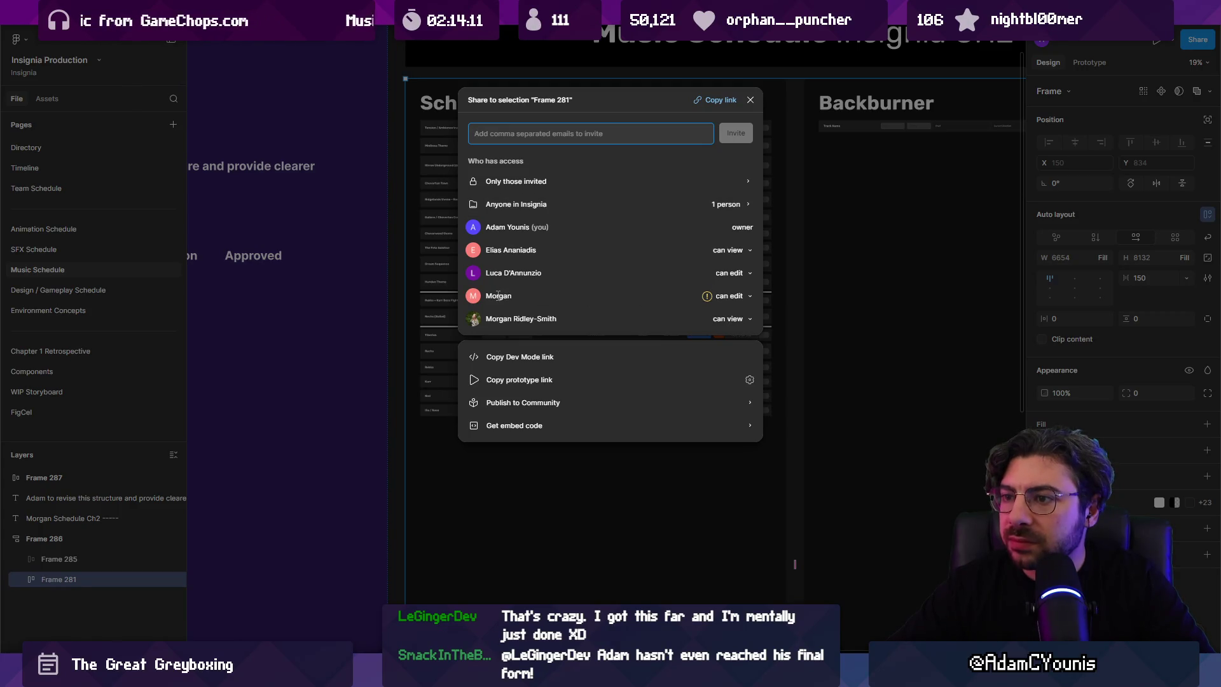
left_click(730, 320)
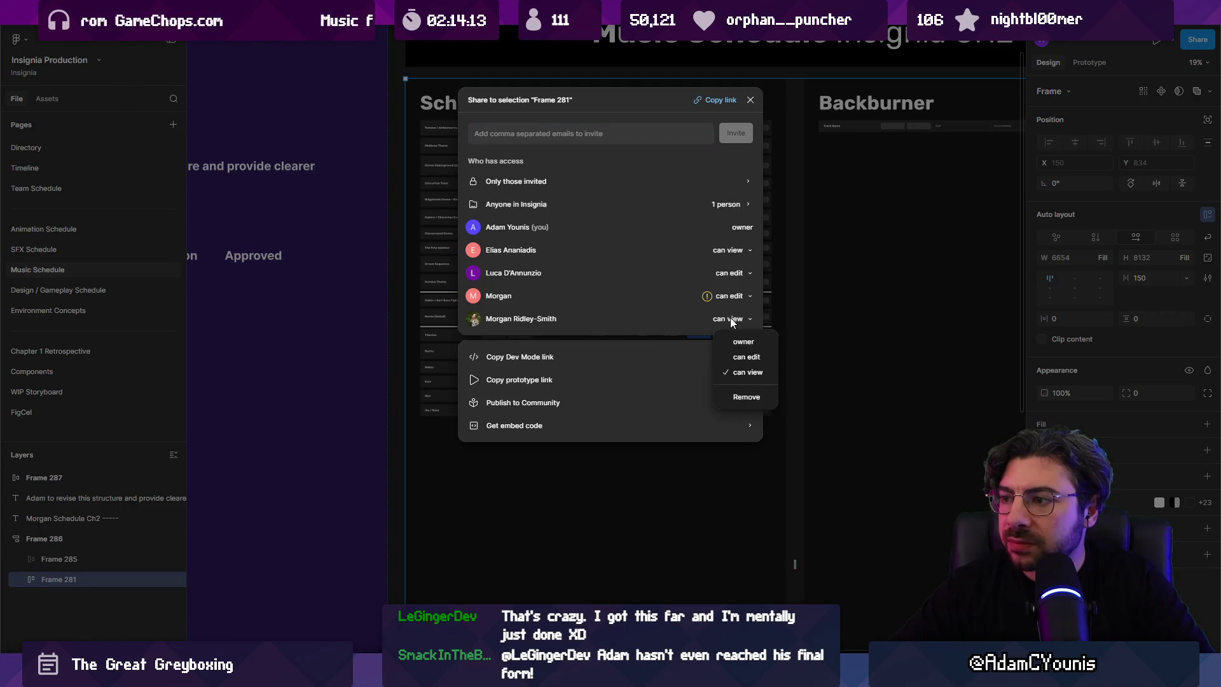
left_click(710, 301)
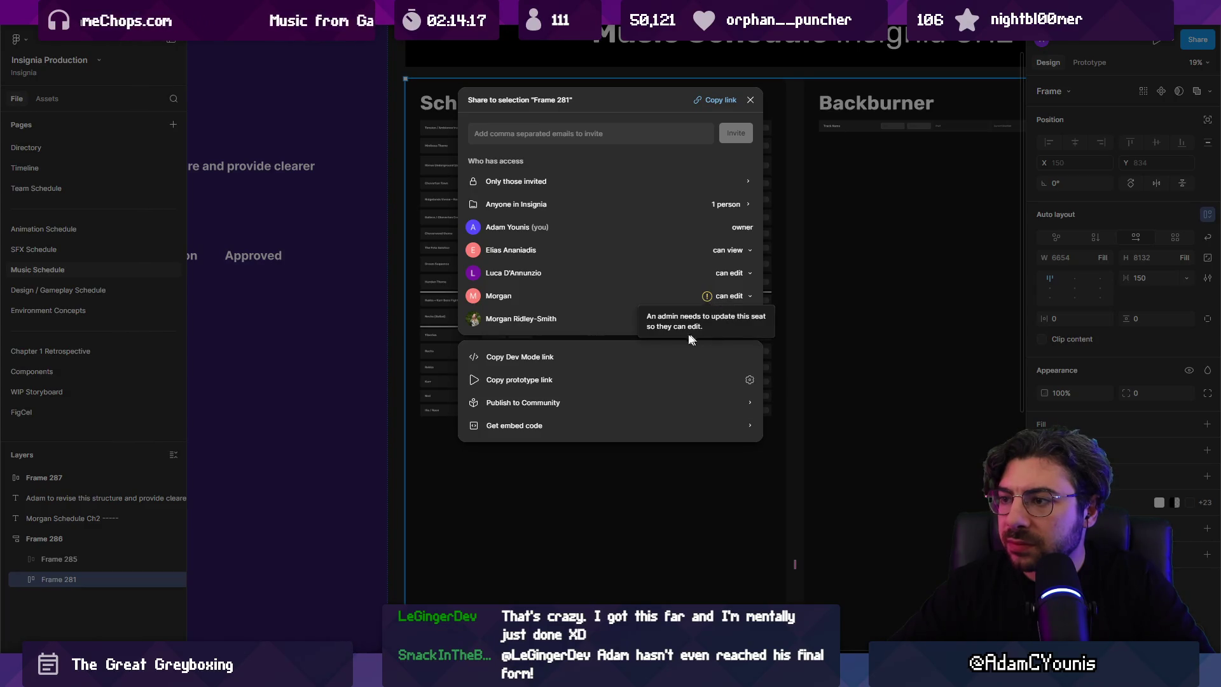
left_click(738, 319)
left_click(743, 357)
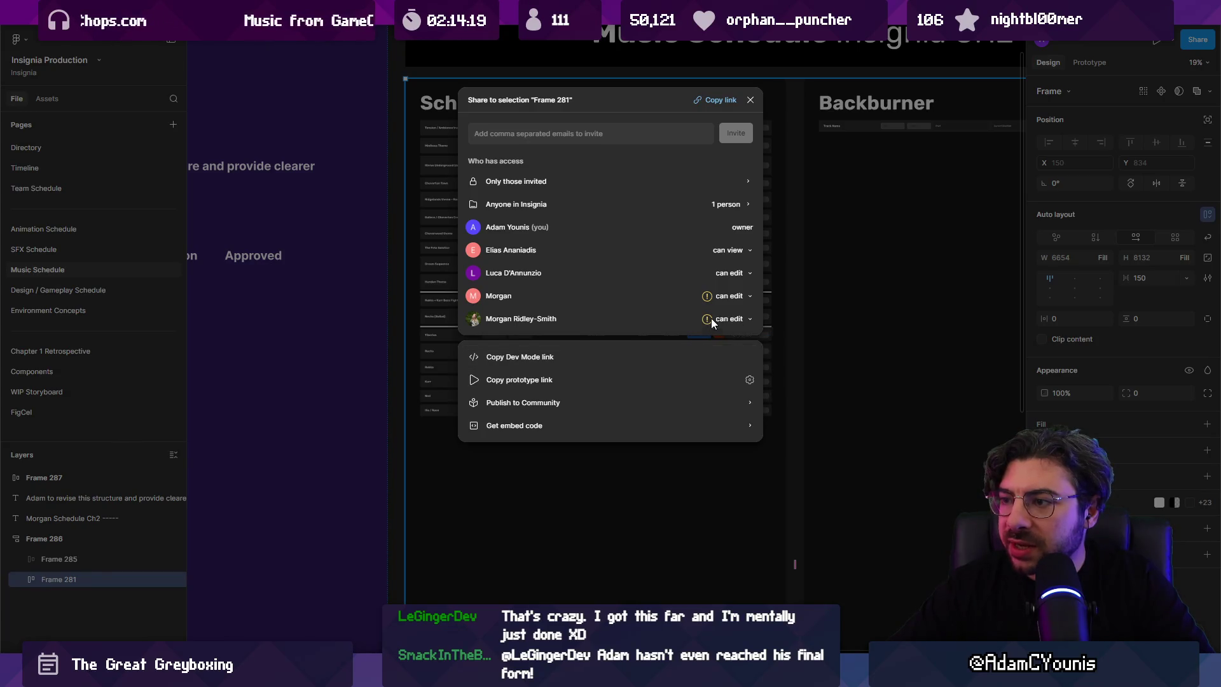
Step: Cancel the ownership transfer and set both collaborators to 'can view'
left_click(733, 320)
left_click(742, 343)
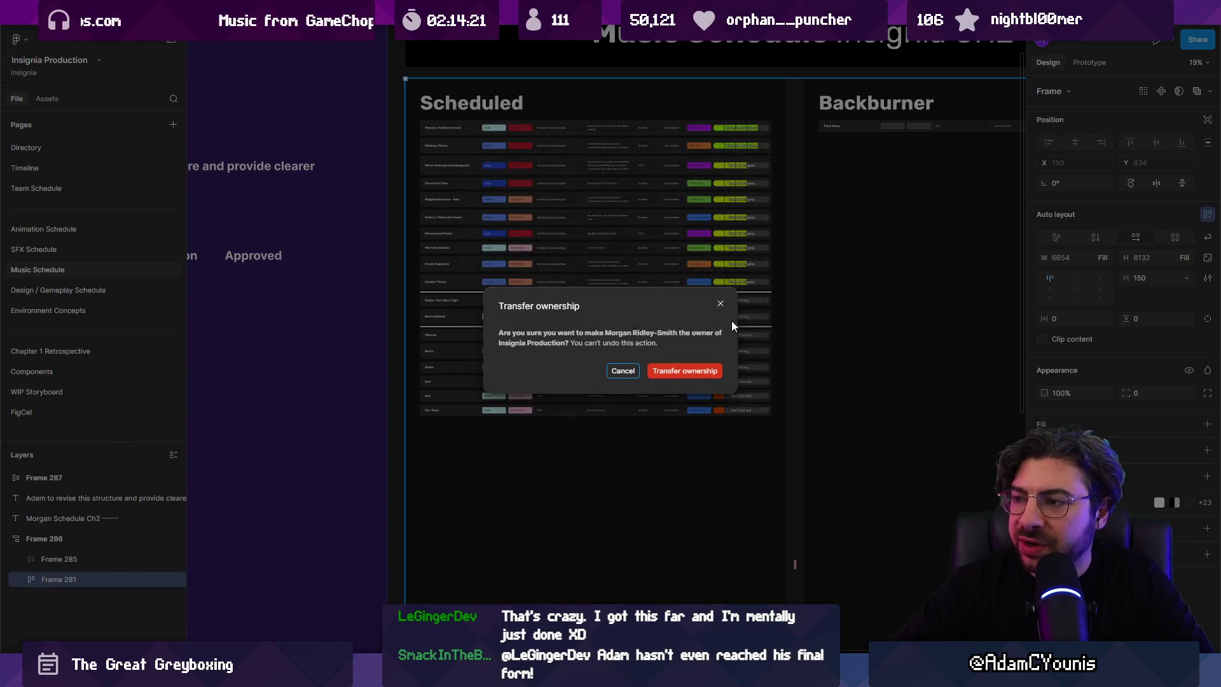
left_click(617, 376)
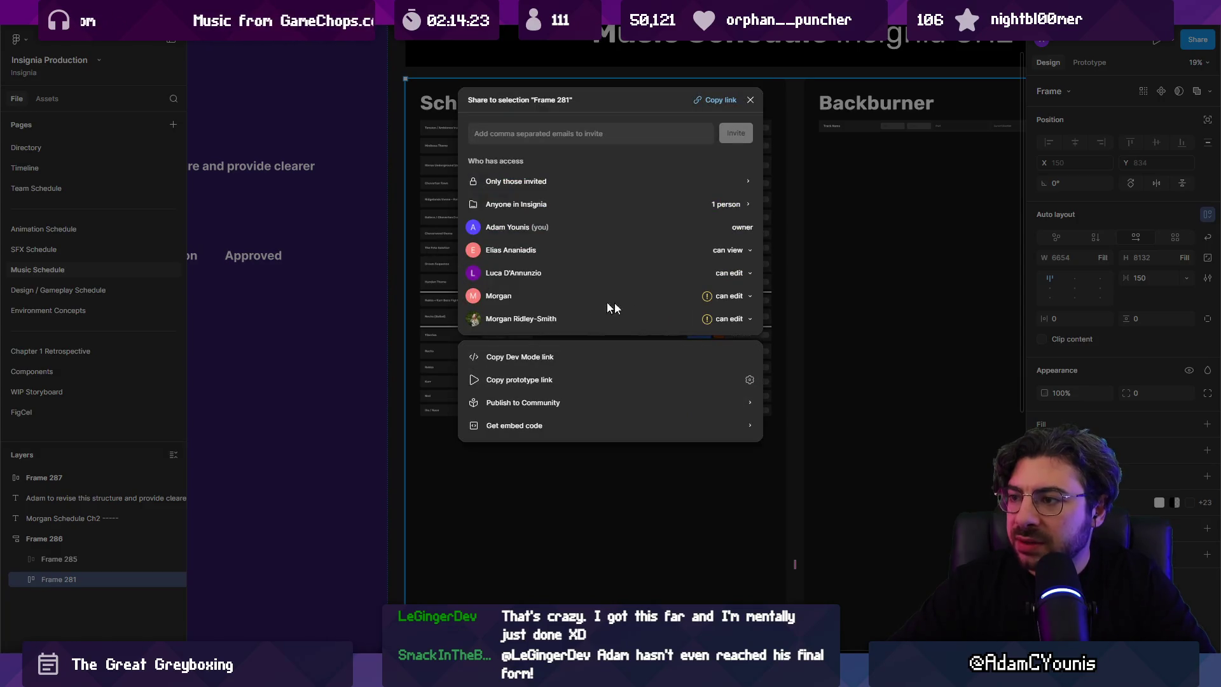
left_click(732, 322)
left_click(751, 372)
left_click(732, 296)
left_click(747, 349)
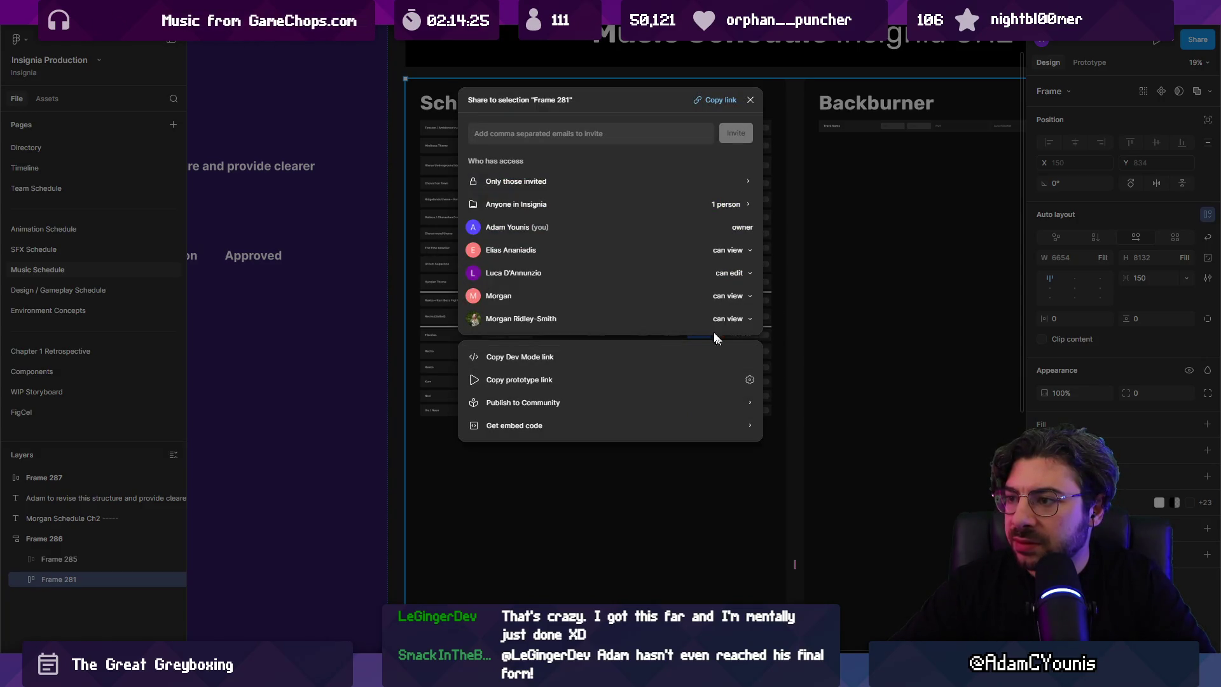
left_click(750, 100)
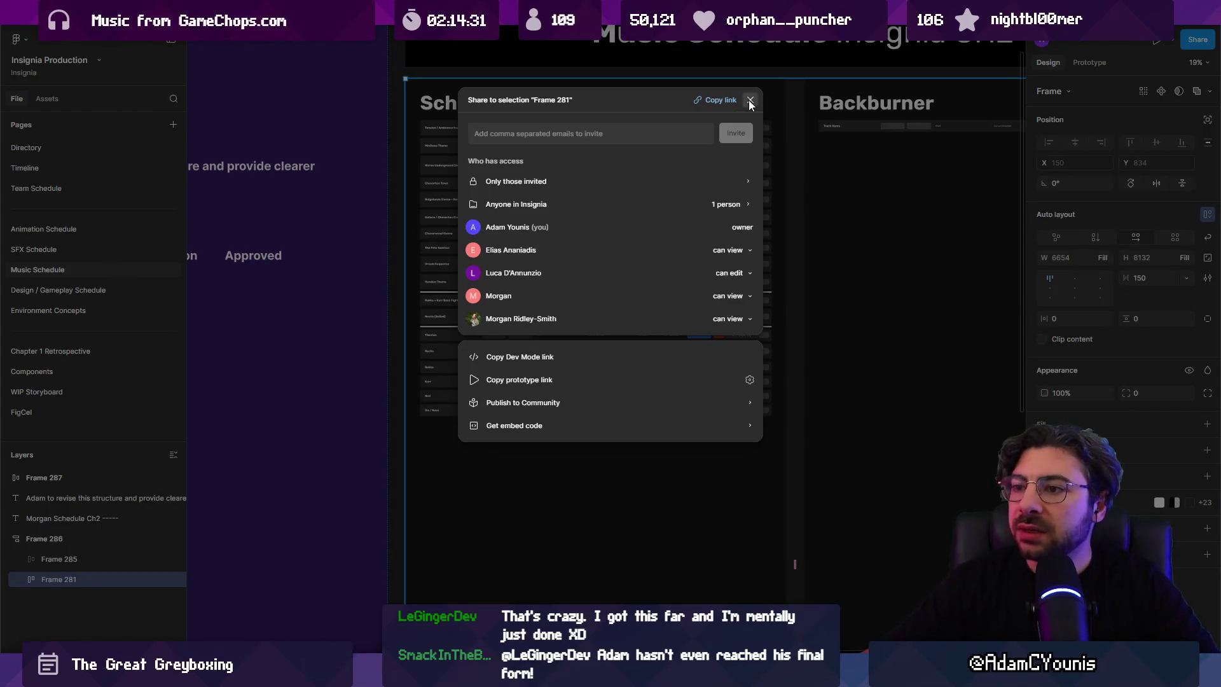
Step: Pan the canvas toward the schedule notes and switch to the Insignia Team Schedule file
left_click_drag(314, 270, 666, 311)
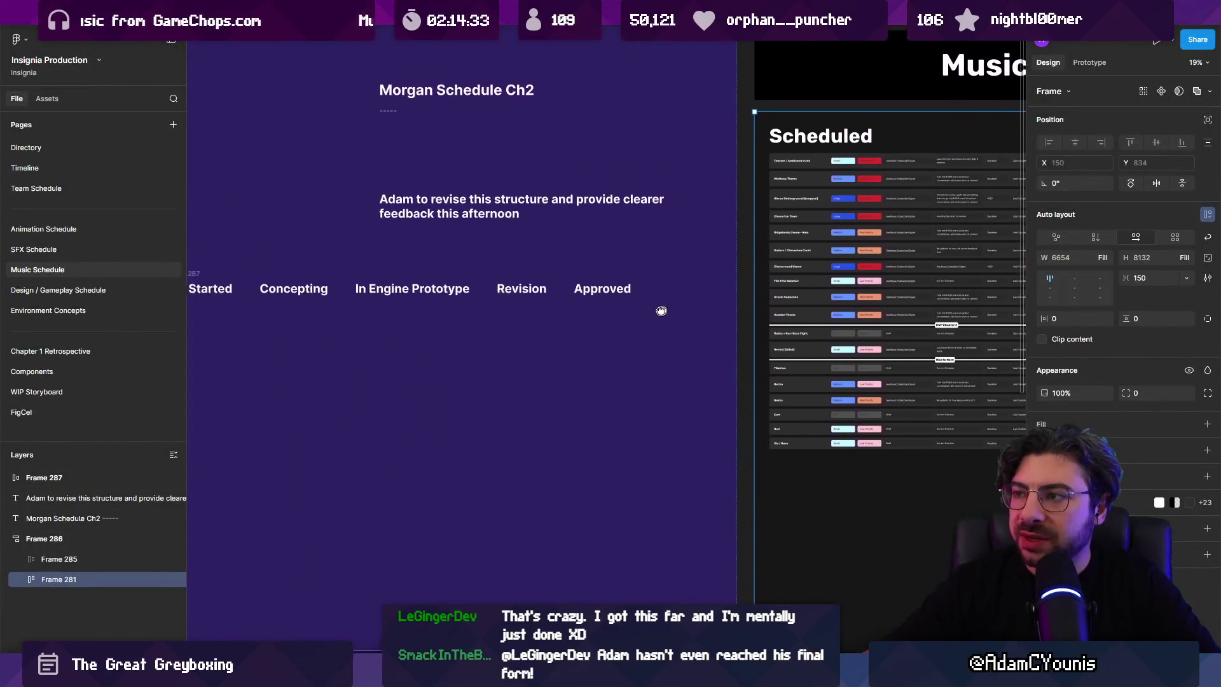
scroll(668, 309, "right", 5)
scroll(668, 310, "up", 3)
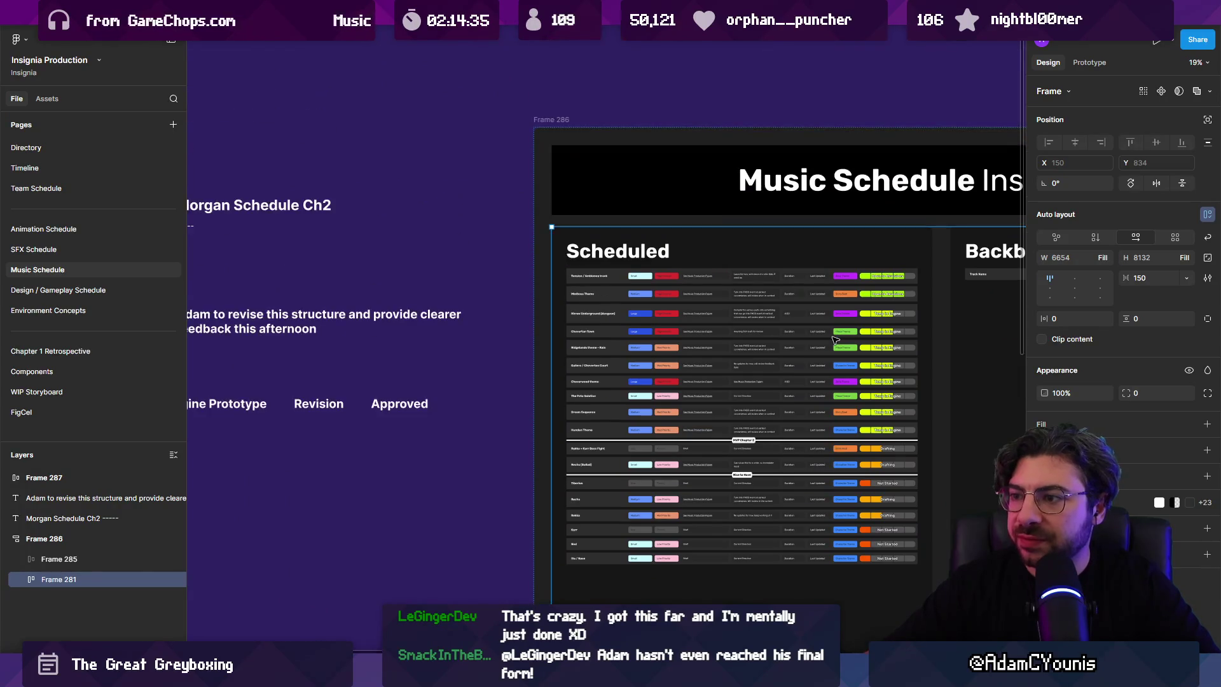
scroll(573, 359, "up", 5)
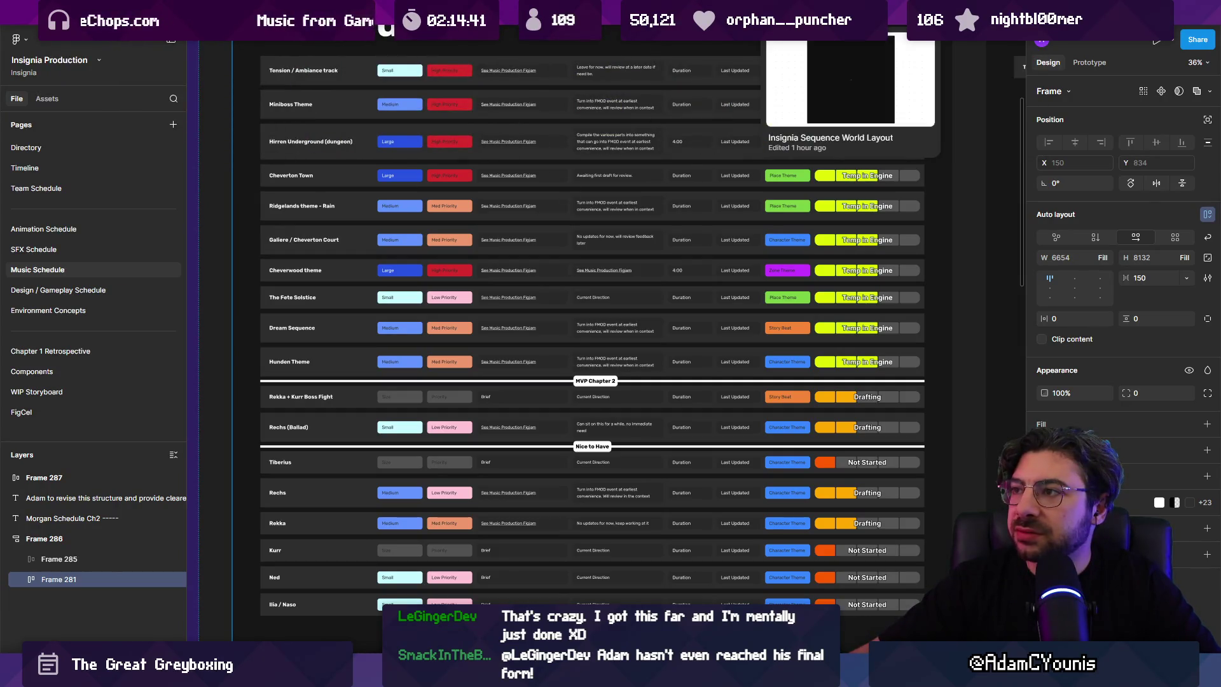
left_click(910, 13)
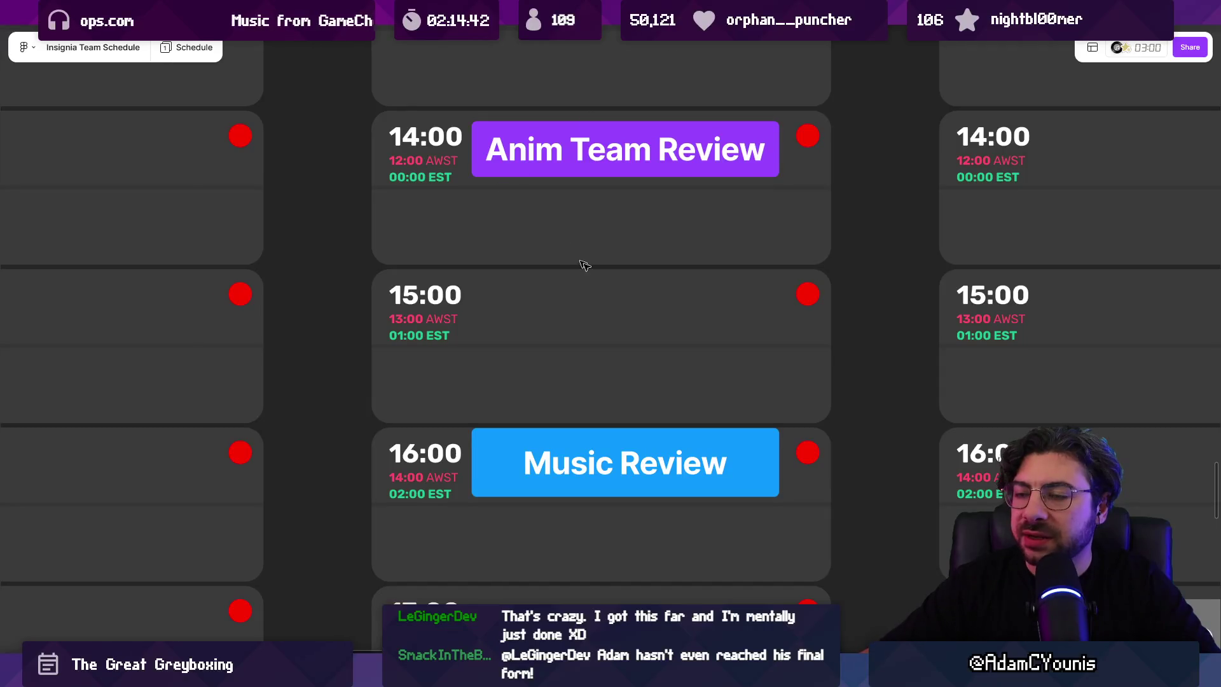
Step: In the Insignia Music Board, narrow the dark rectangle beside the table from its left edge
scroll(560, 245, "down", 1)
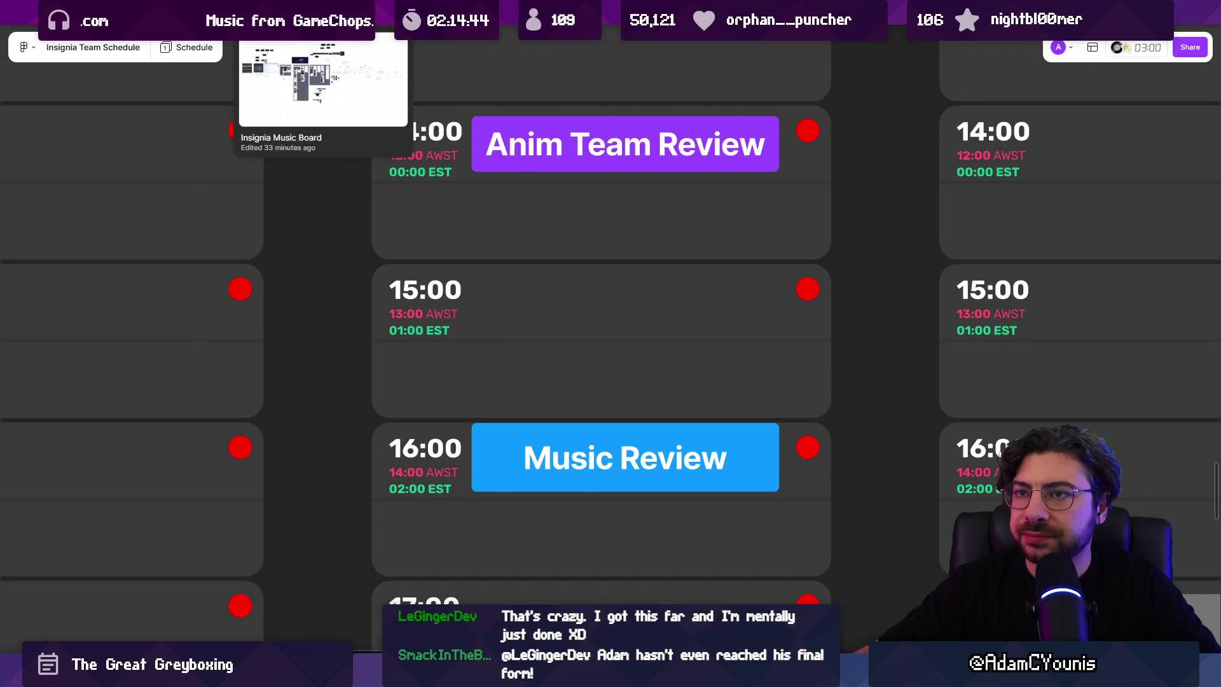
left_click(280, 12)
scroll(403, 286, "up", 5)
left_click(403, 287)
mouse_move(307, 280)
left_mouse_down()
mouse_move(444, 278)
mouse_move(416, 280)
left_mouse_up()
Step: Go back to the Insignia Production file's Music Schedule page
scroll(504, 521, "down", 2)
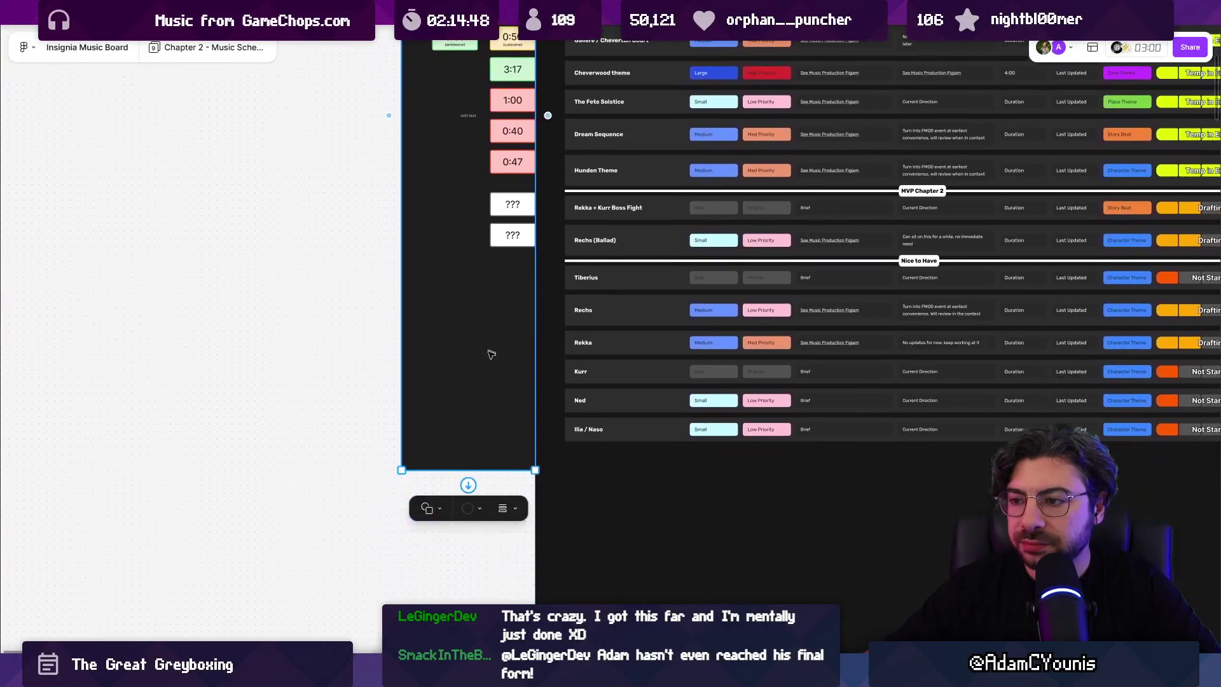
scroll(507, 344, "down", 5)
scroll(620, 252, "up", 5)
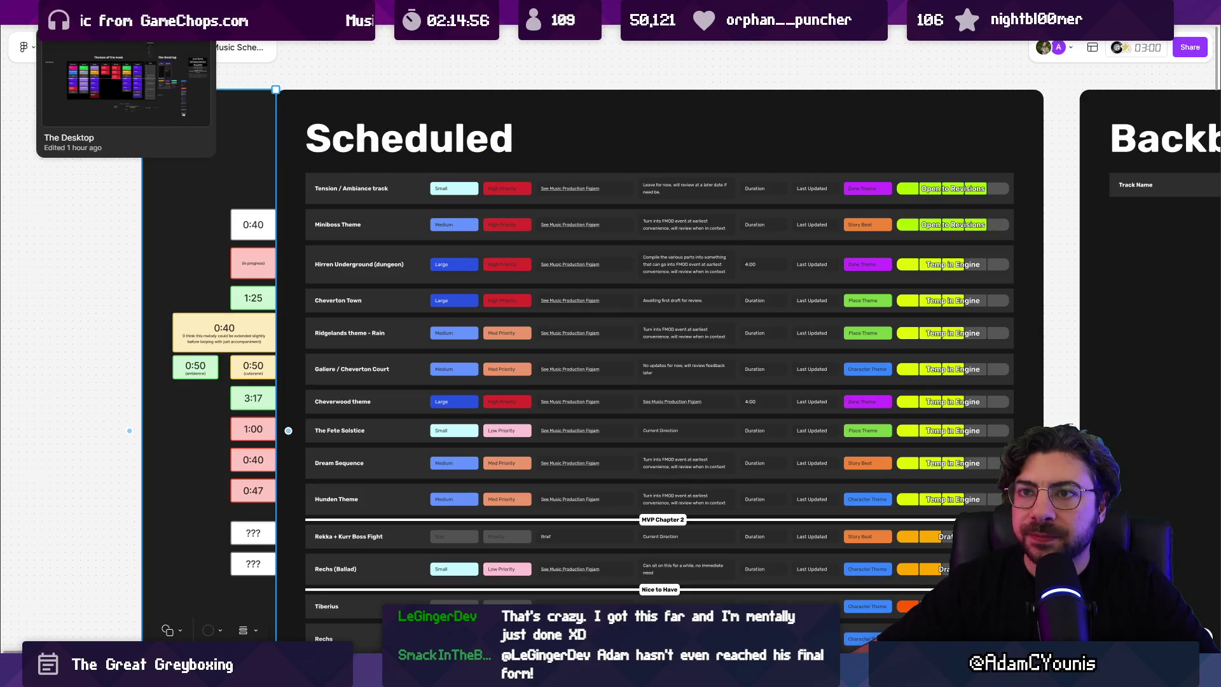
left_click(191, 13)
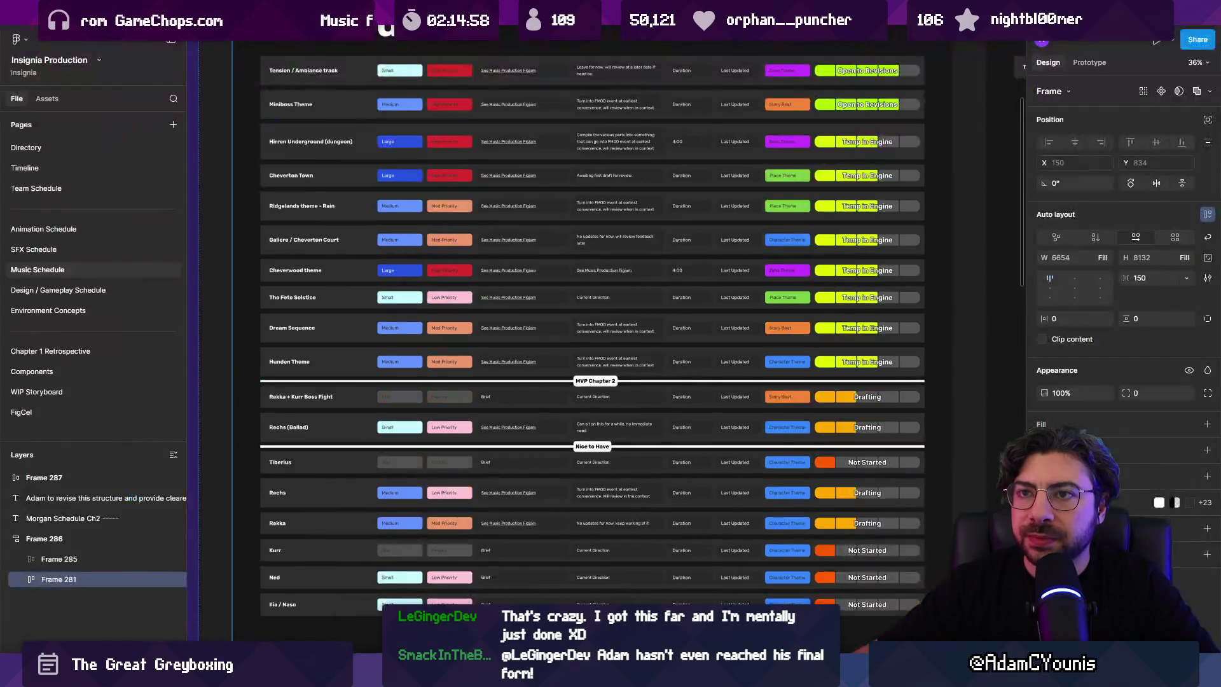
Step: Hide the UI, zoom into the Scheduled table, and enter 1:00 as Tension / Ambiance's duration
scroll(636, 210, "up", 2)
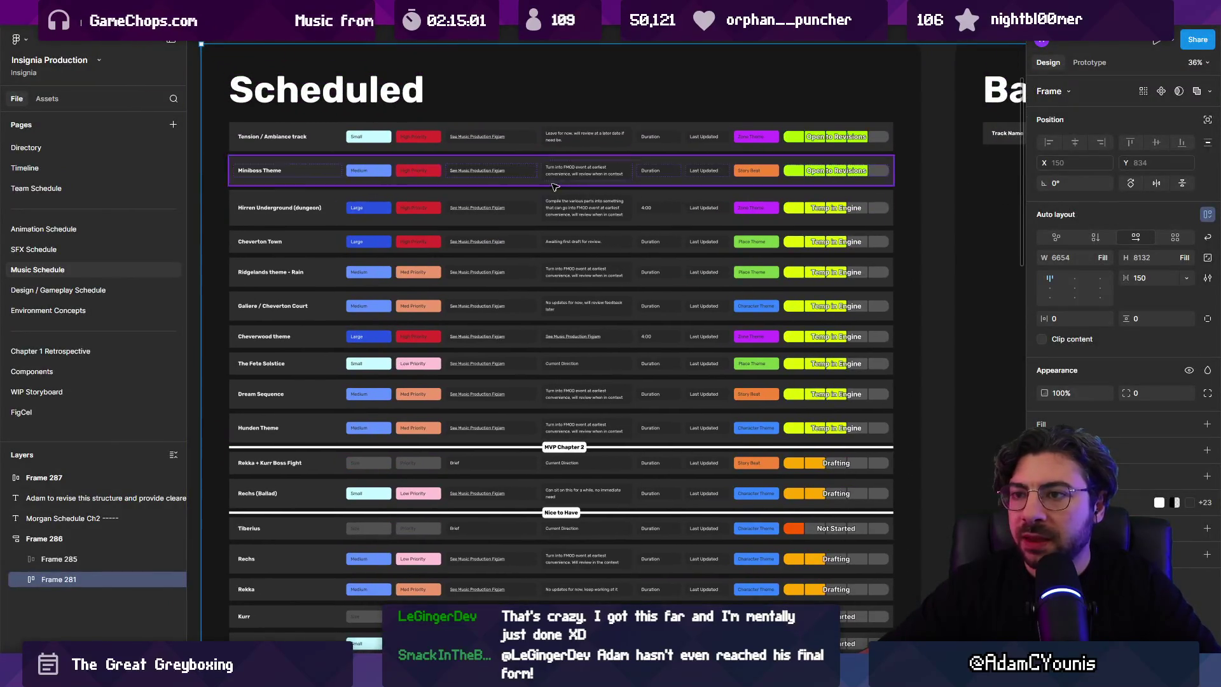
key("ctrl+backslash")
scroll(412, 199, "up", 5)
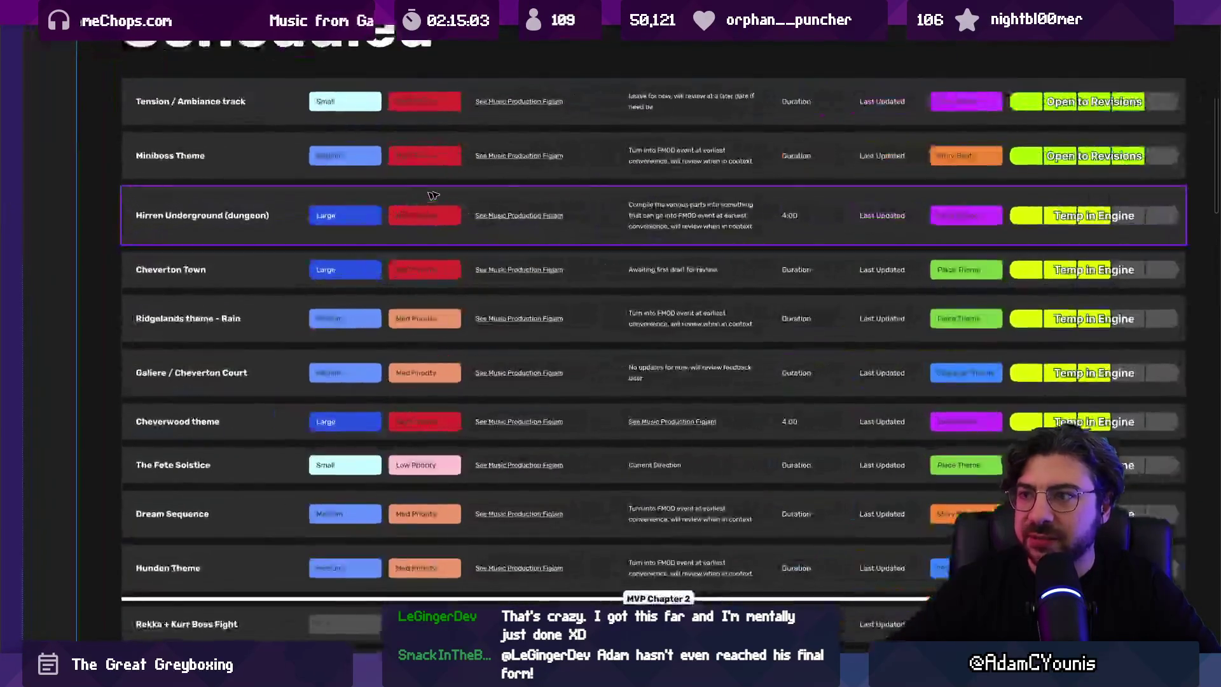
scroll(717, 147, "left", 2)
scroll(717, 147, "down", 1)
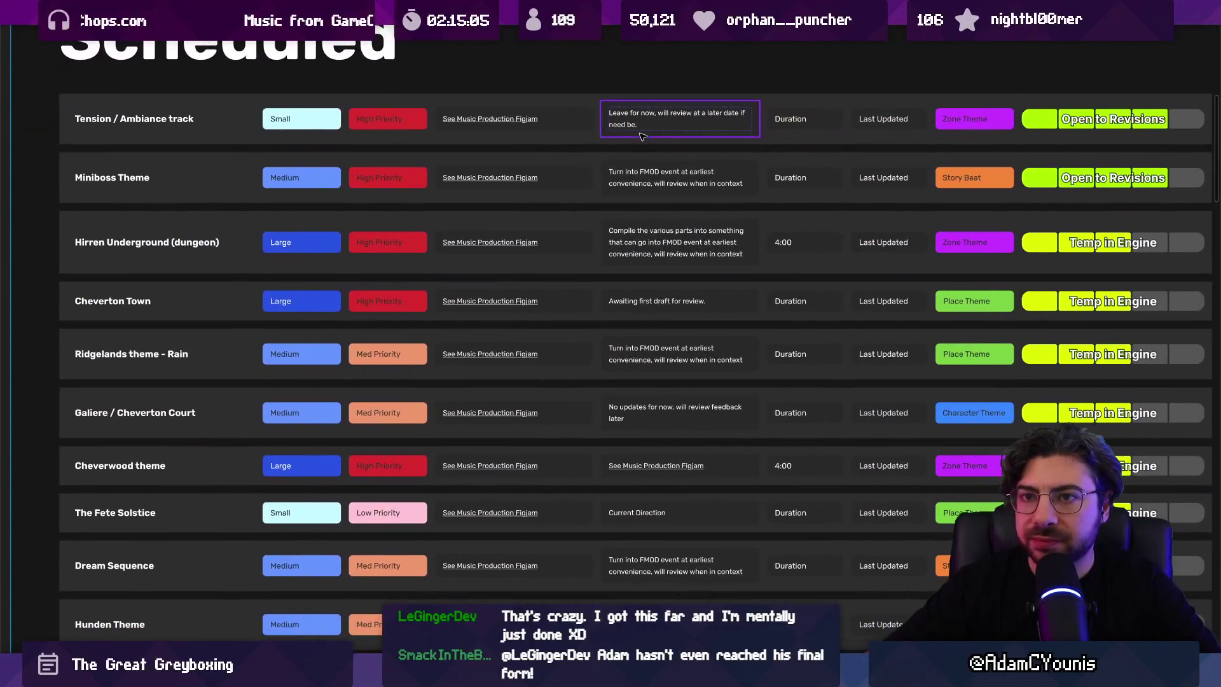
double_click(799, 119)
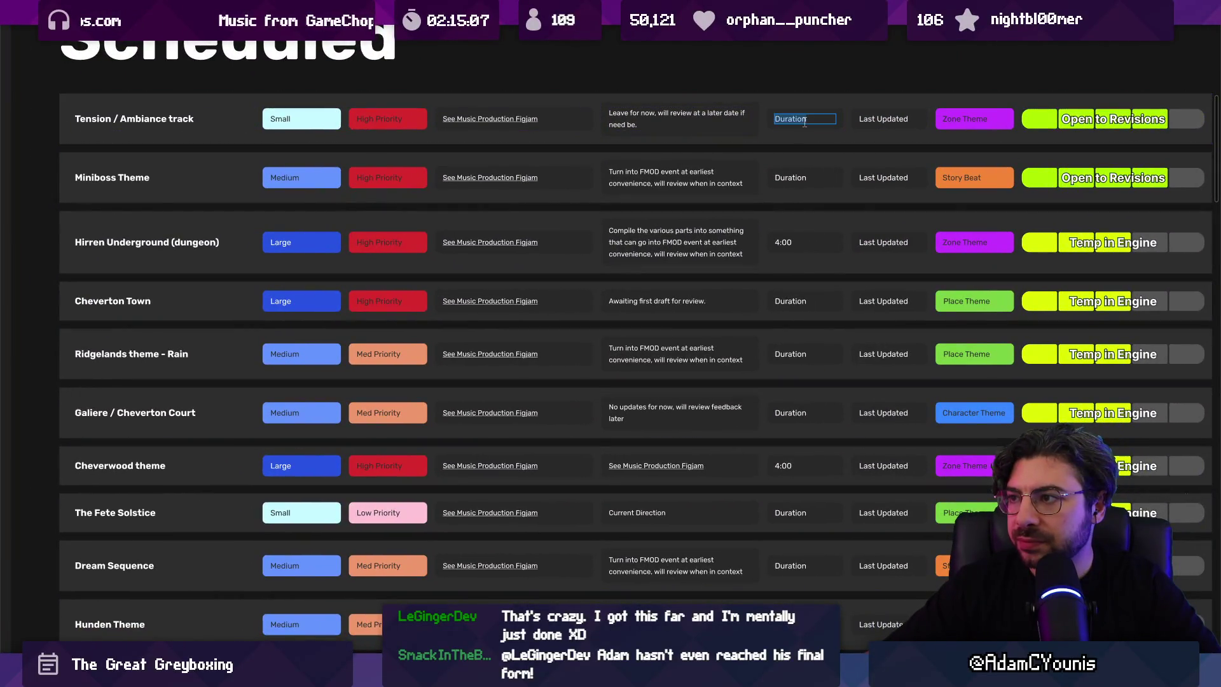
type("1:00")
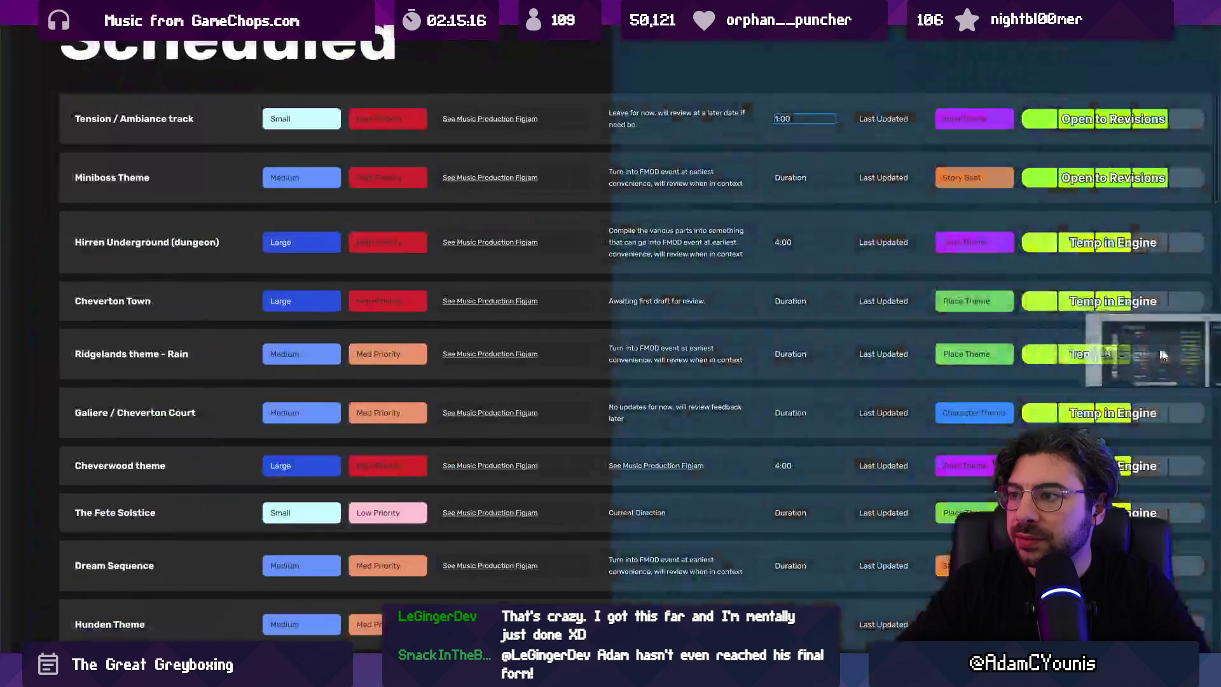
Step: Open the Insignia Music Board in split view beside the schedule
left_click(318, 11)
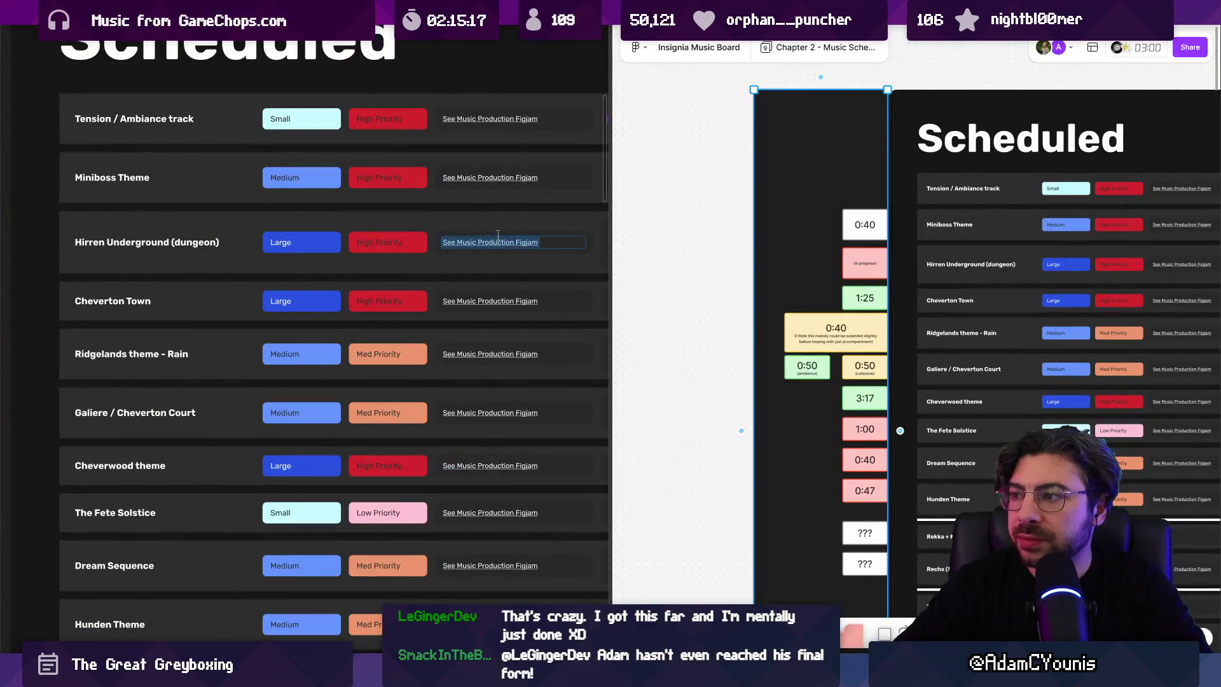
scroll(814, 227, "up", 2)
scroll(847, 238, "down", 5)
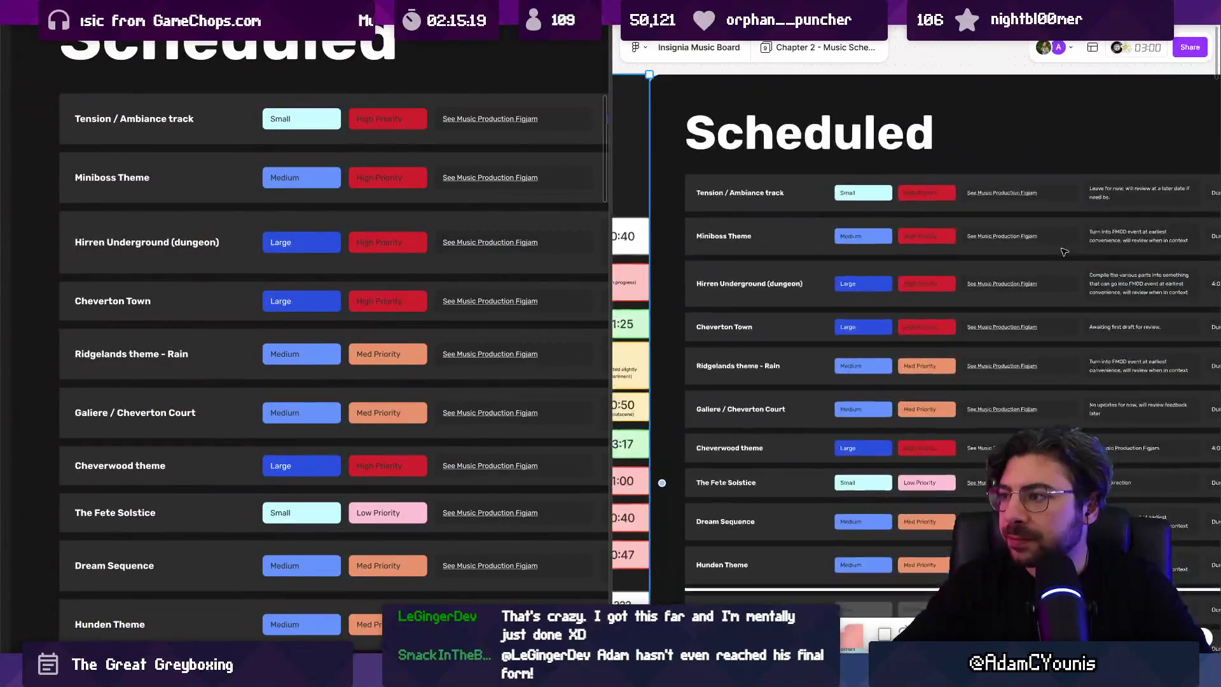
scroll(1017, 251, "down", 5)
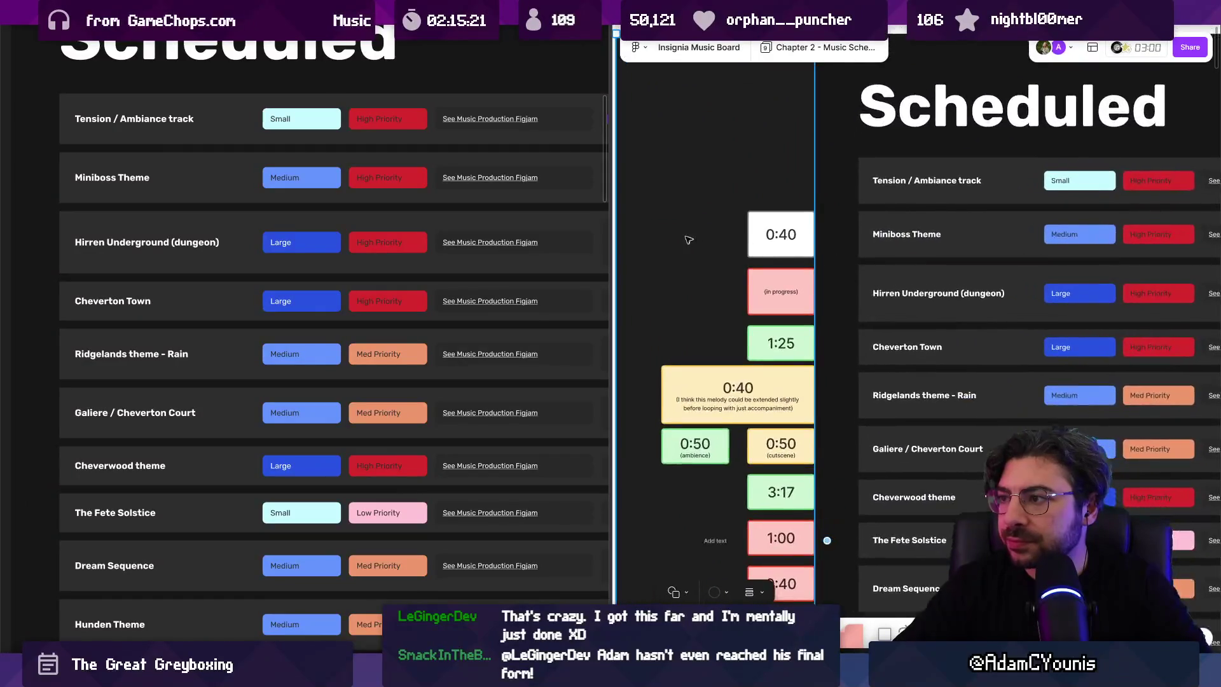
scroll(1010, 250, "up", 5)
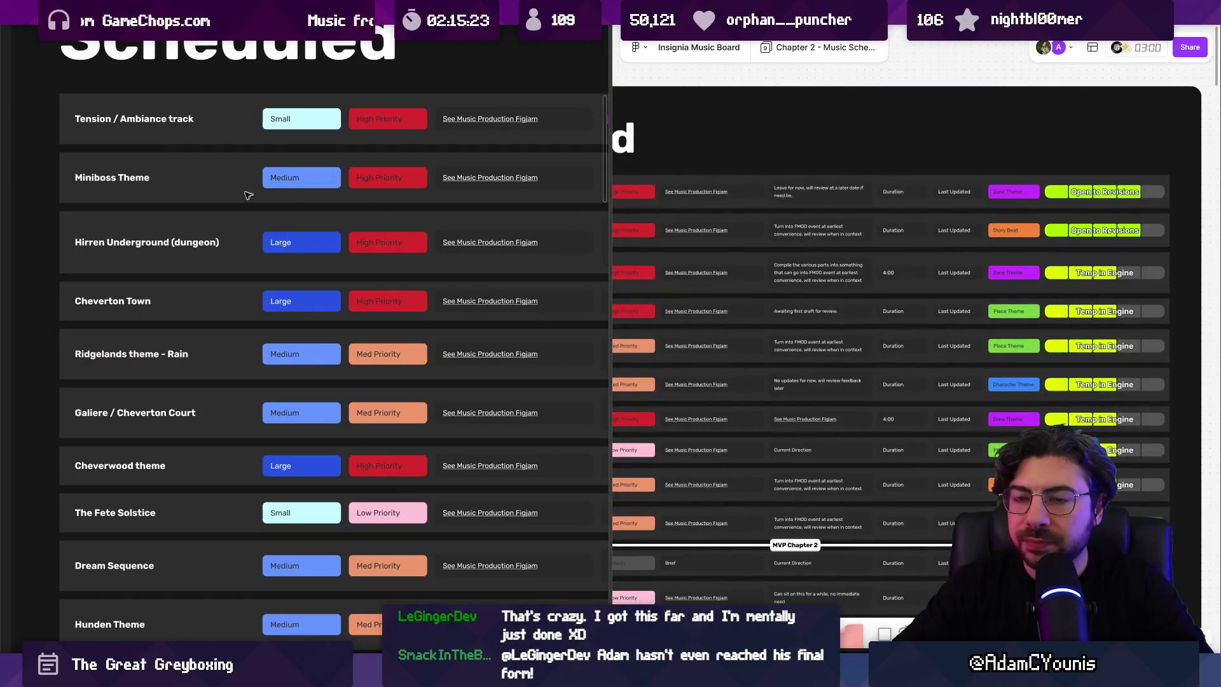
scroll(253, 193, "down", 5)
scroll(530, 181, "up", 5)
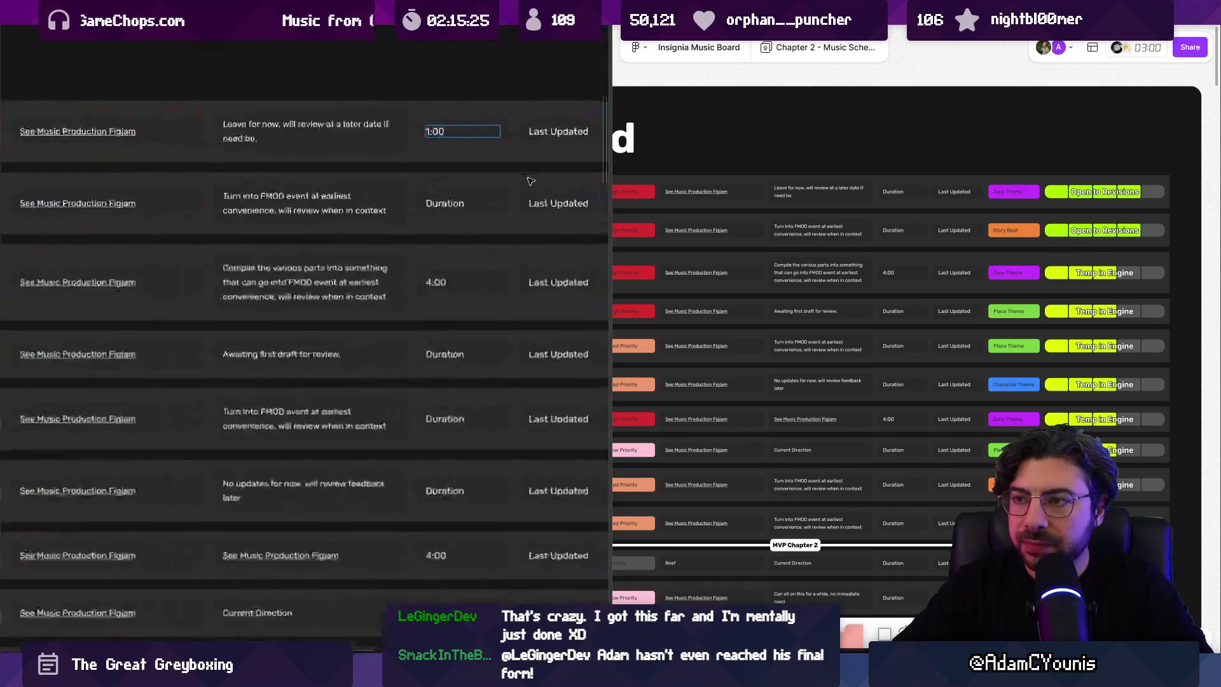
Step: Change the Miniboss Theme duration to 1:00-1:30
double_click(458, 203)
type("1:20")
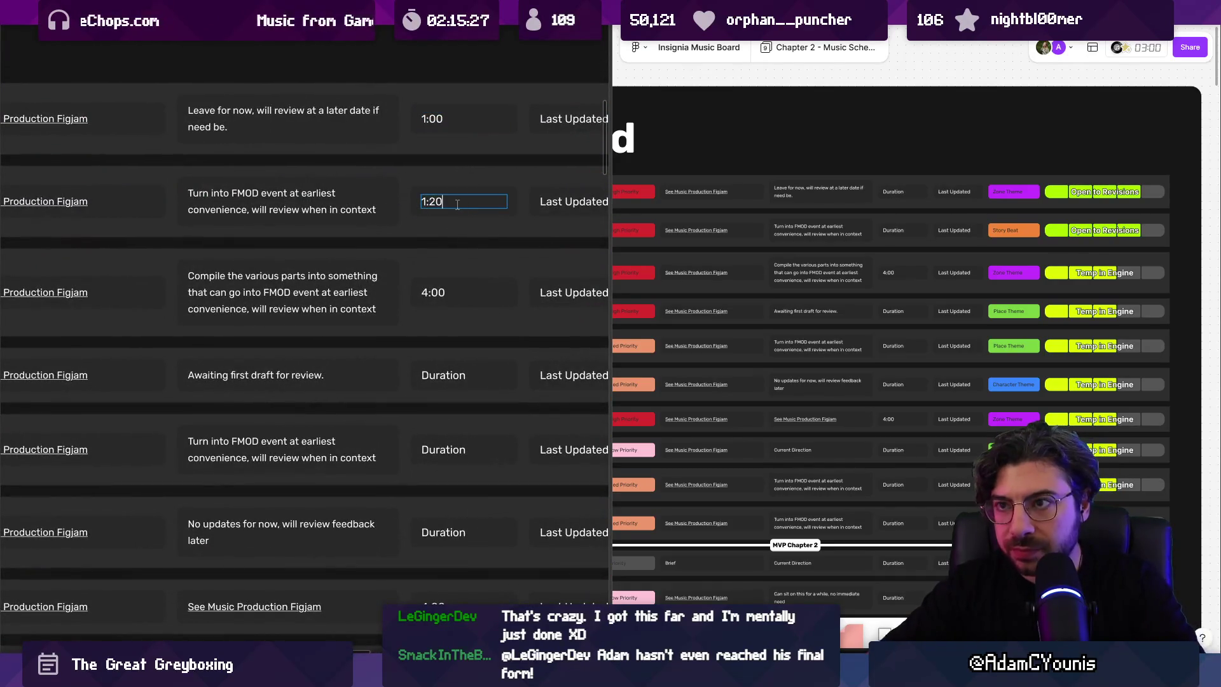
scroll(457, 205, "down", 5)
scroll(485, 215, "up", 5)
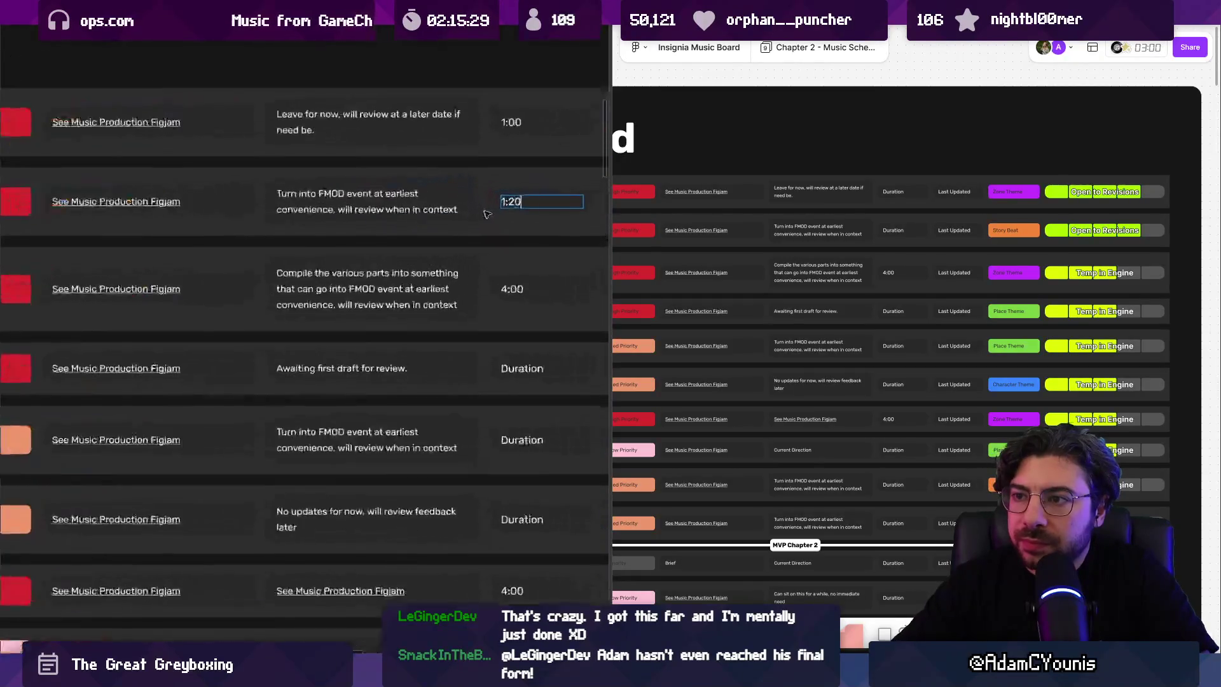
type("1:00-")
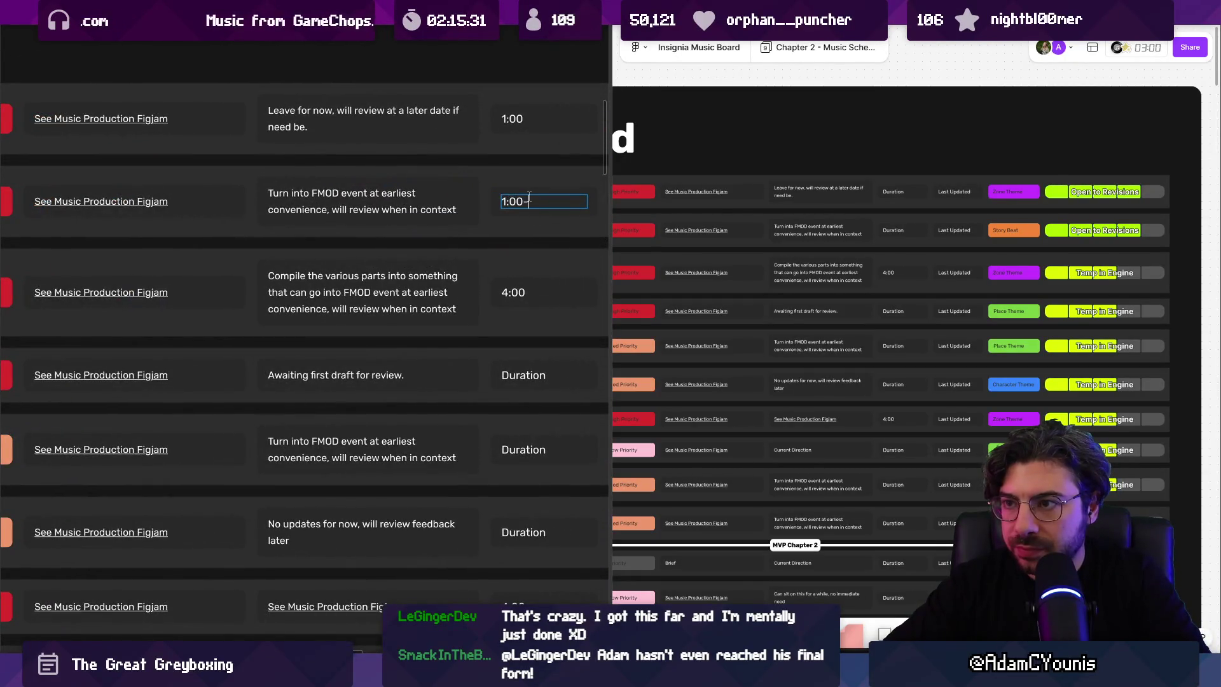
type("1:30")
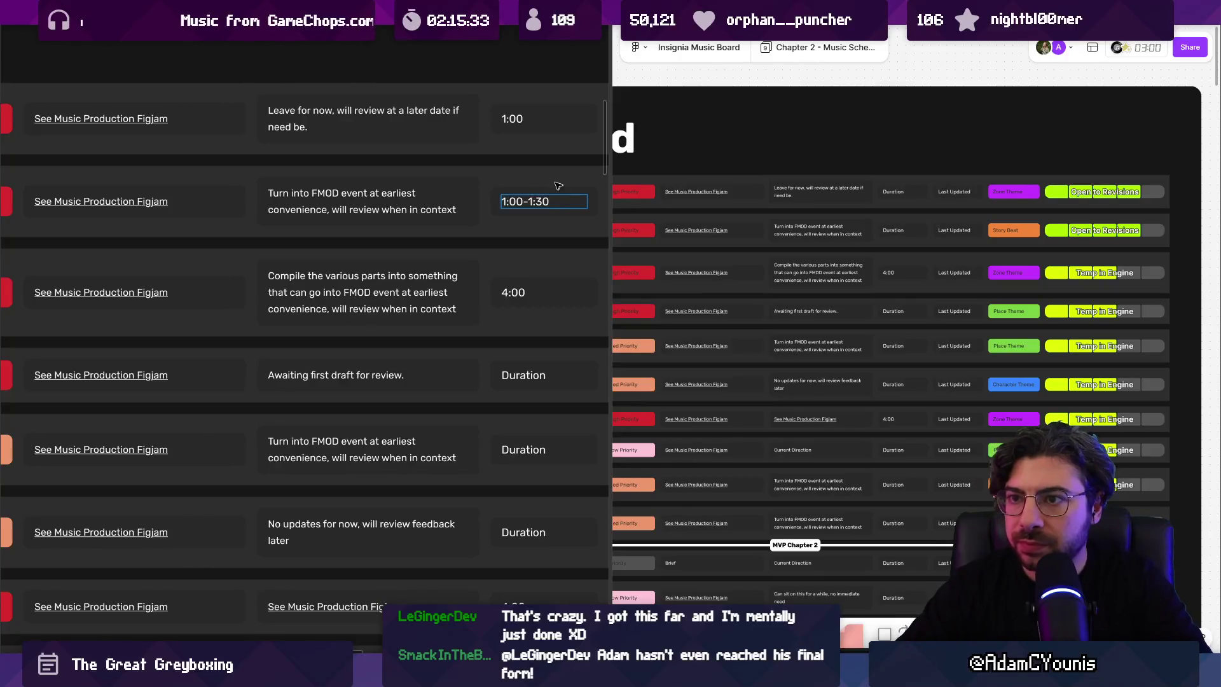
scroll(560, 187, "down", 5)
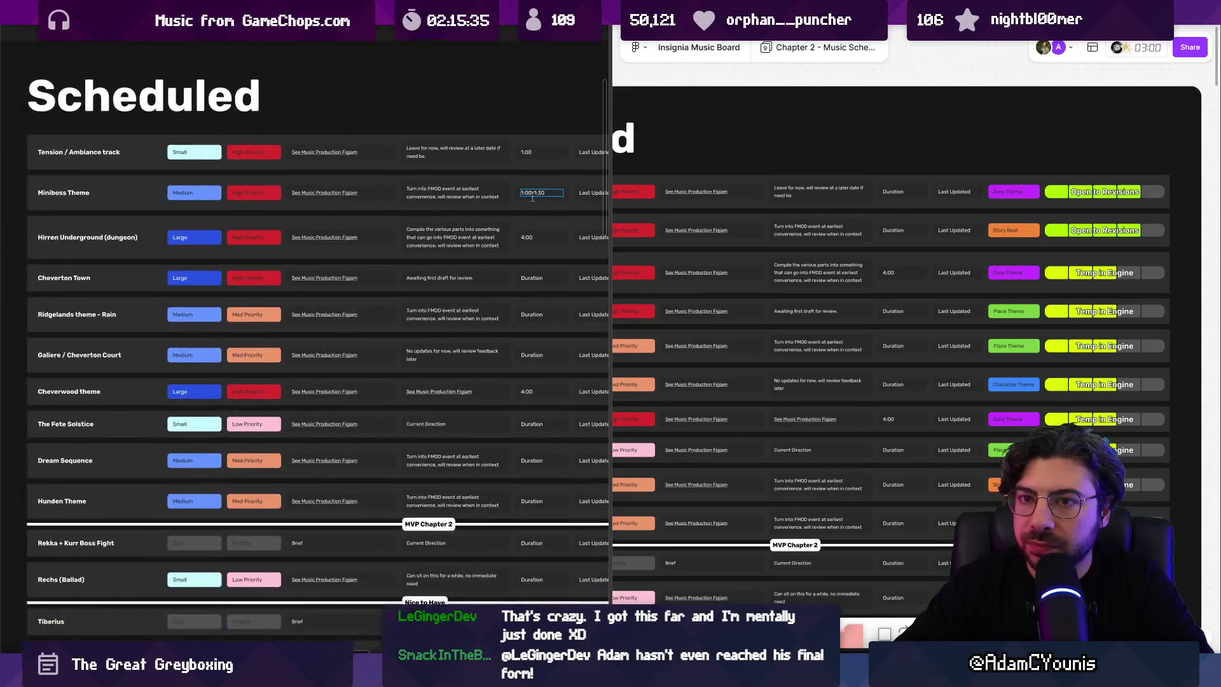
scroll(533, 198, "up", 1)
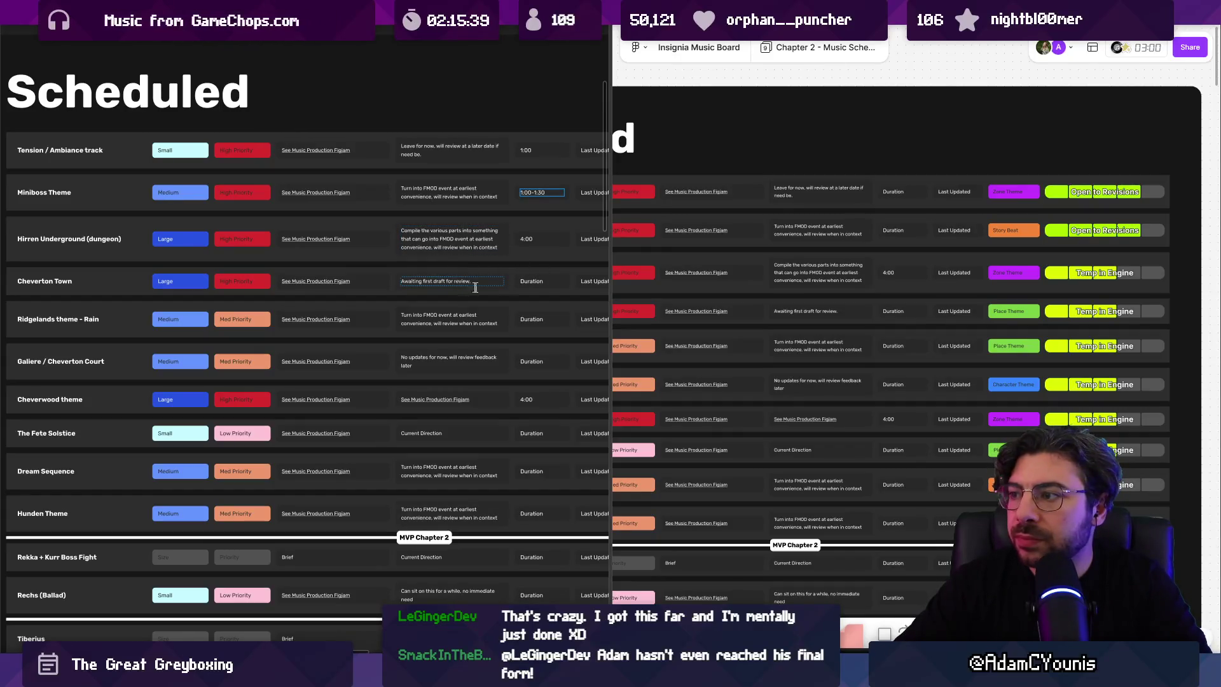
scroll(778, 287, "down", 3)
scroll(777, 287, "down", 2)
scroll(777, 286, "up", 5)
scroll(777, 287, "up", 1)
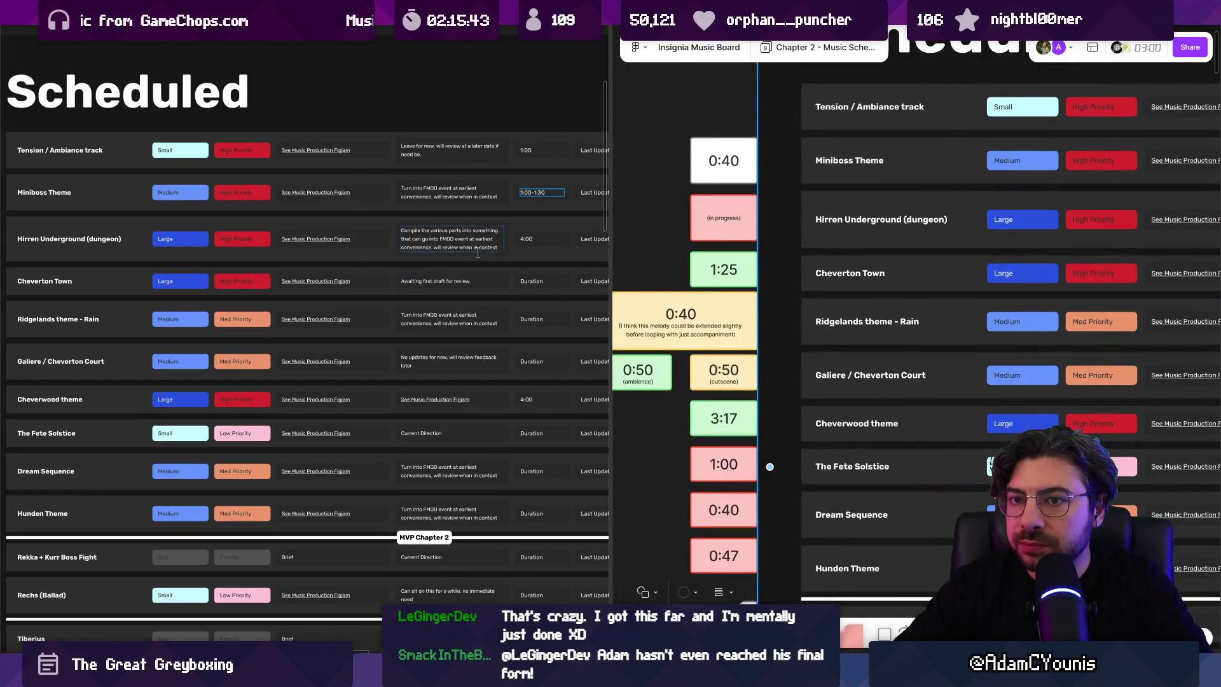
scroll(569, 286, "up", 3)
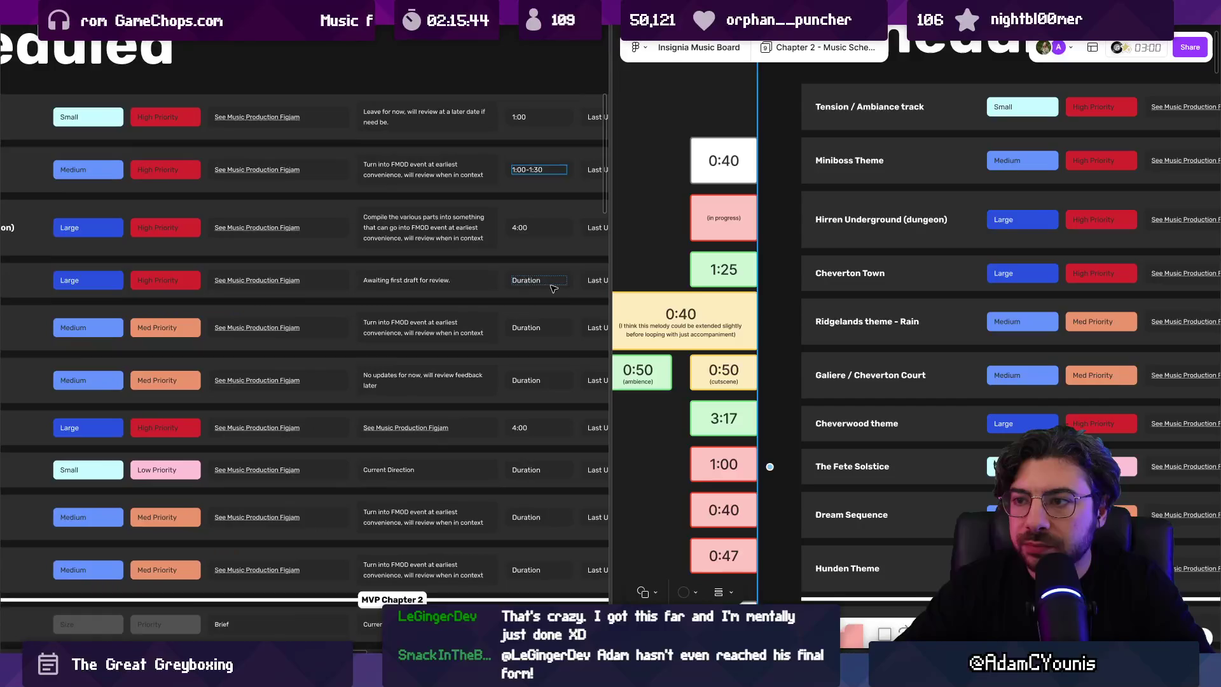
Step: Enter 1:25 as the Cheverton Town track's duration
double_click(553, 287)
type("1:25")
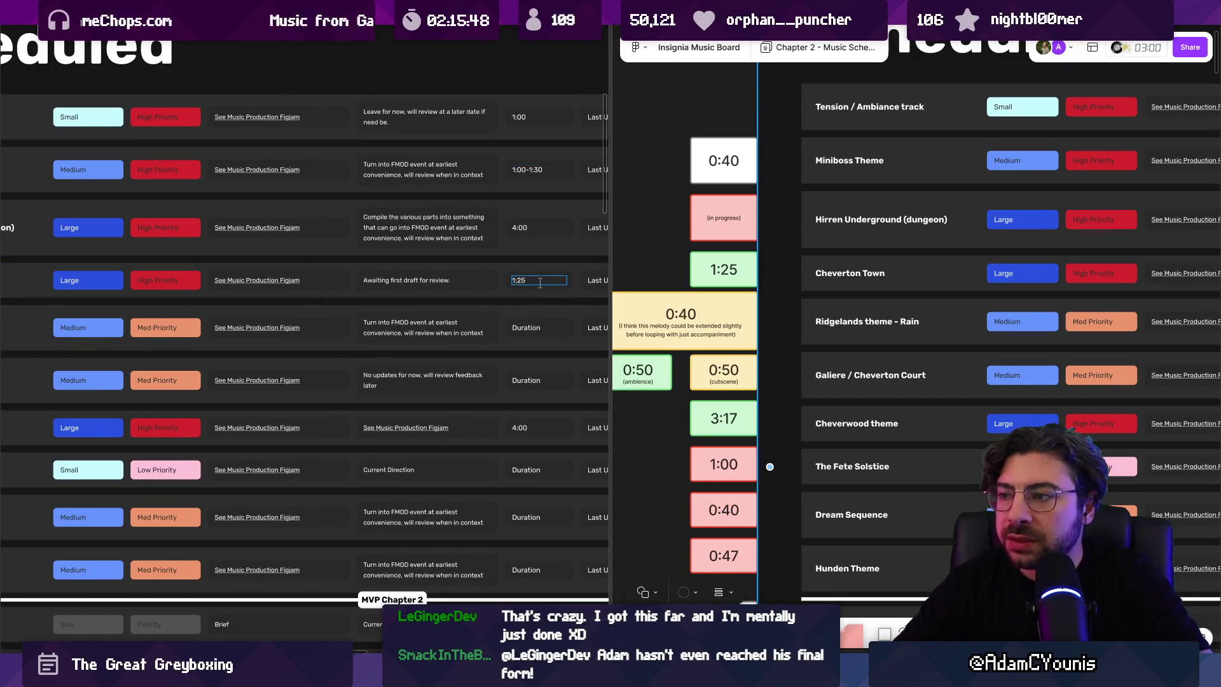
scroll(530, 281, "down", 2)
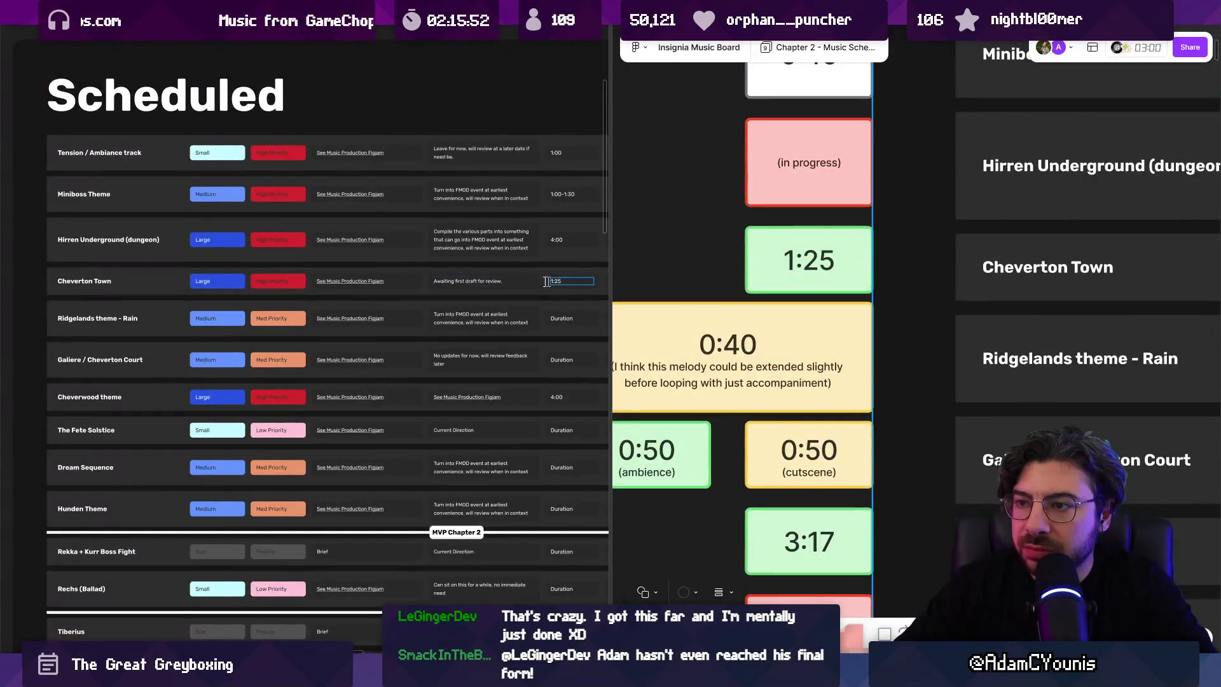
scroll(551, 285, "down", 2)
scroll(551, 285, "down", 3)
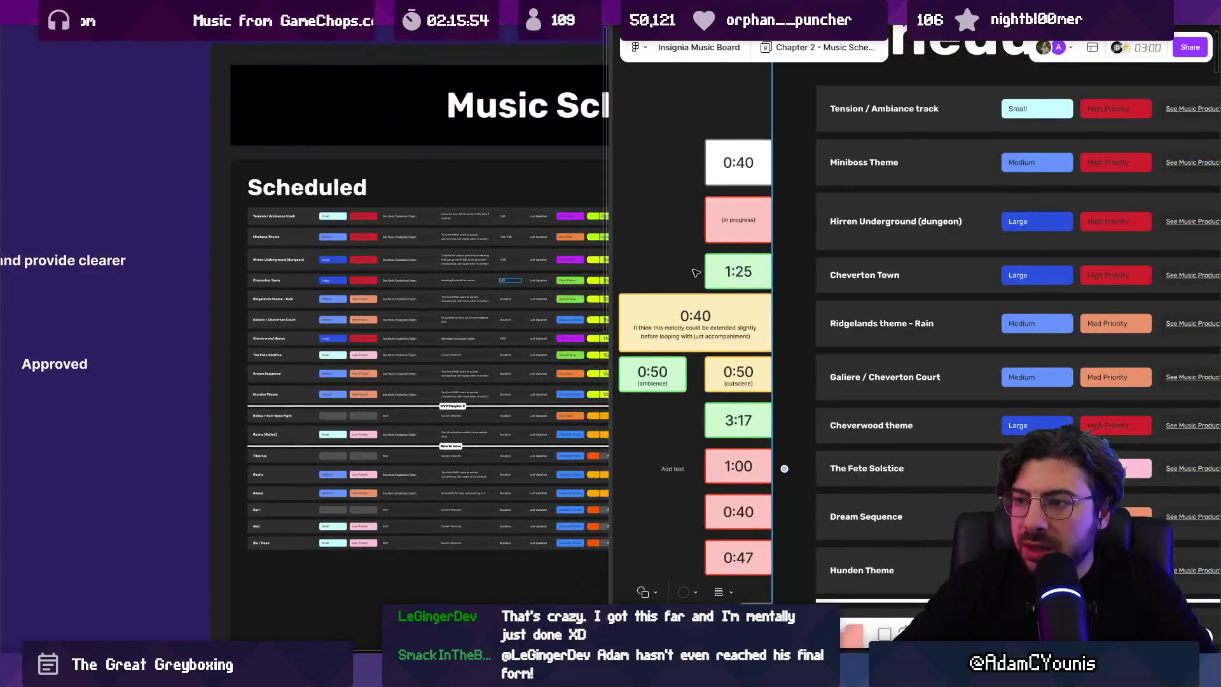
scroll(698, 287, "up", 2)
scroll(698, 286, "down", 3)
scroll(427, 269, "up", 5)
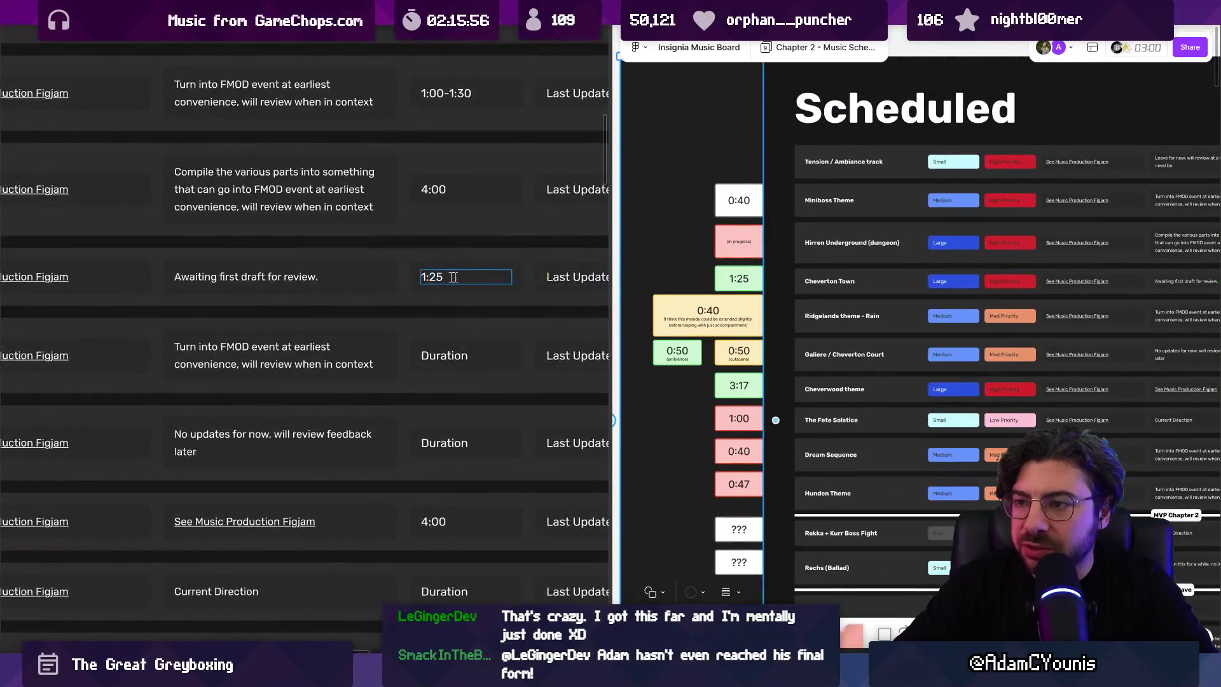
scroll(427, 269, "down", 2)
scroll(462, 267, "down", 1)
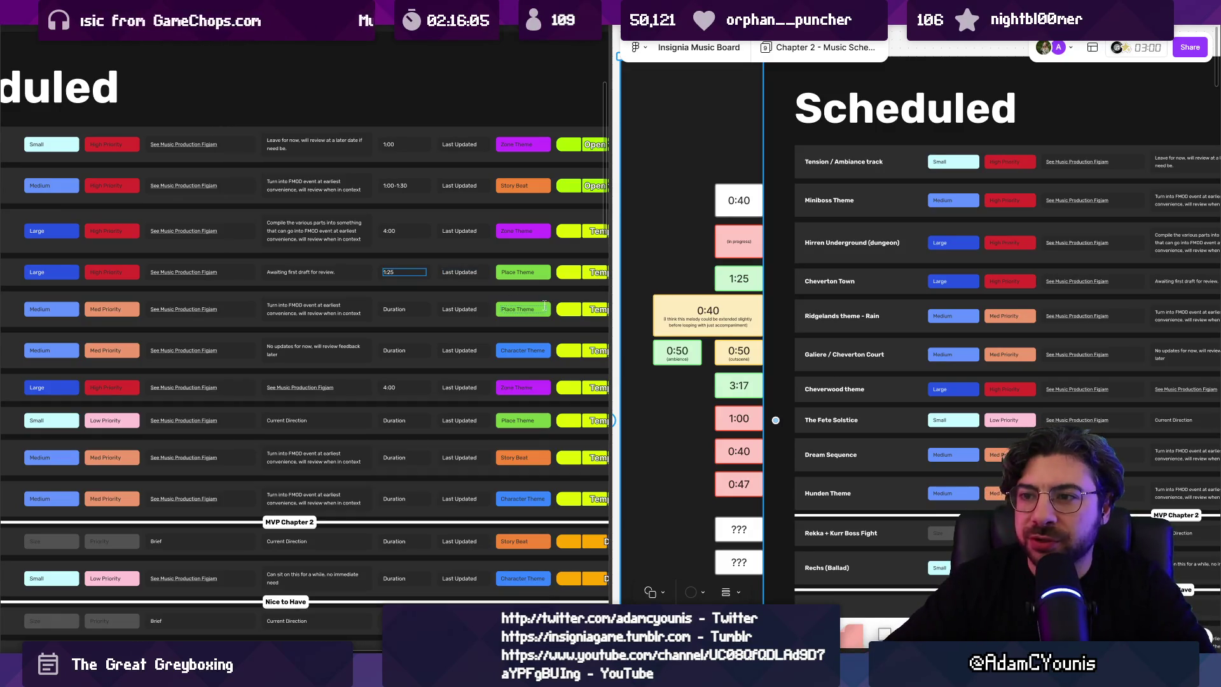
Step: Zoom out to see the whole Scheduled table
scroll(165, 266, "down", 1)
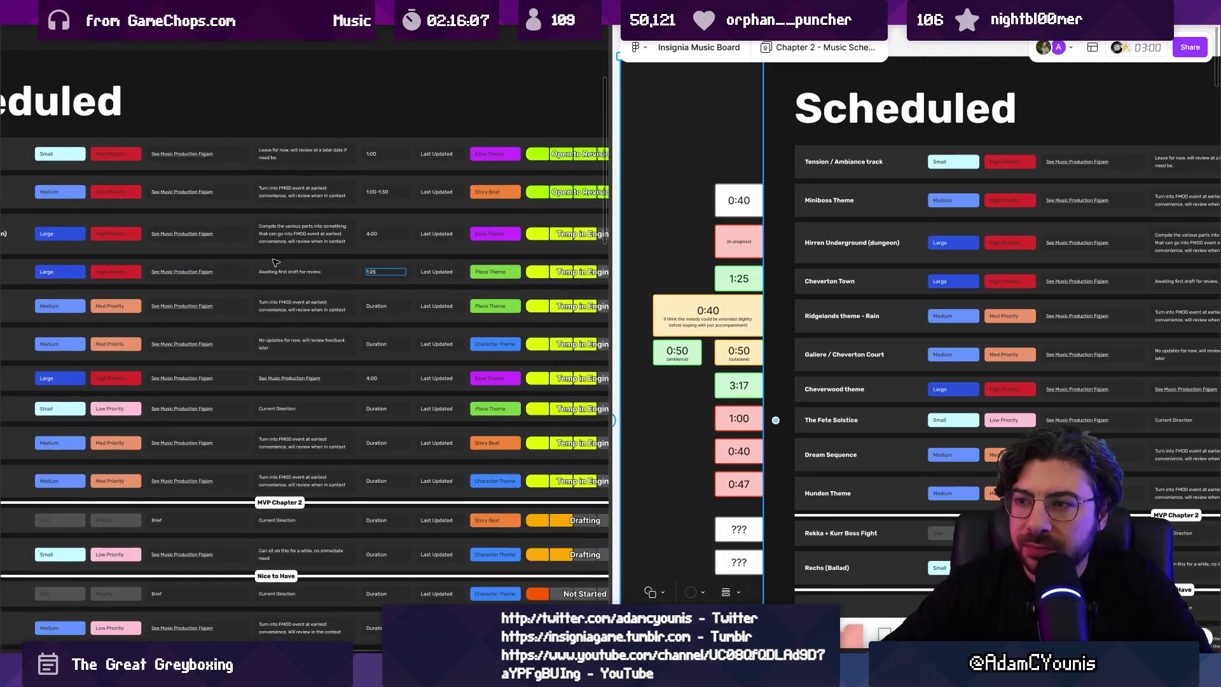
scroll(171, 267, "down", 1)
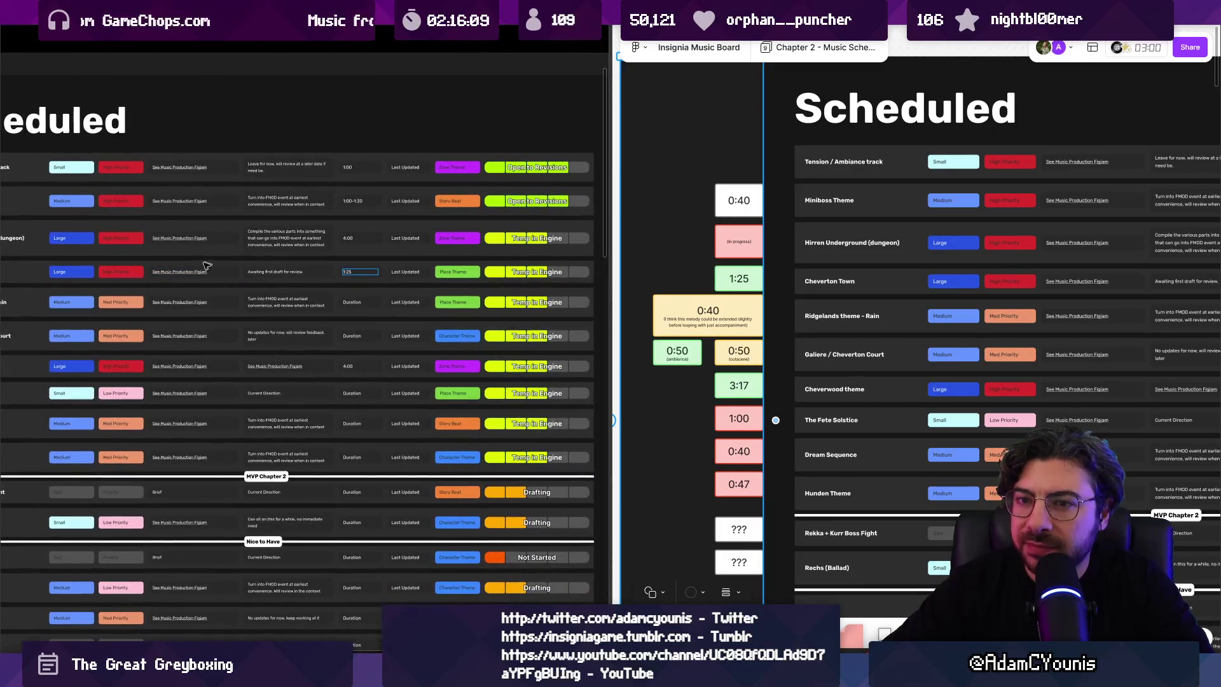
scroll(264, 268, "up", 2)
scroll(407, 278, "up", 2)
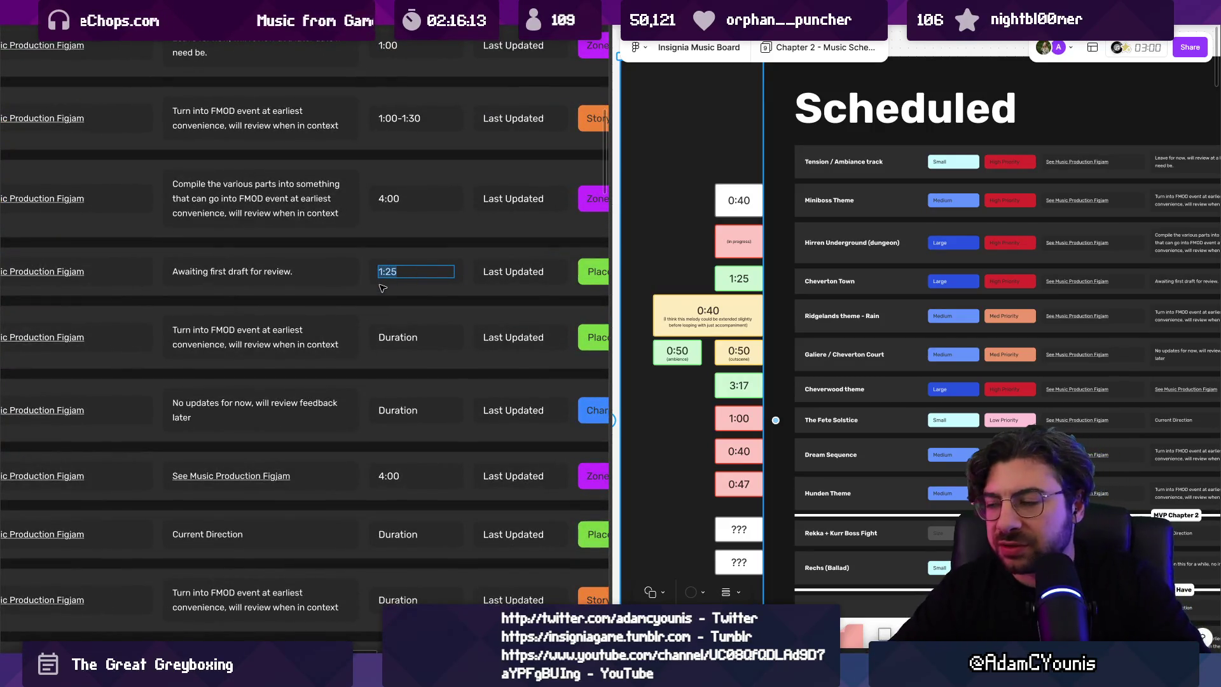
scroll(723, 289, "up", 3)
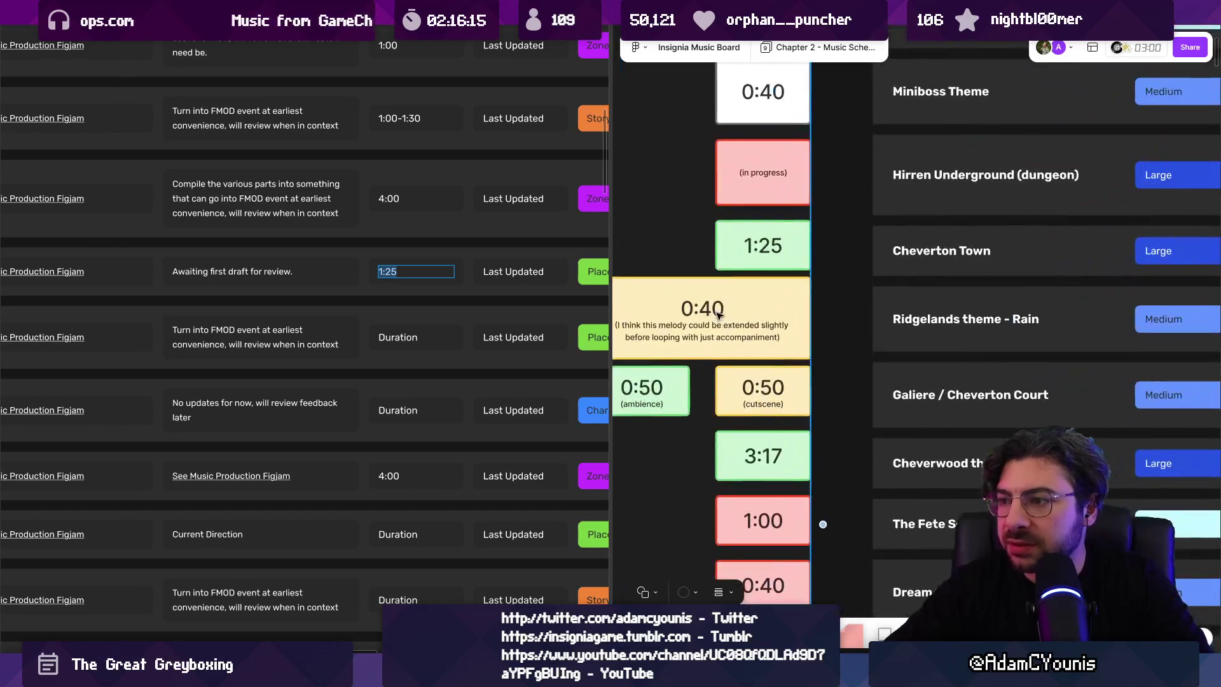
scroll(573, 310, "down", 5)
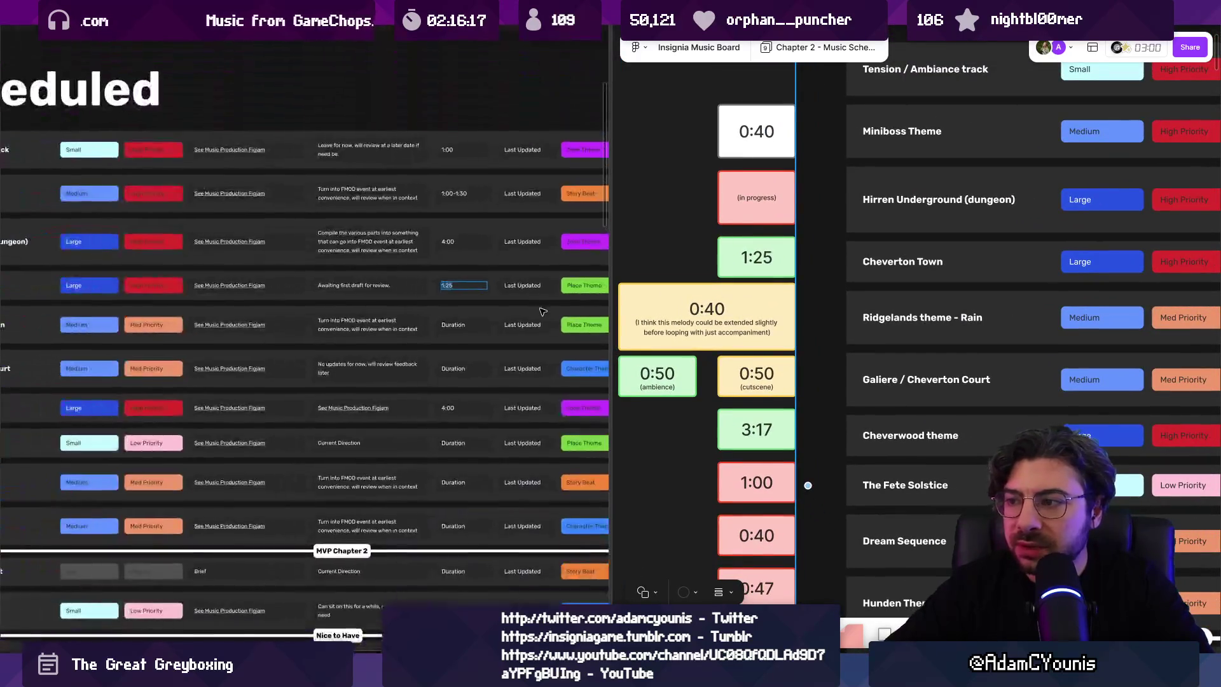
scroll(477, 323, "up", 3)
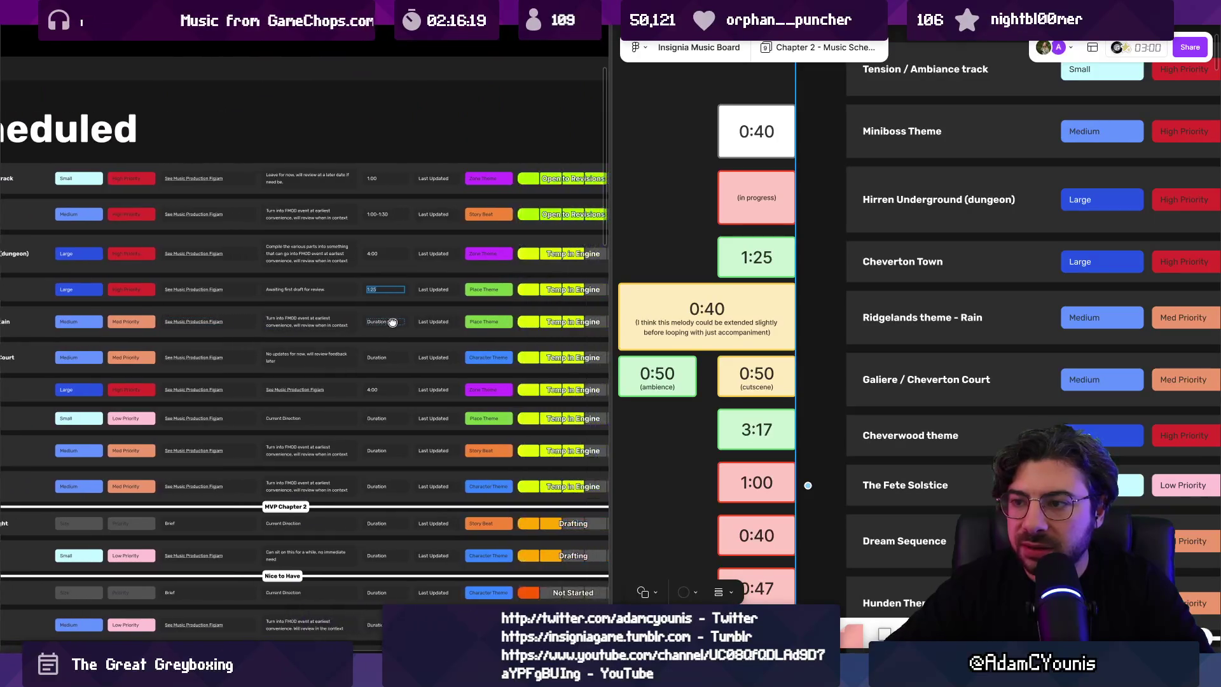
Step: Enter 1:00 for Ridgelands theme - Rain, then start on the Galiere / Cheverton Court duration
left_click(393, 320)
type("1:20")
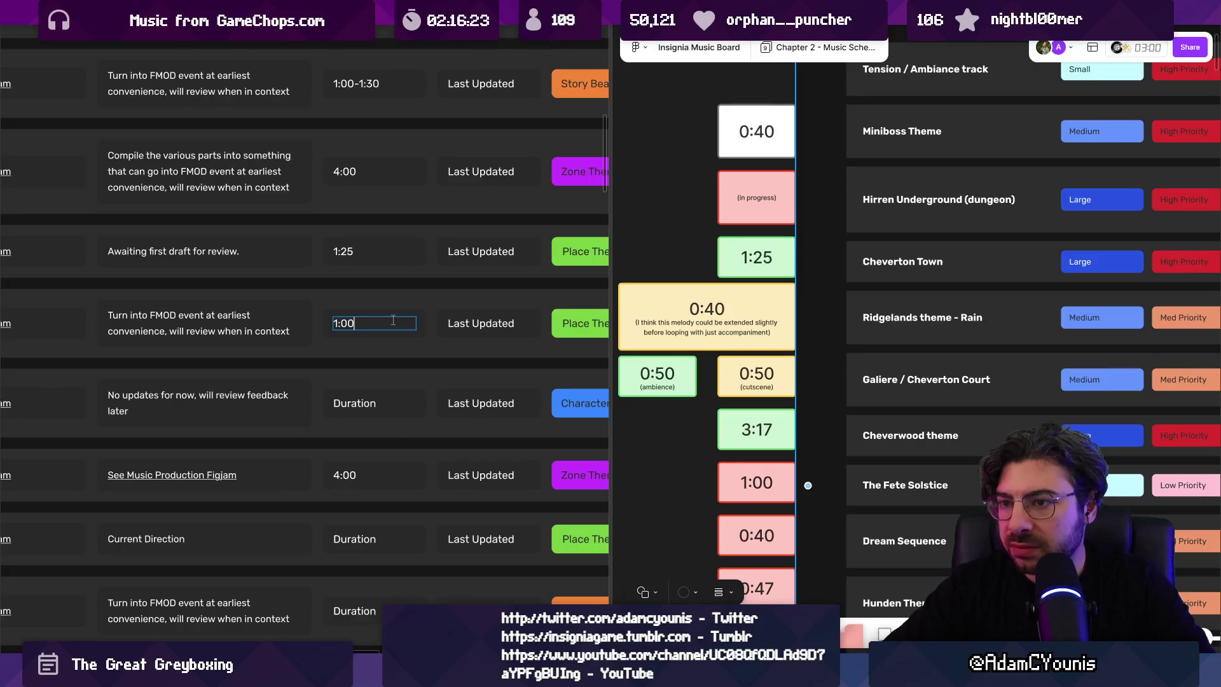
scroll(445, 292, "down", 3)
scroll(477, 276, "down", 2)
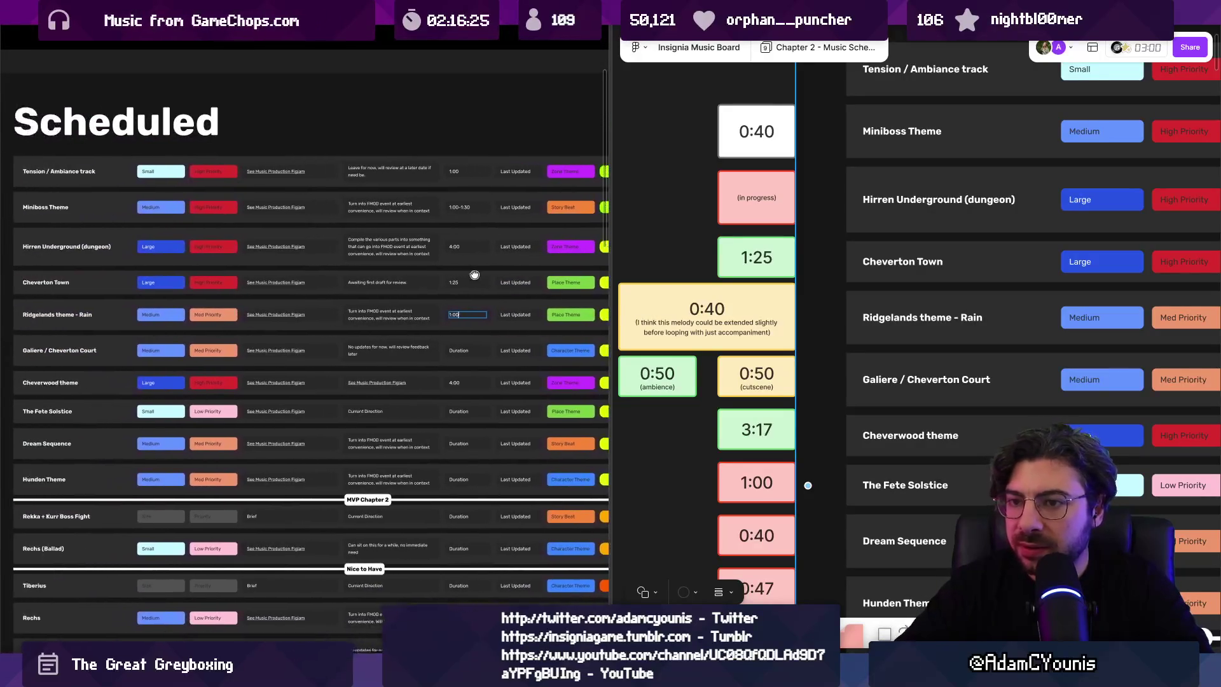
left_click_drag(479, 275, 470, 273)
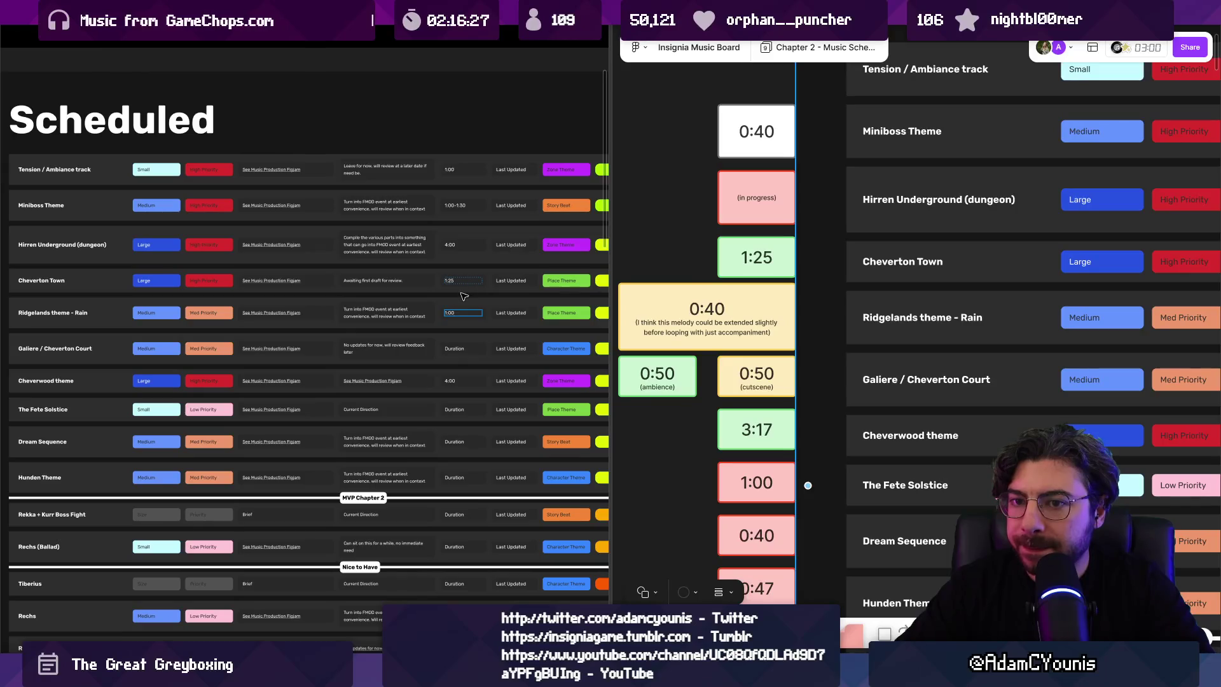
scroll(468, 305, "up", 4)
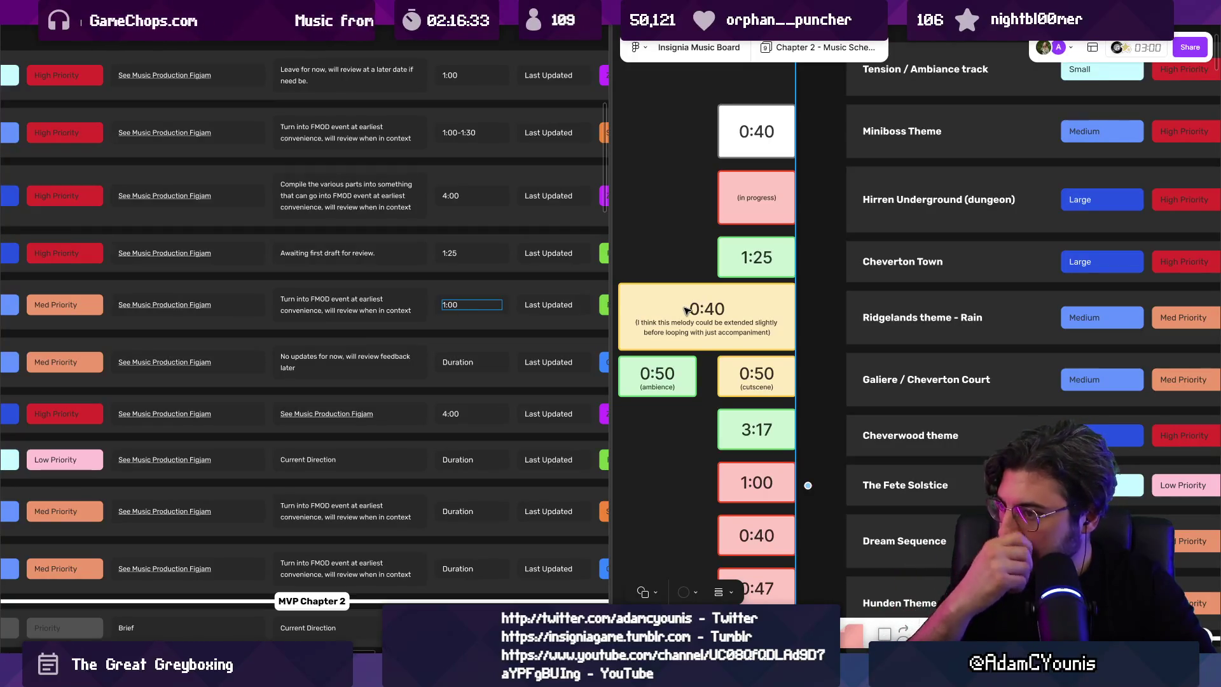
scroll(592, 326, "down", 3)
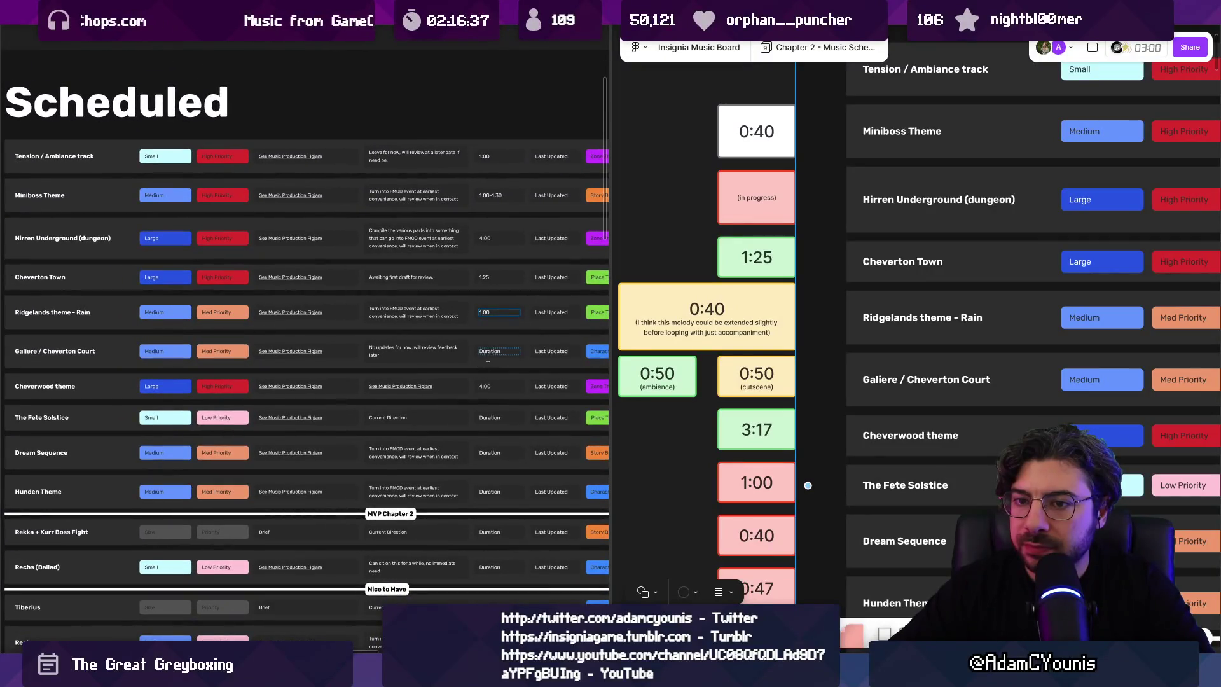
left_click(489, 355)
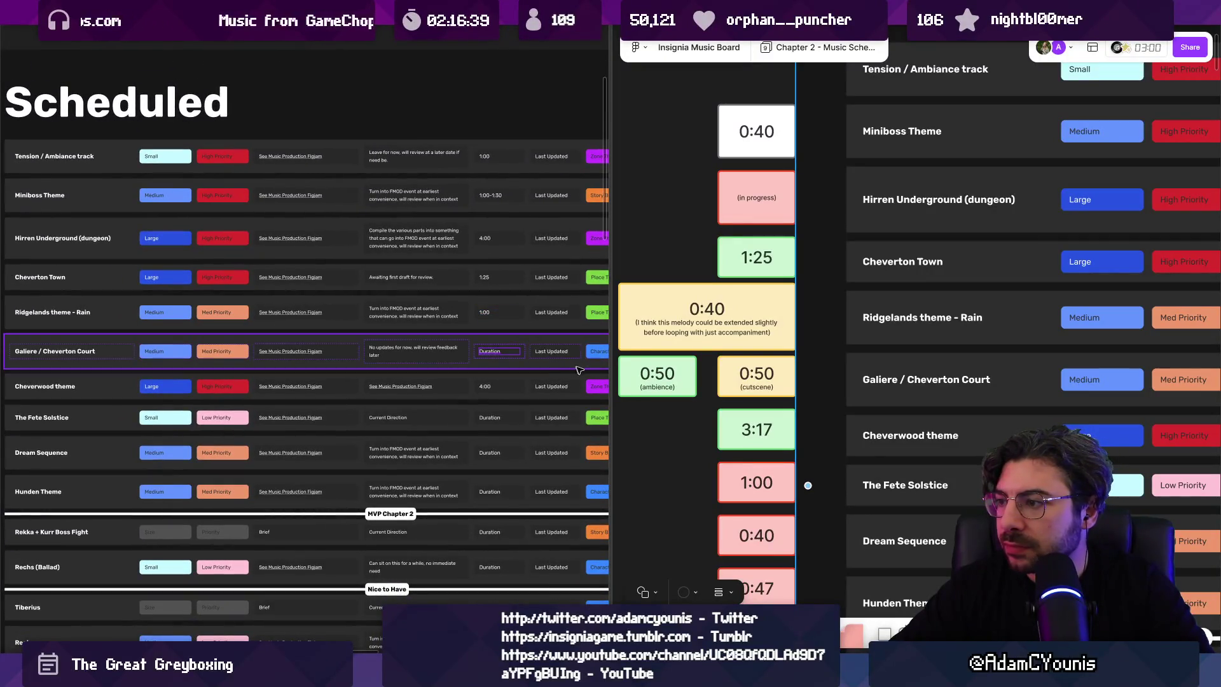
scroll(499, 352, "up", 3)
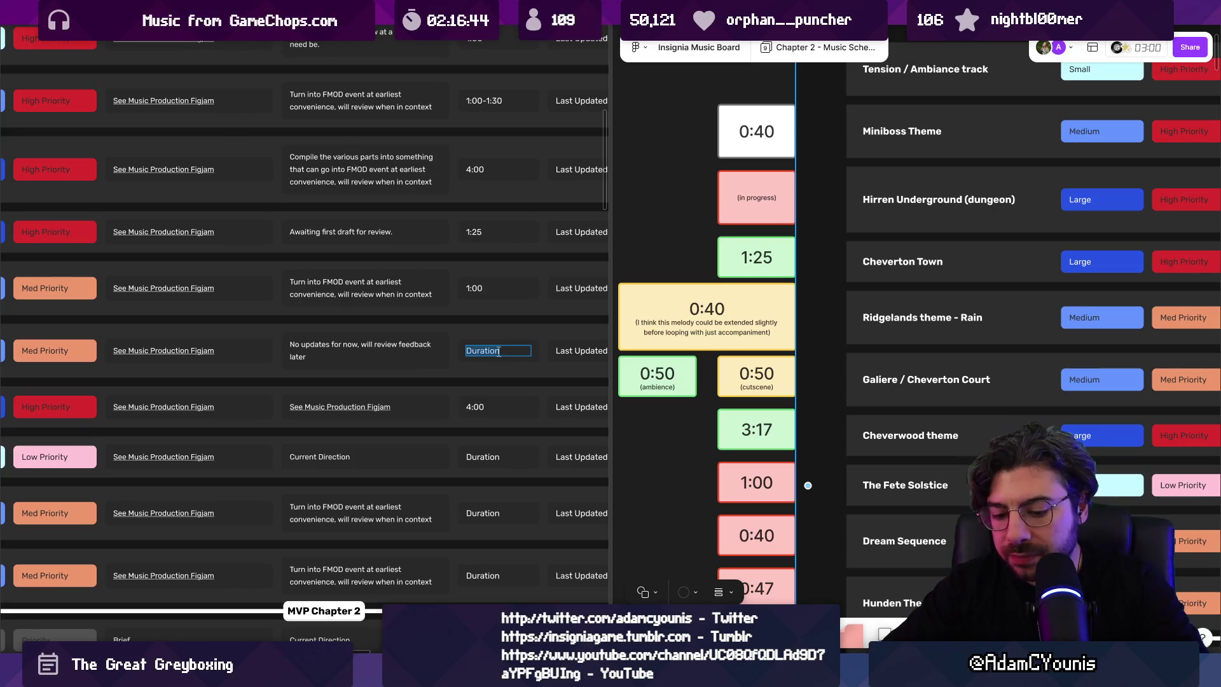
Step: Set the Galiere / Cheverton Court duration to ~1:00
type("1:00")
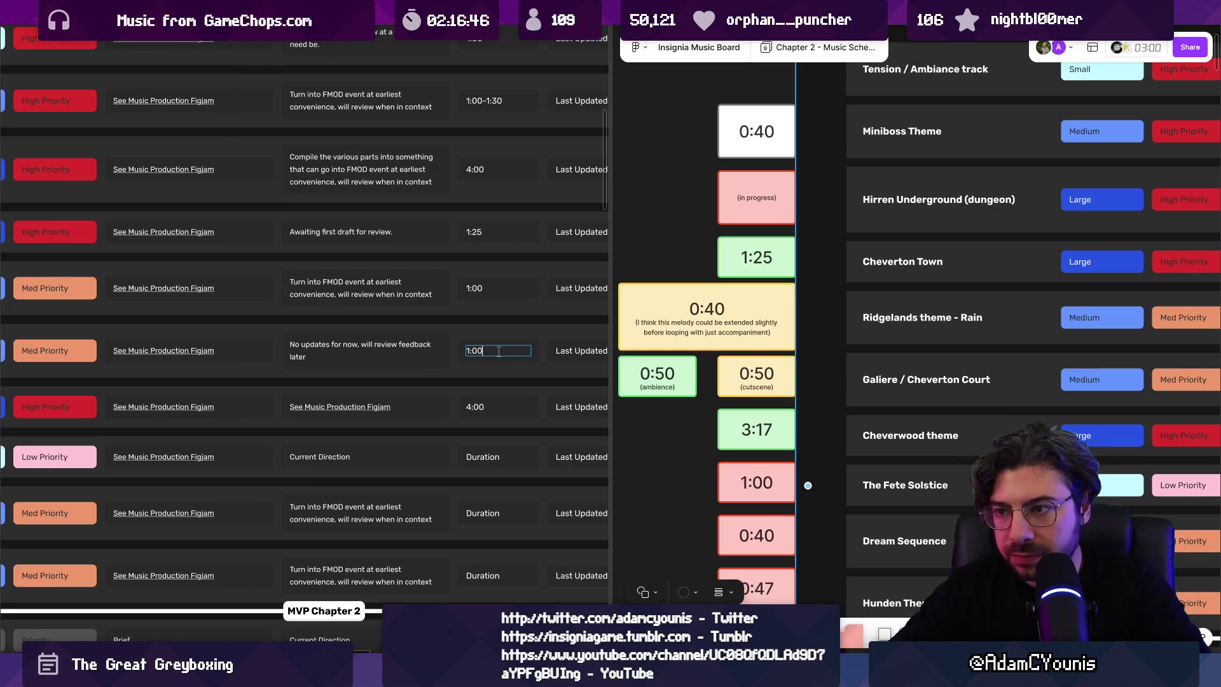
left_click(499, 351)
type("~")
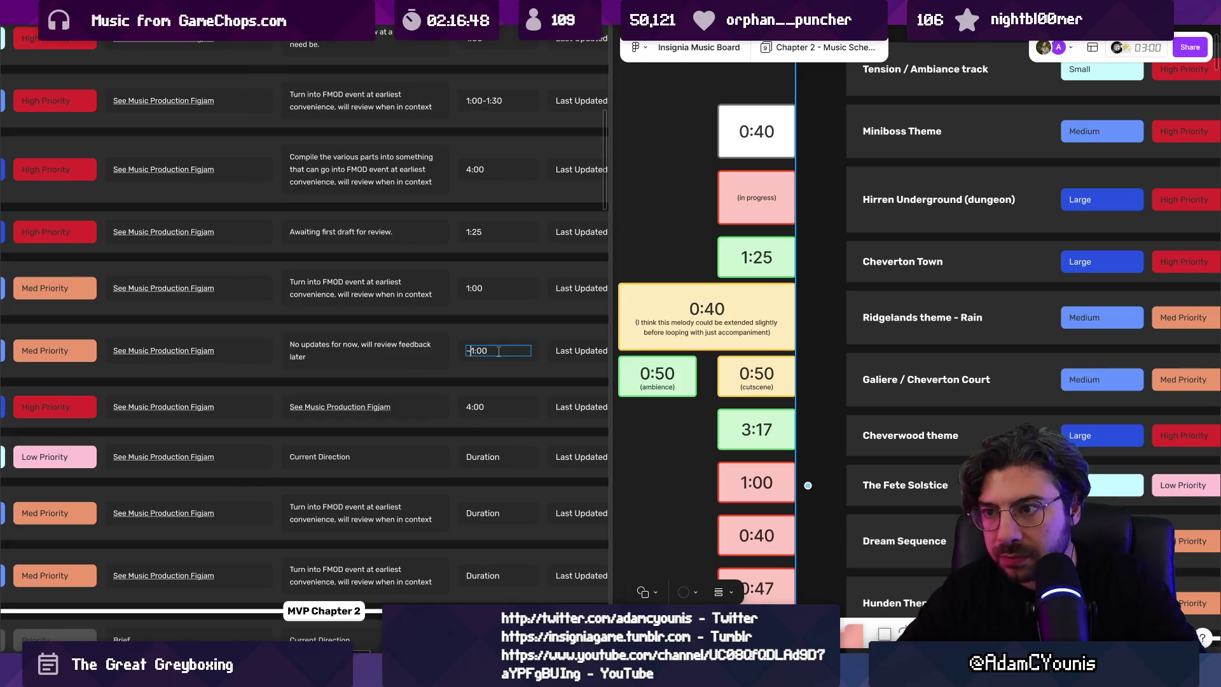
scroll(498, 351, "down", 3)
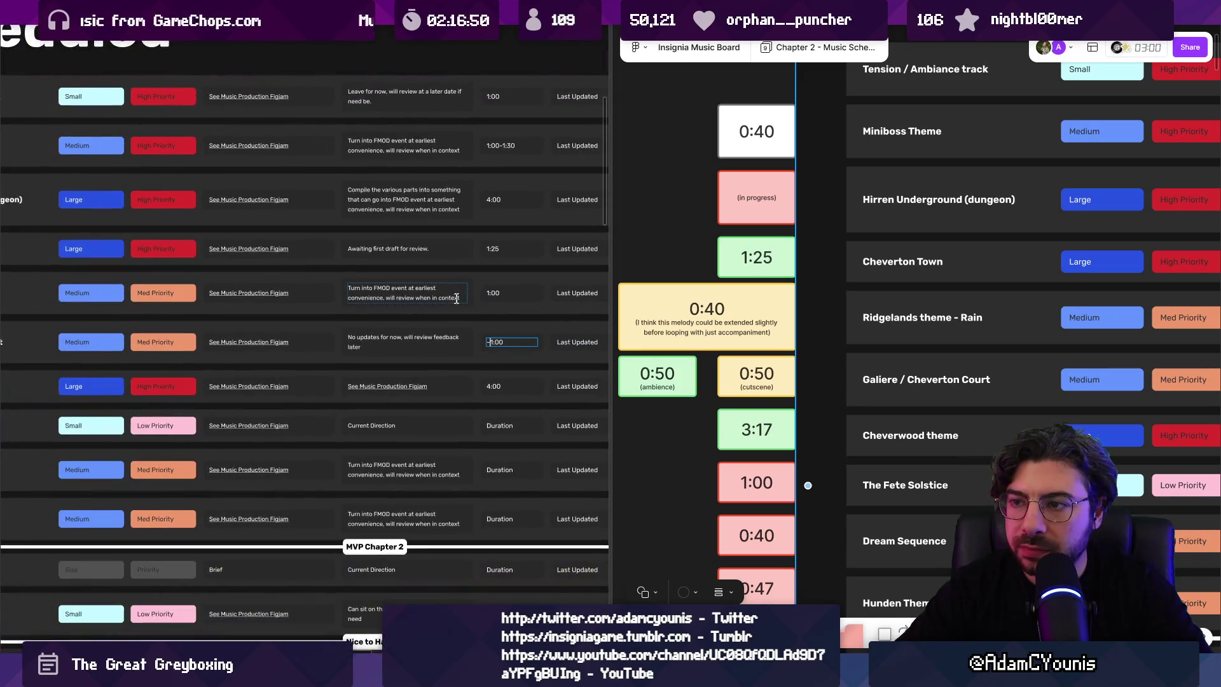
scroll(453, 299, "down", 5)
scroll(535, 298, "up", 5)
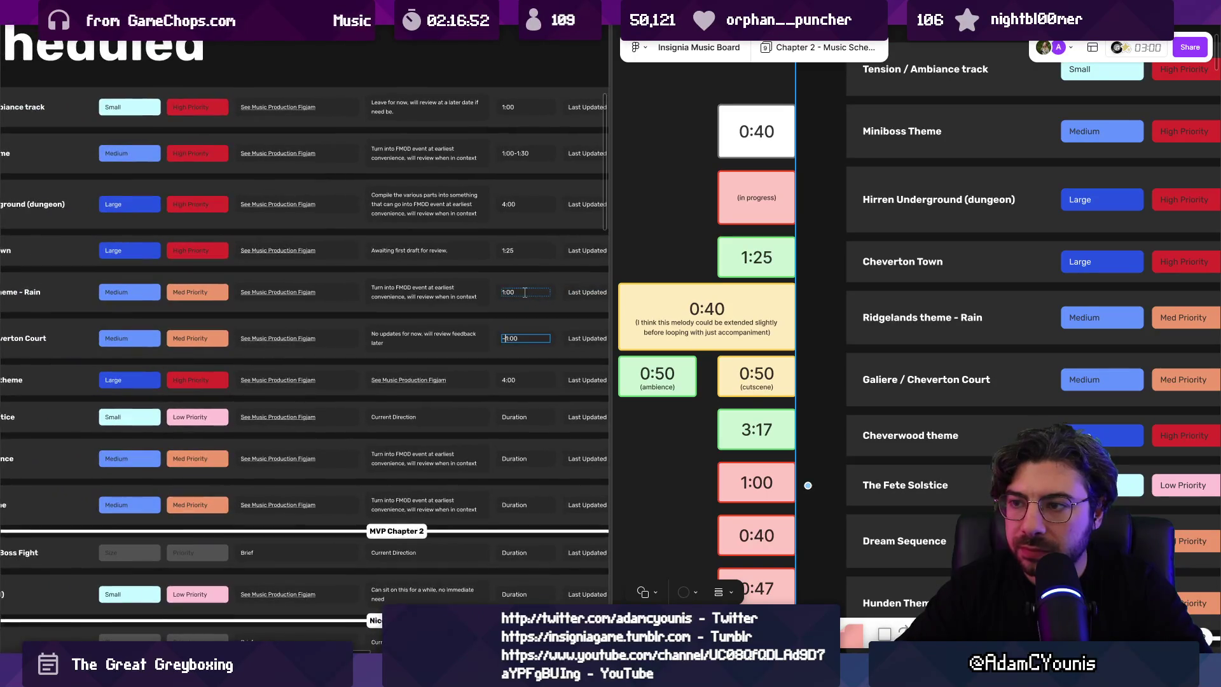
scroll(525, 293, "up", 3)
Step: Change the Ridgelands duration to '1:00 minimum'
left_click(516, 291)
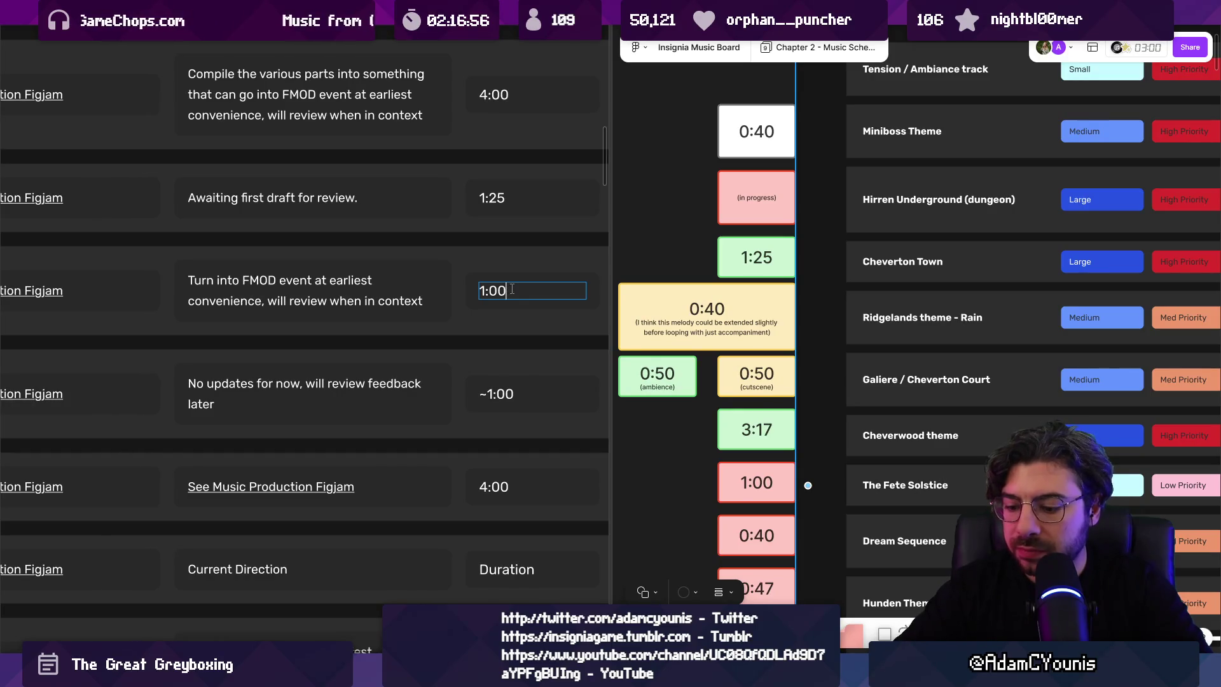
scroll(512, 289, "down", 5)
scroll(514, 283, "up", 4)
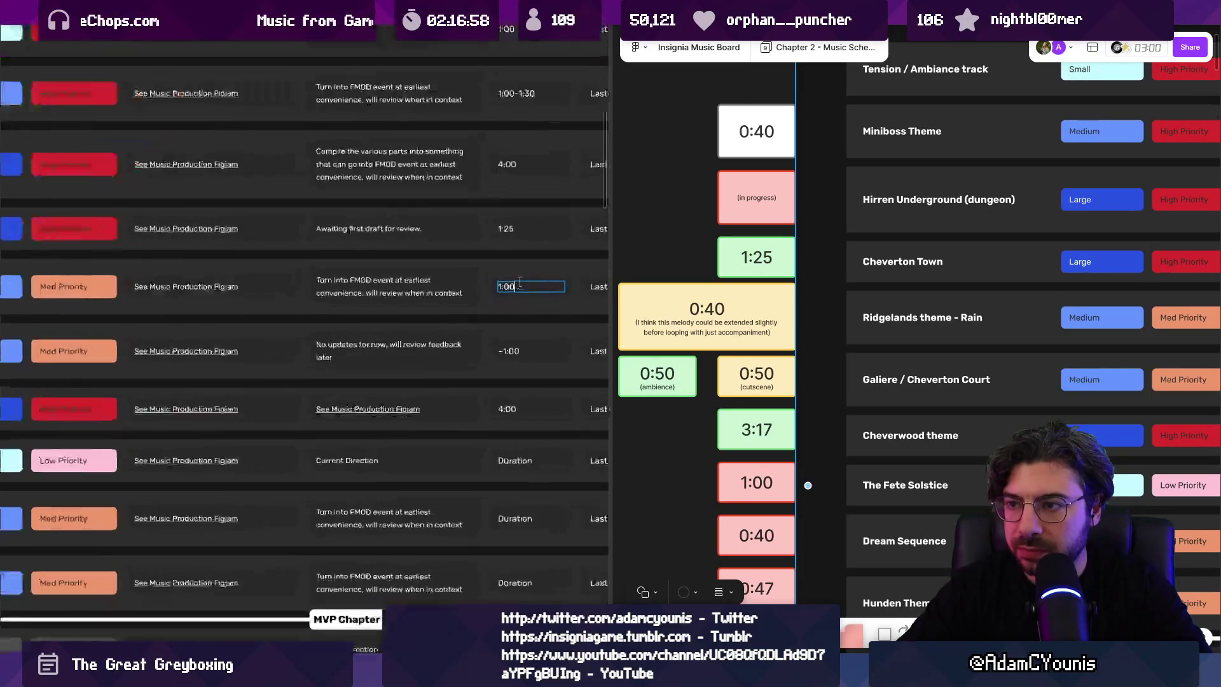
type("minmum")
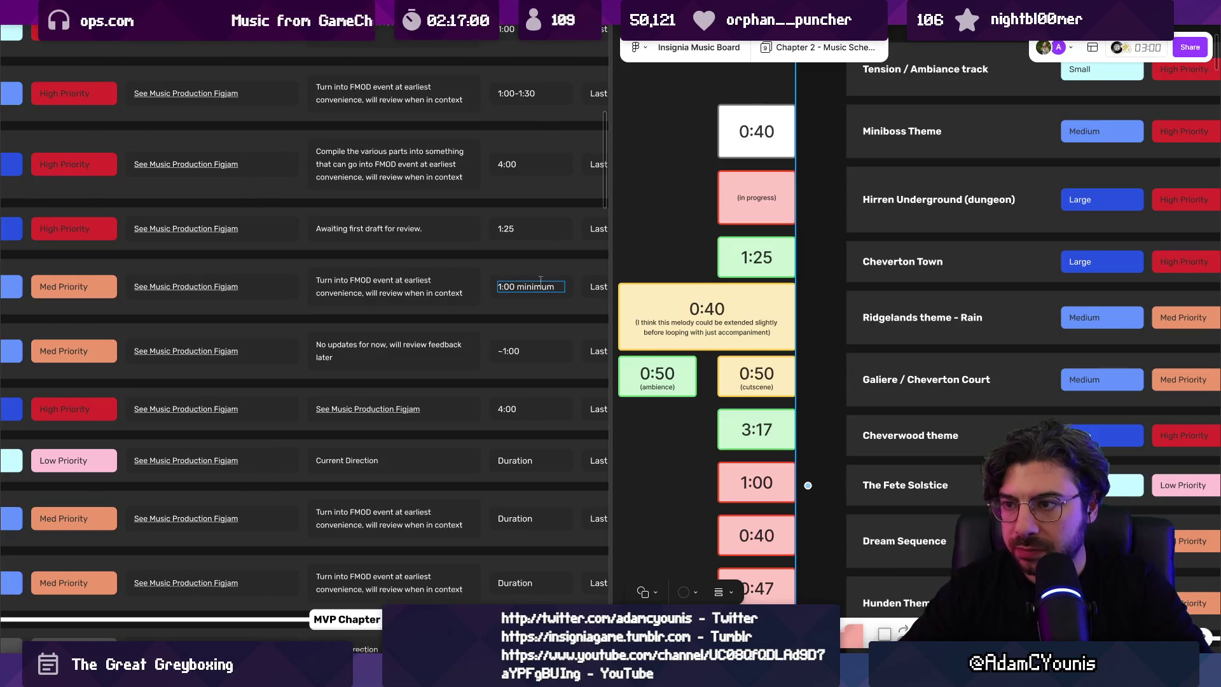
scroll(484, 286, "down", 5)
scroll(426, 292, "up", 3)
scroll(426, 293, "down", 2)
scroll(738, 348, "down", 2)
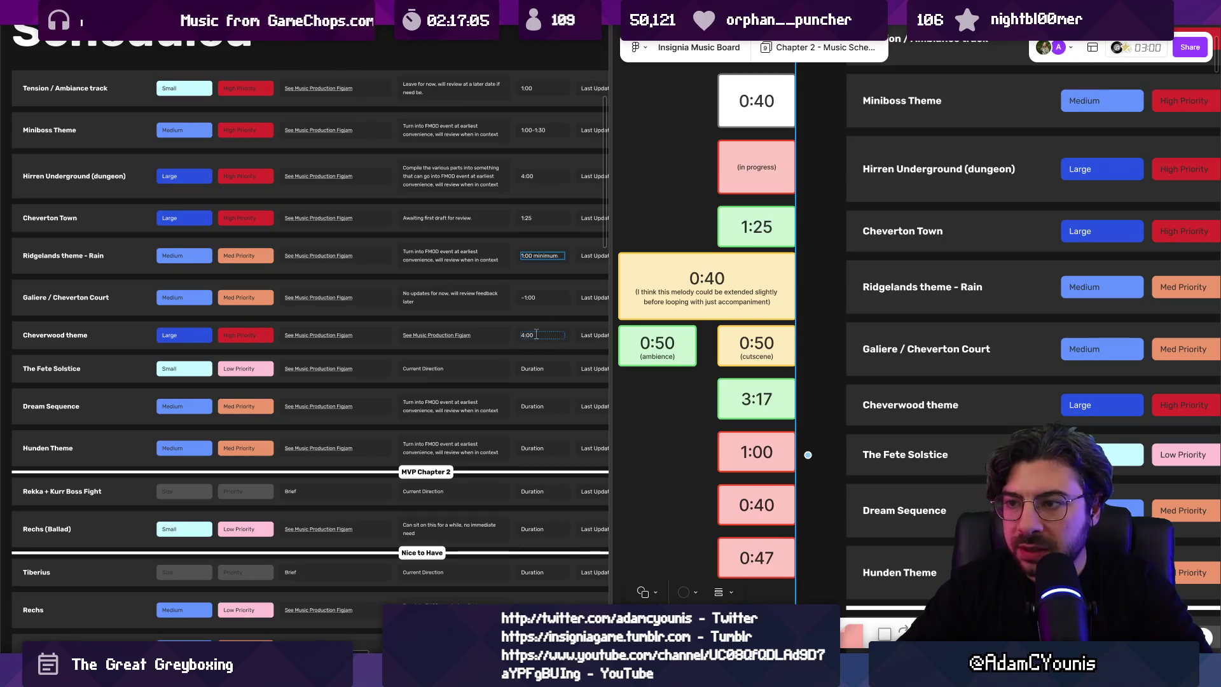
scroll(537, 349, "up", 3)
Step: Set Cheverwood to 3:00 - 4:00, The Fete Solstice to 1:30, and Dream Sequence to 1:00-1:30
left_click(536, 324)
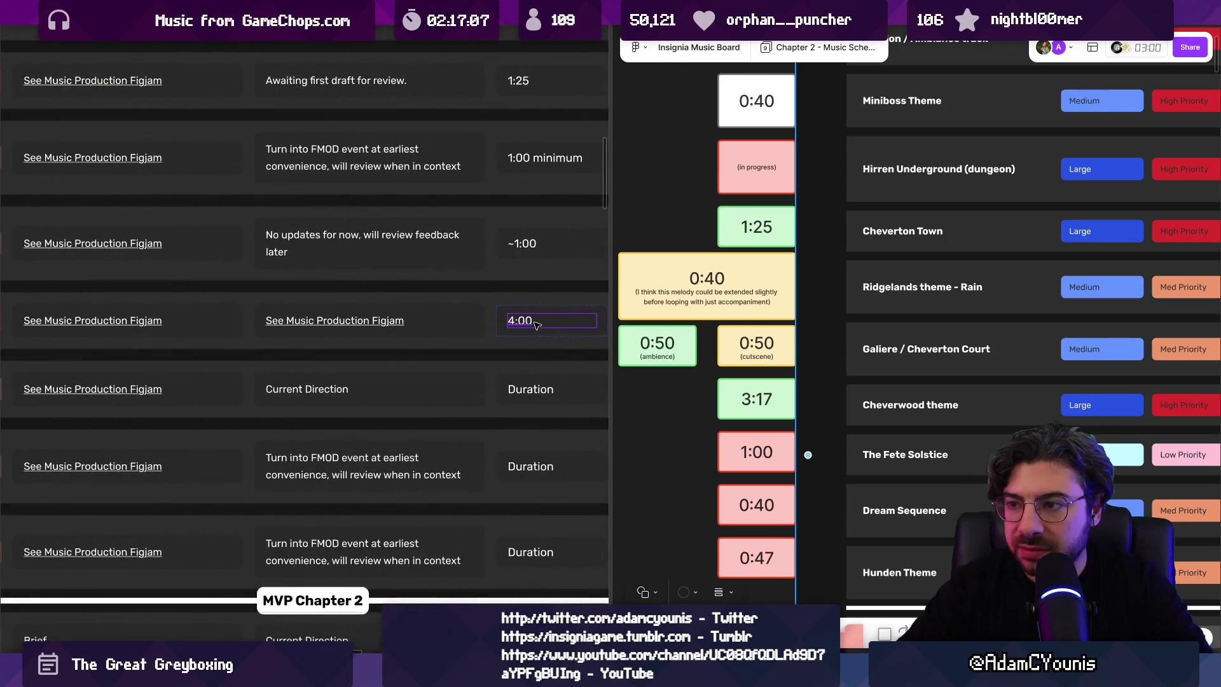
type("3:00 -")
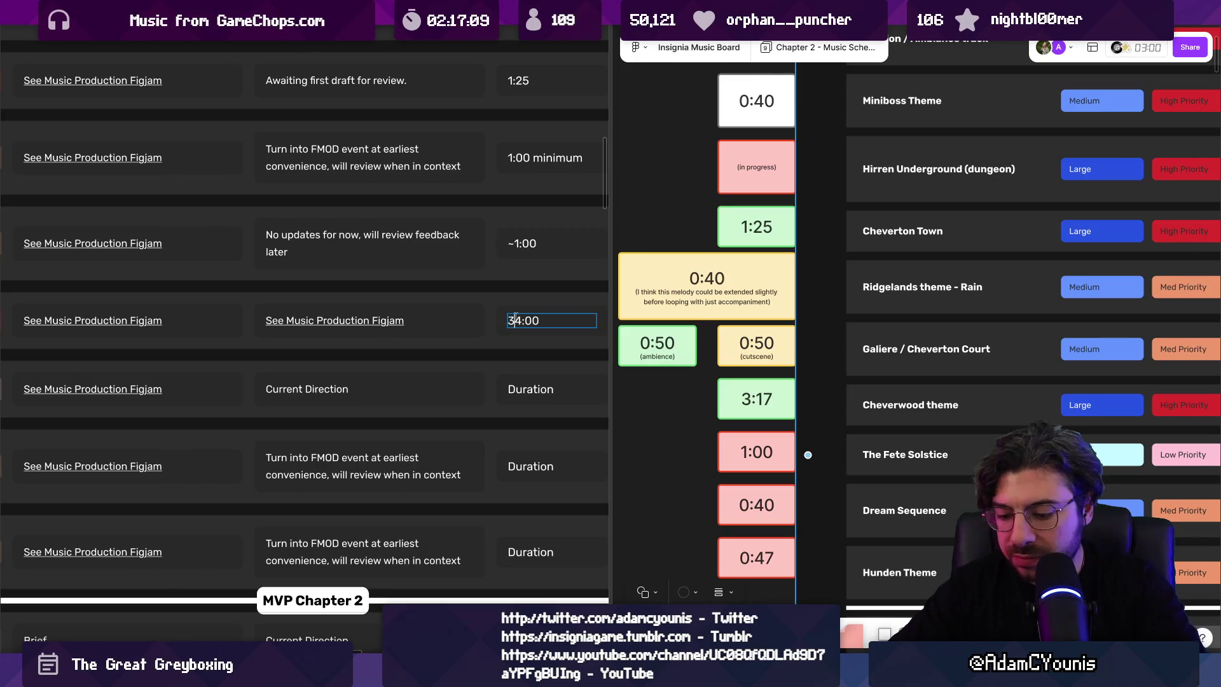
scroll(507, 316, "down", 5)
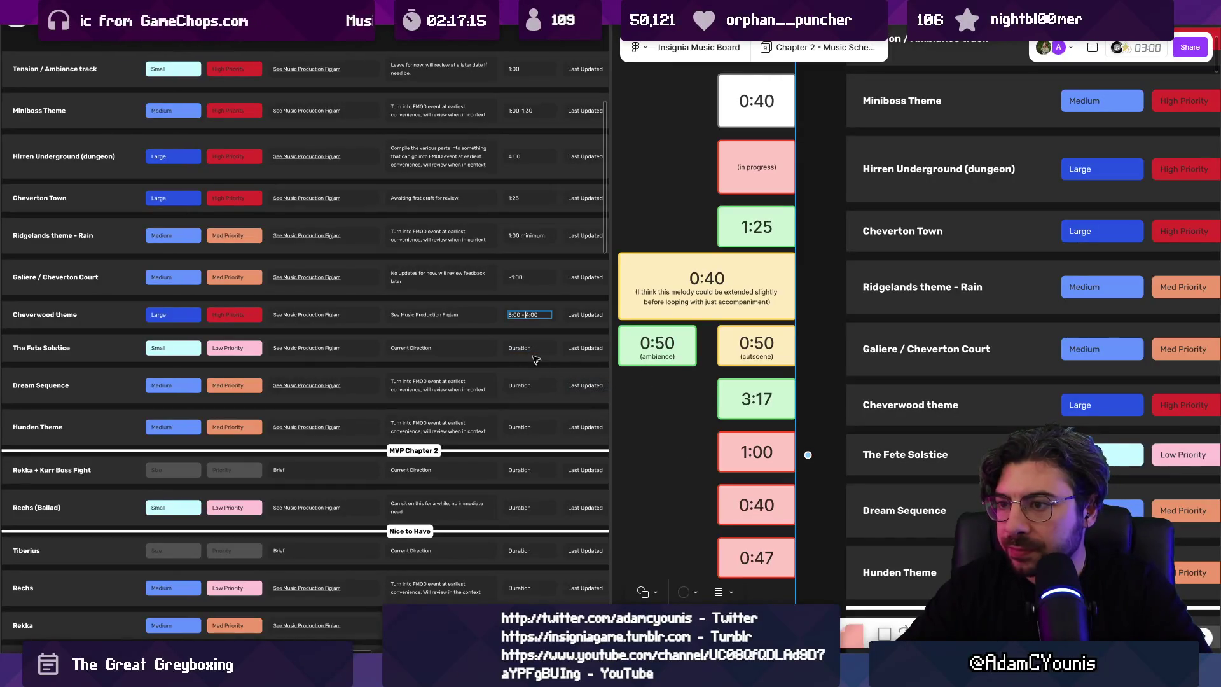
left_click(528, 348)
type("1:30")
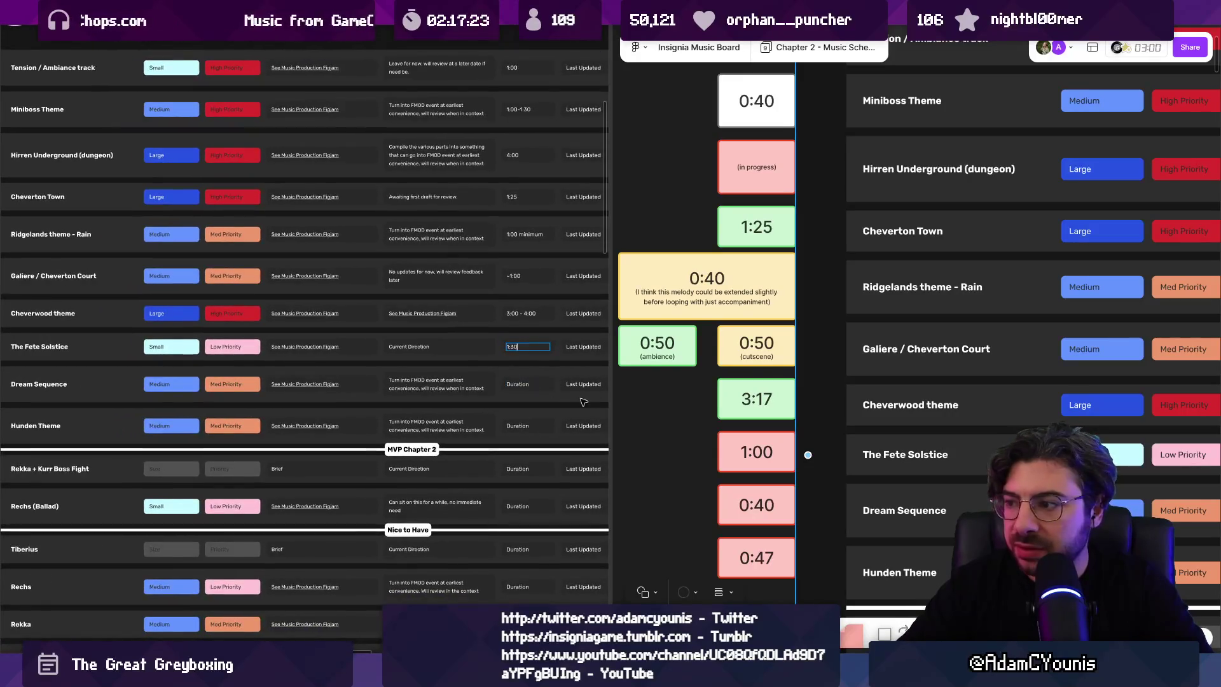
left_click(553, 384)
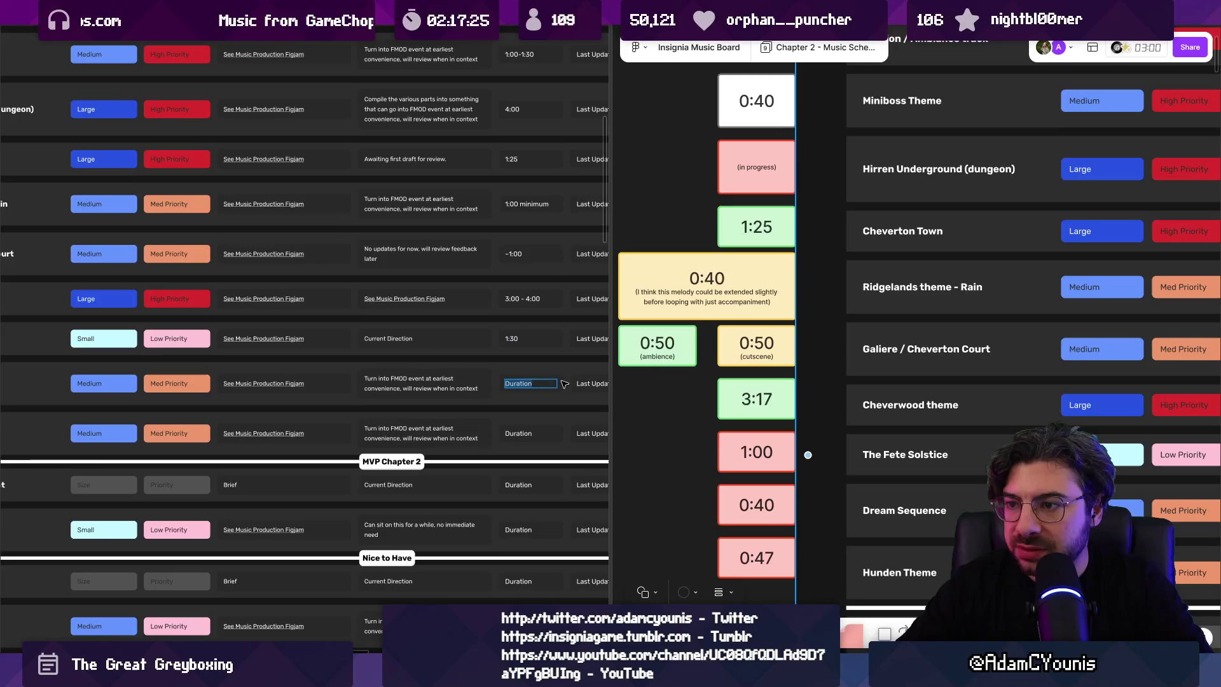
type("1")
key("BackSpace")
key("BackSpace")
type("00-1:30")
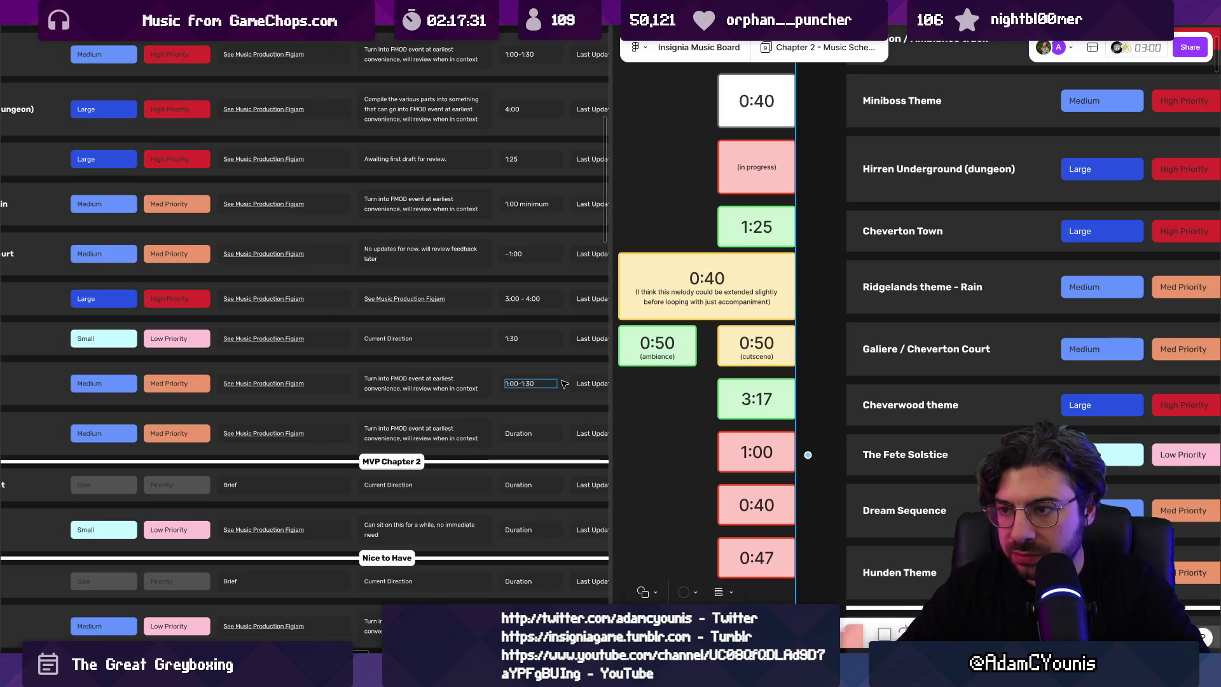
scroll(514, 383, "up", 4)
left_click_drag(522, 386, 482, 384)
scroll(546, 368, "down", 5)
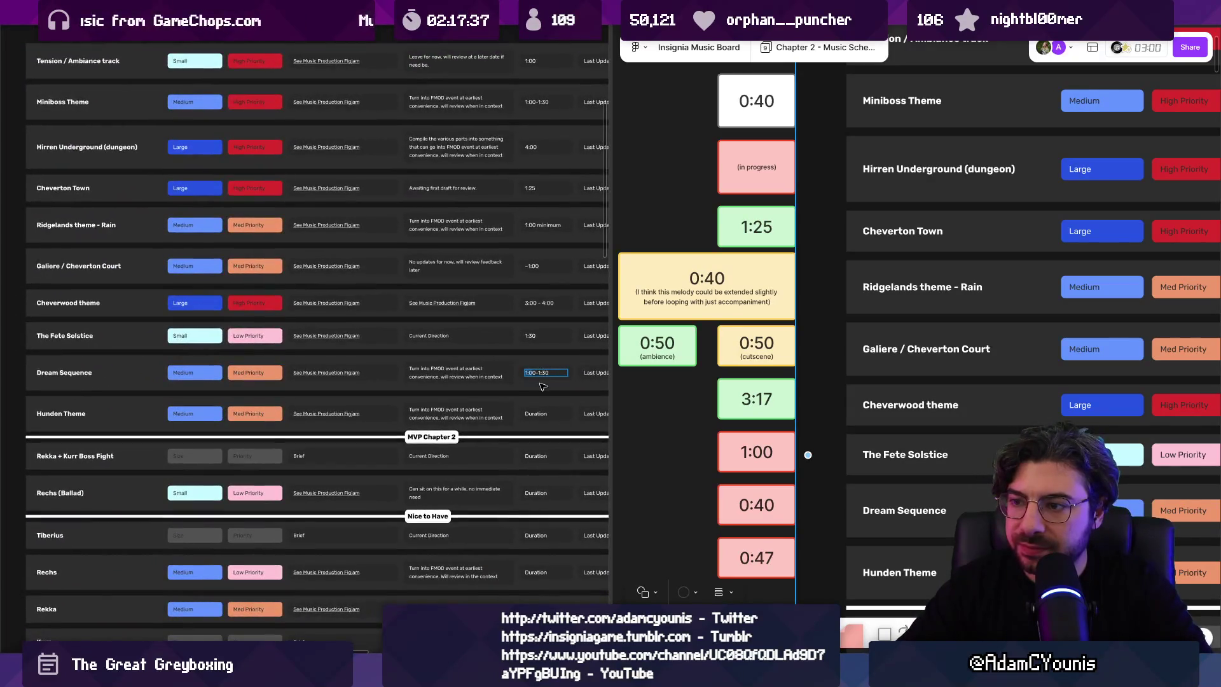
Step: Replace Hunden Theme's placeholder duration with 1:00 - 1:30
scroll(474, 375, "up", 4)
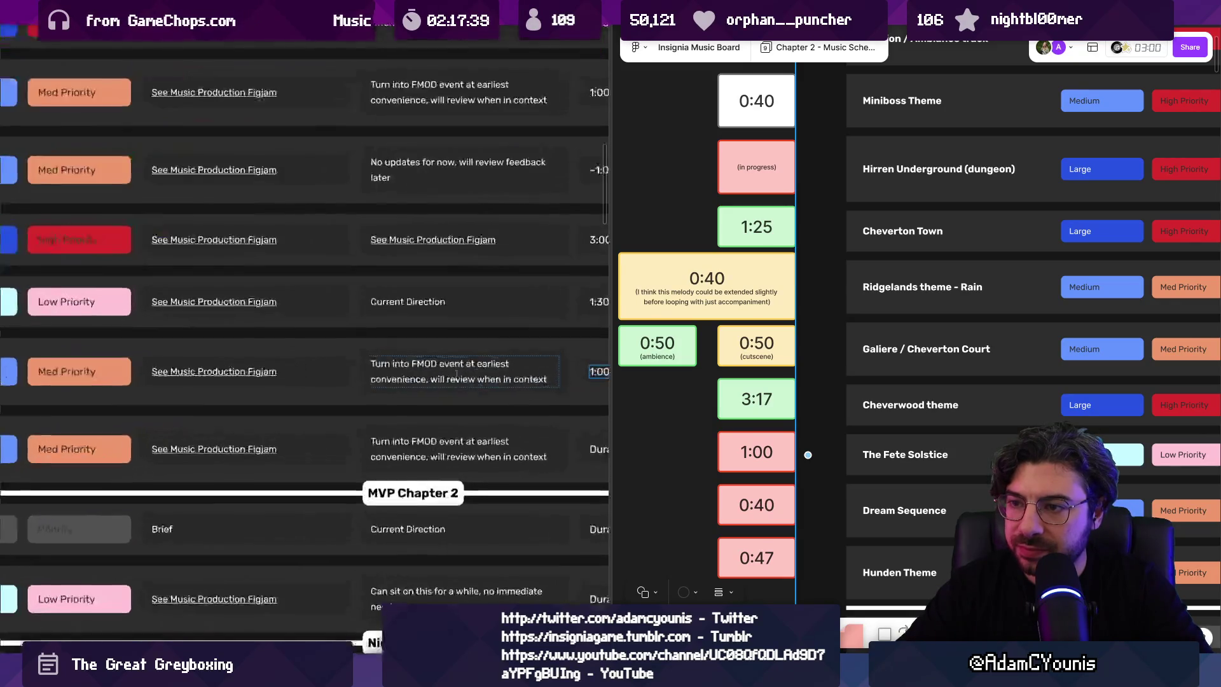
scroll(378, 369, "down", 4)
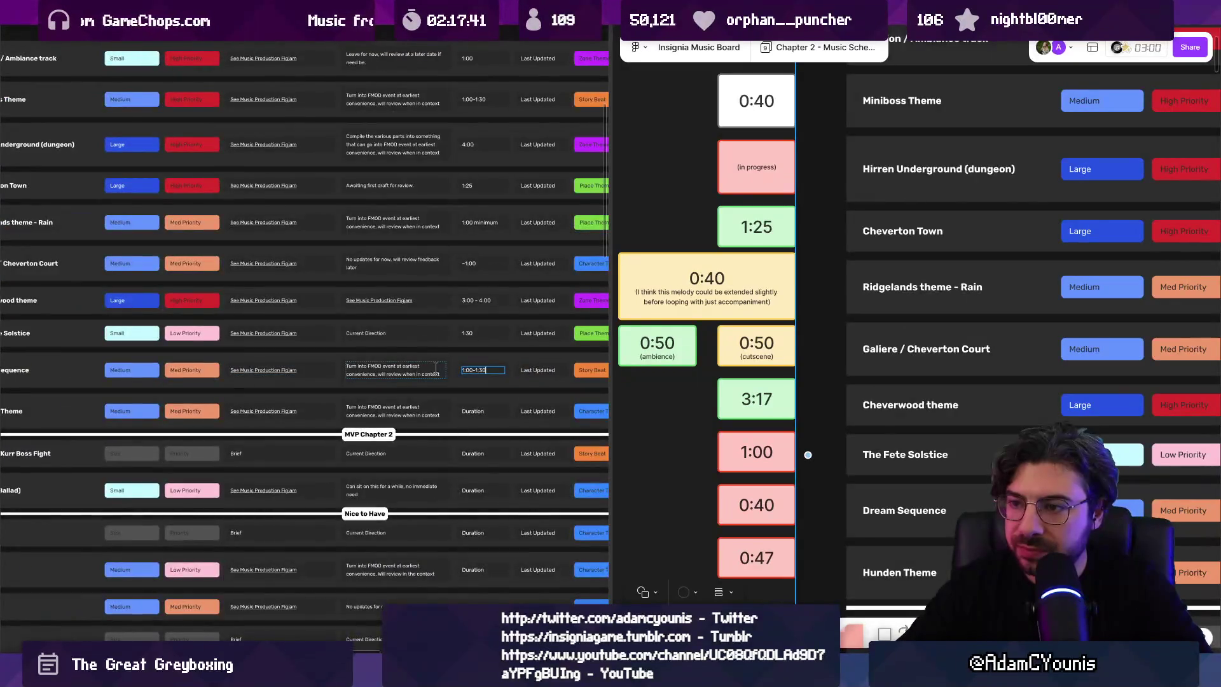
scroll(465, 376, "down", 1)
scroll(446, 381, "up", 2)
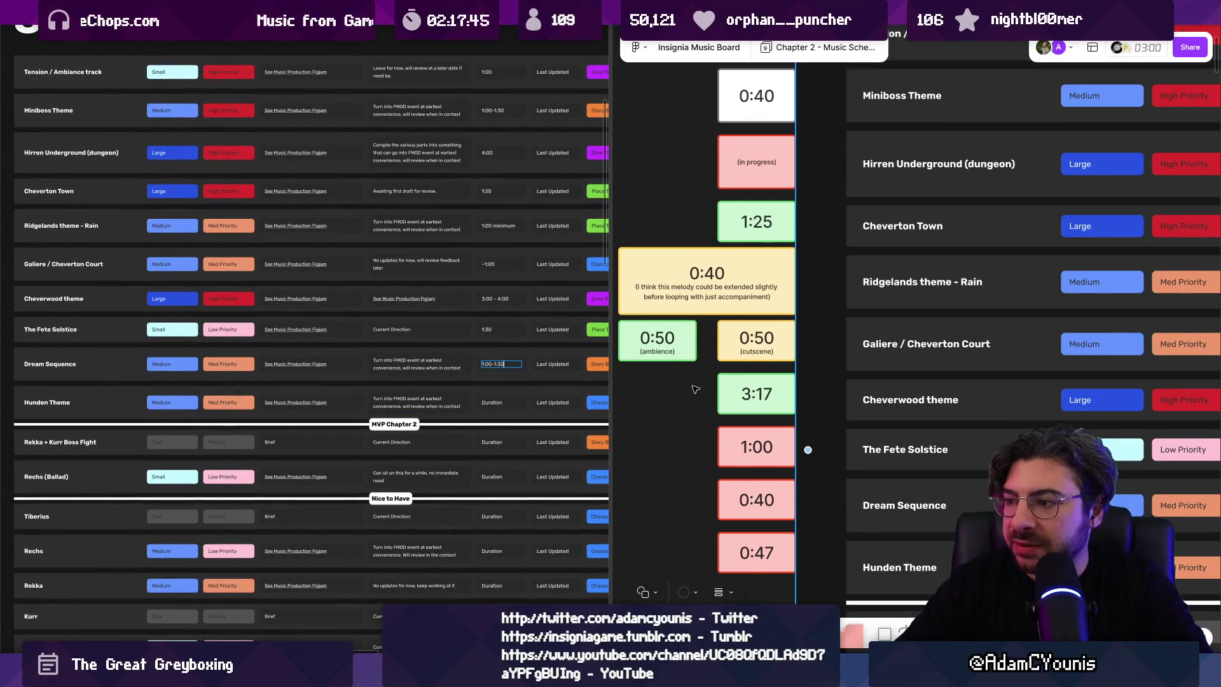
scroll(693, 390, "down", 4)
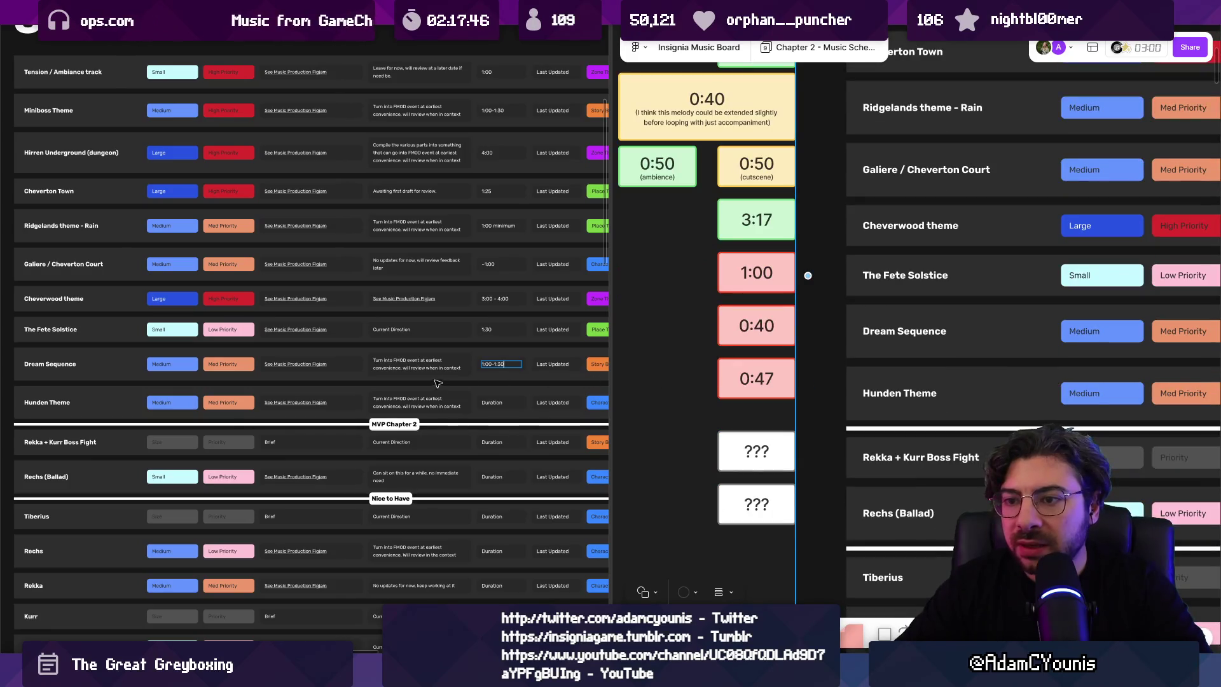
scroll(514, 401, "up", 3)
double_click(516, 400)
type("1:00-1:20")
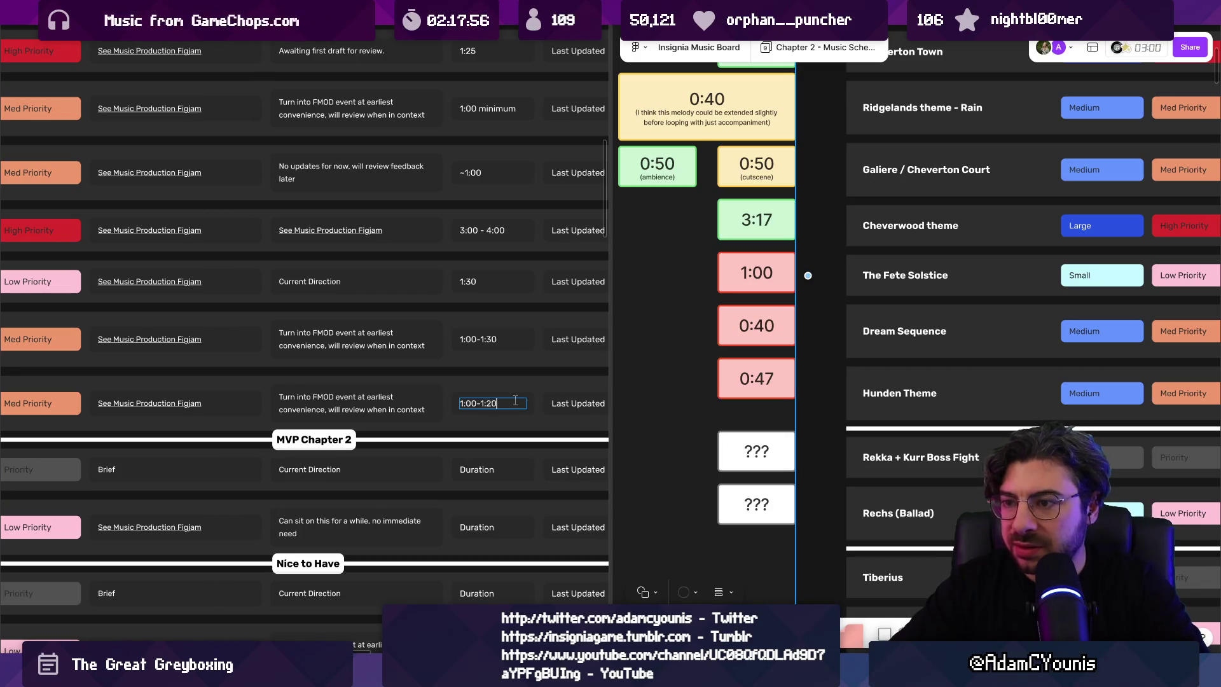
scroll(515, 401, "down", 2, "ctrl")
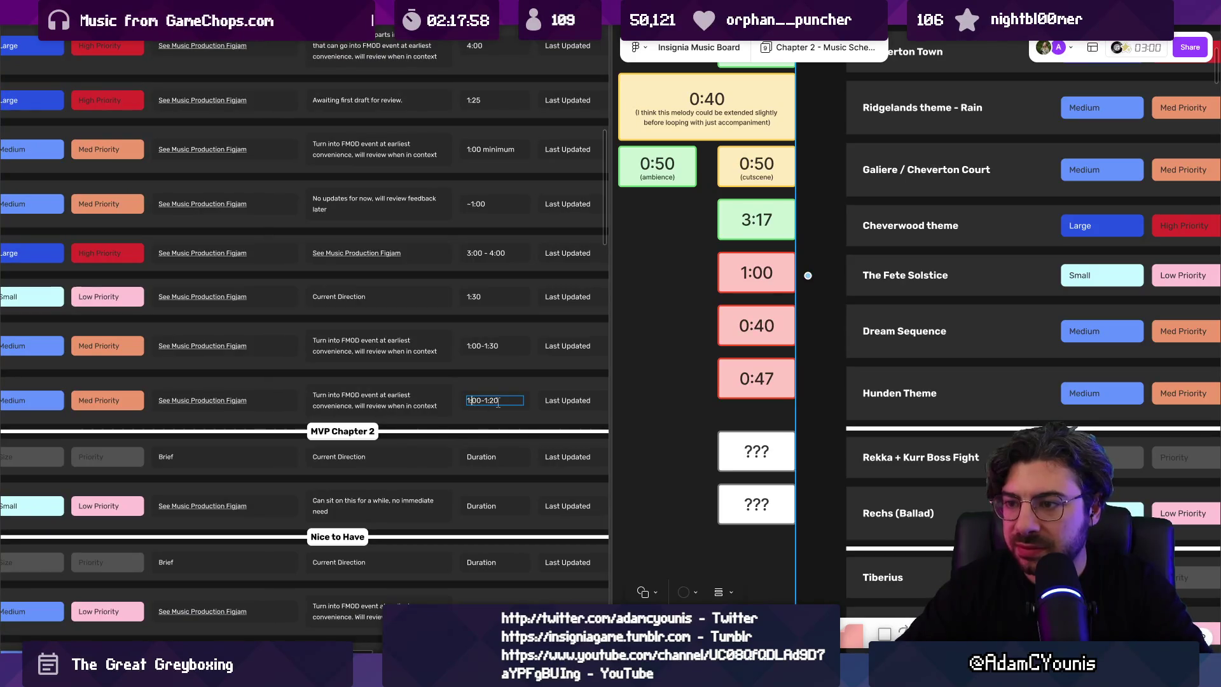
left_click(498, 400)
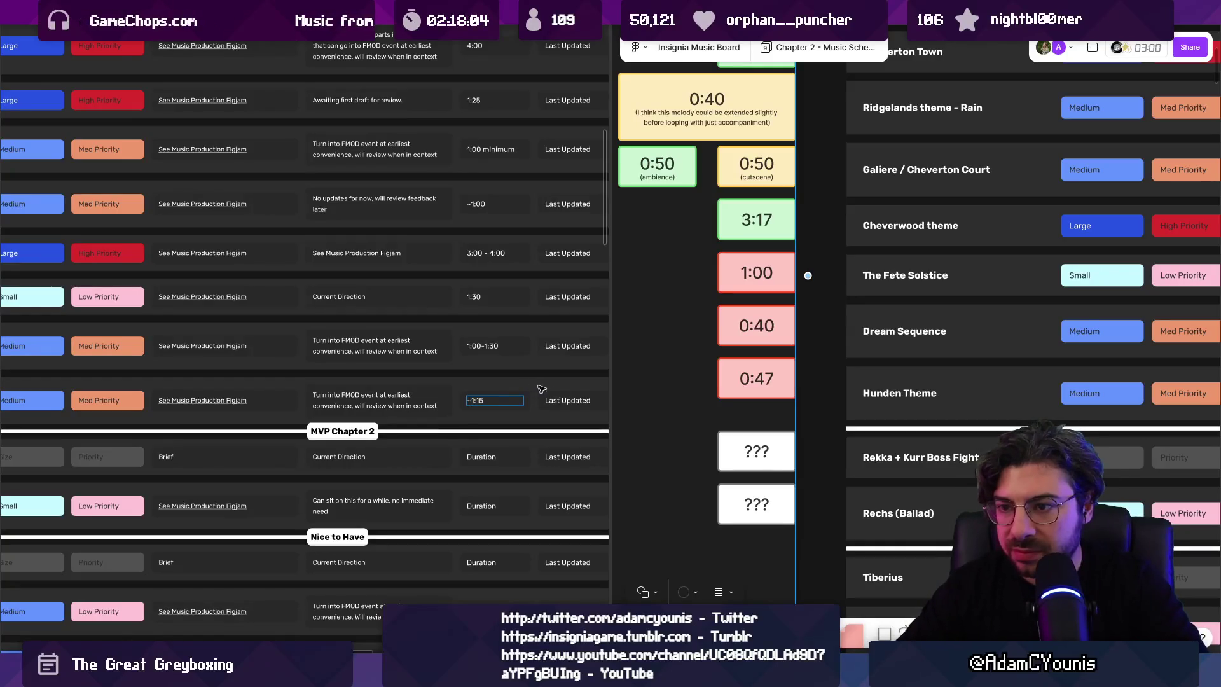
Step: Zoom out to see the whole music table, then zoom back in on its rows
scroll(489, 401, "up", 5)
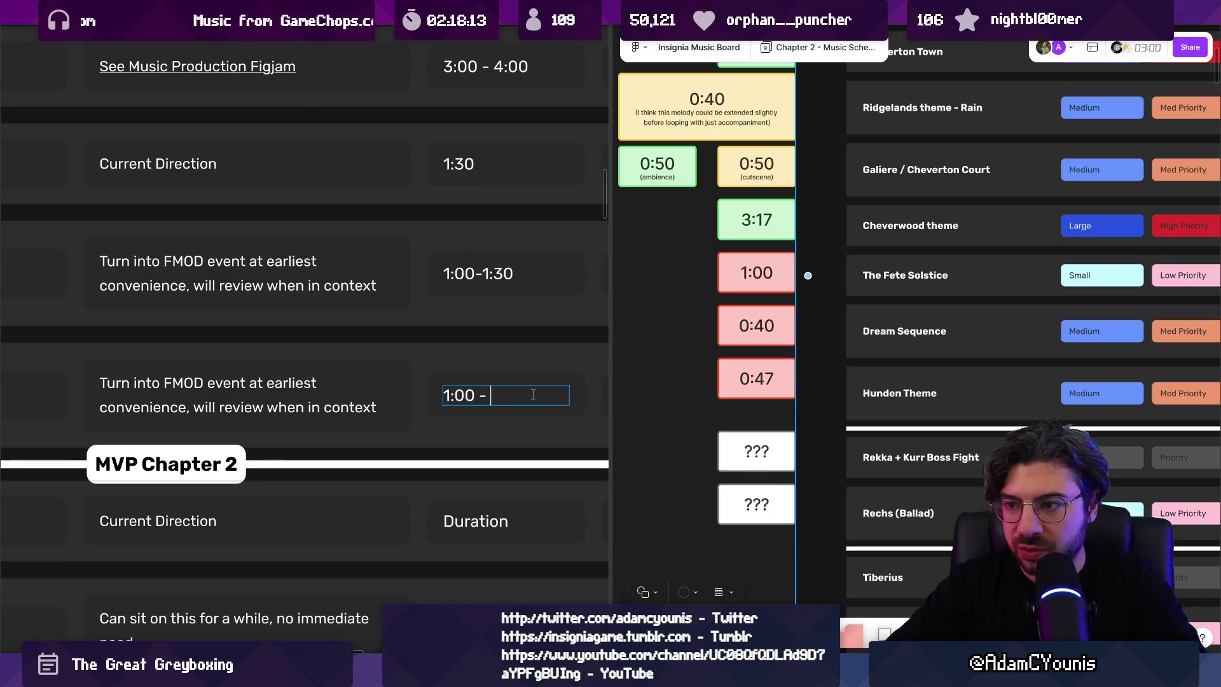
key("ctrl+0")
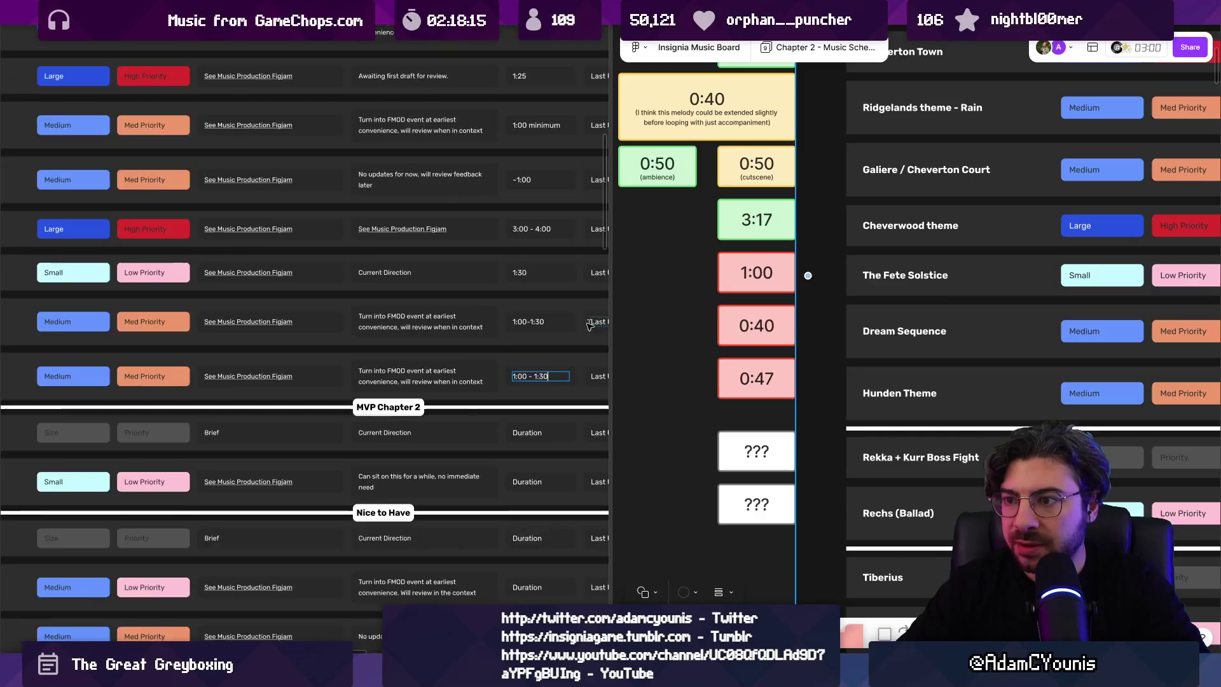
scroll(630, 323, "down", 3)
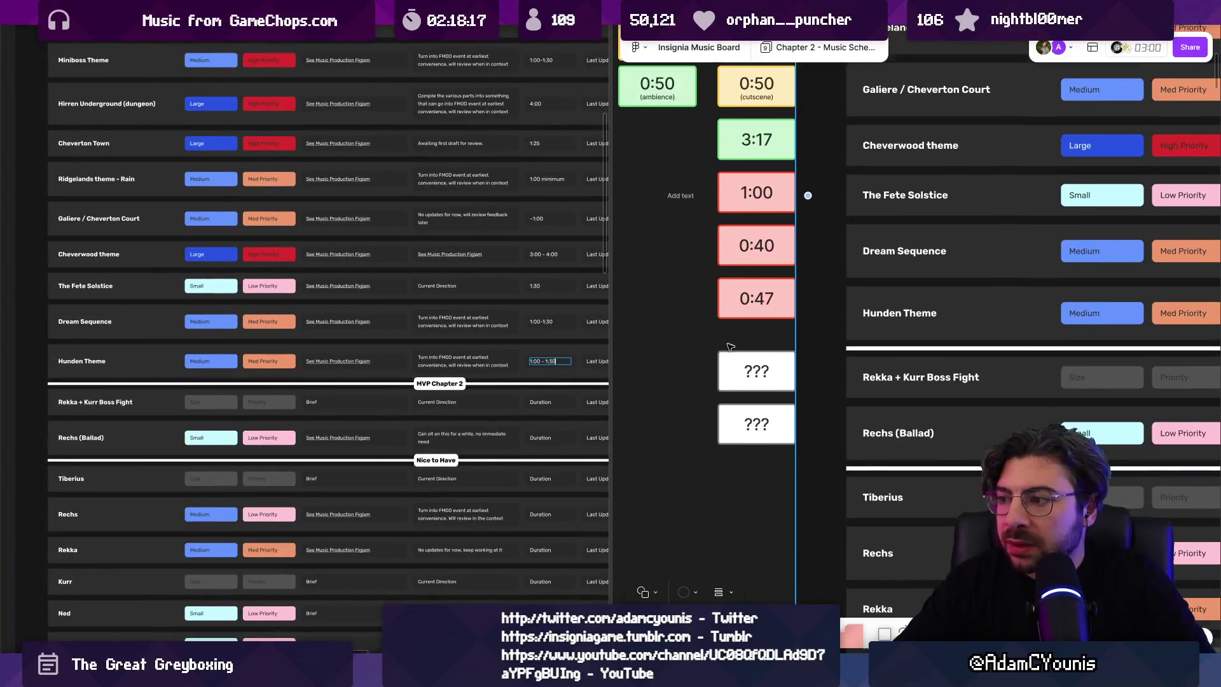
key("ctrl+plus")
key("ctrl+plus")
key("ctrl+plus")
Step: Set the Rekka + Kurr Boss Fight duration to 2:00
double_click(422, 381)
type("2:00")
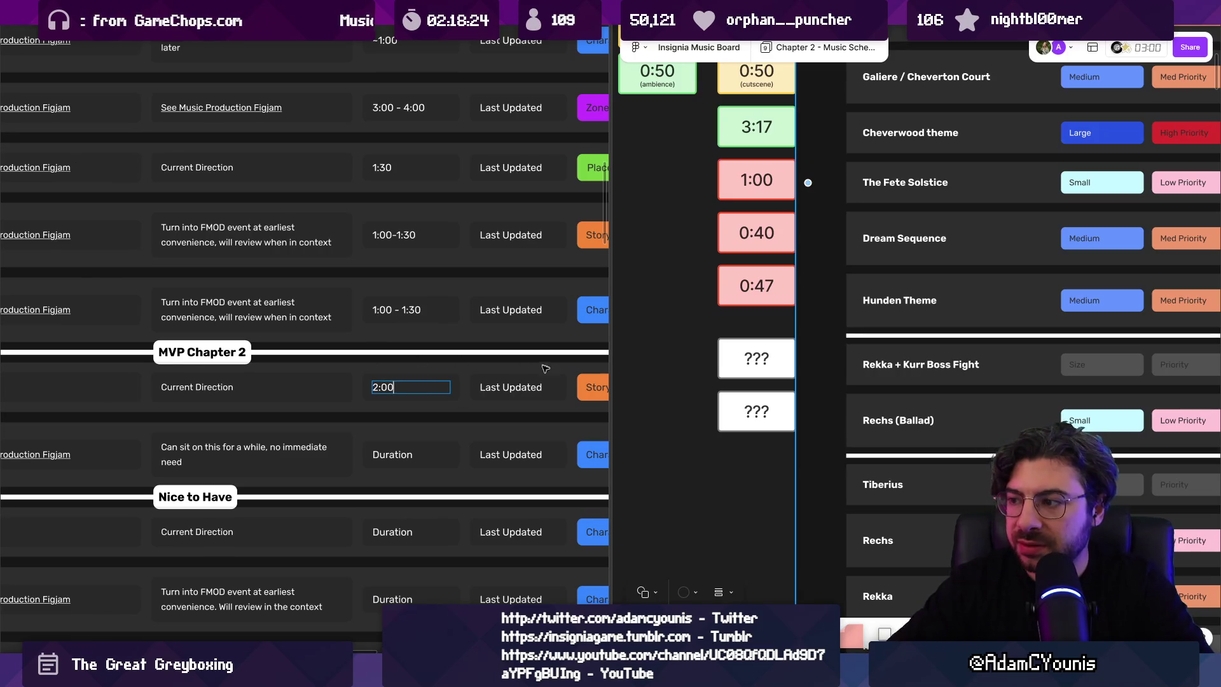
scroll(545, 369, "down", 5)
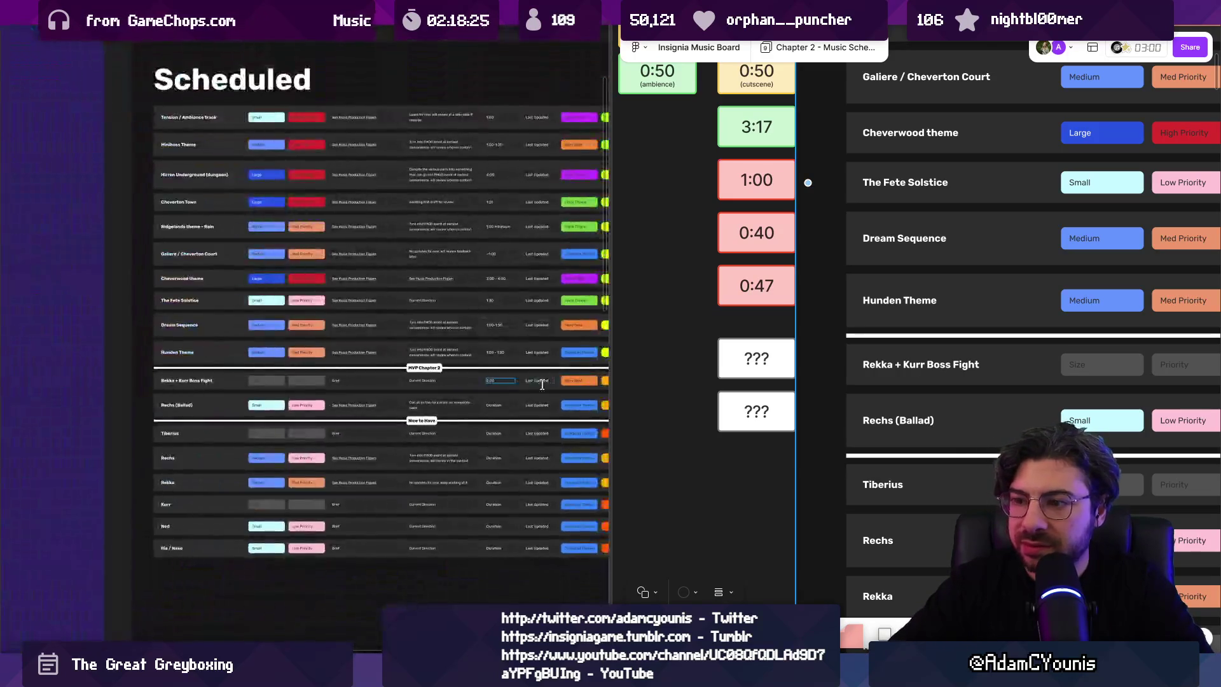
scroll(540, 381, "up", 5)
Step: Enter 0:45 - 1:10 as the Rechs (Ballad) duration
double_click(468, 391)
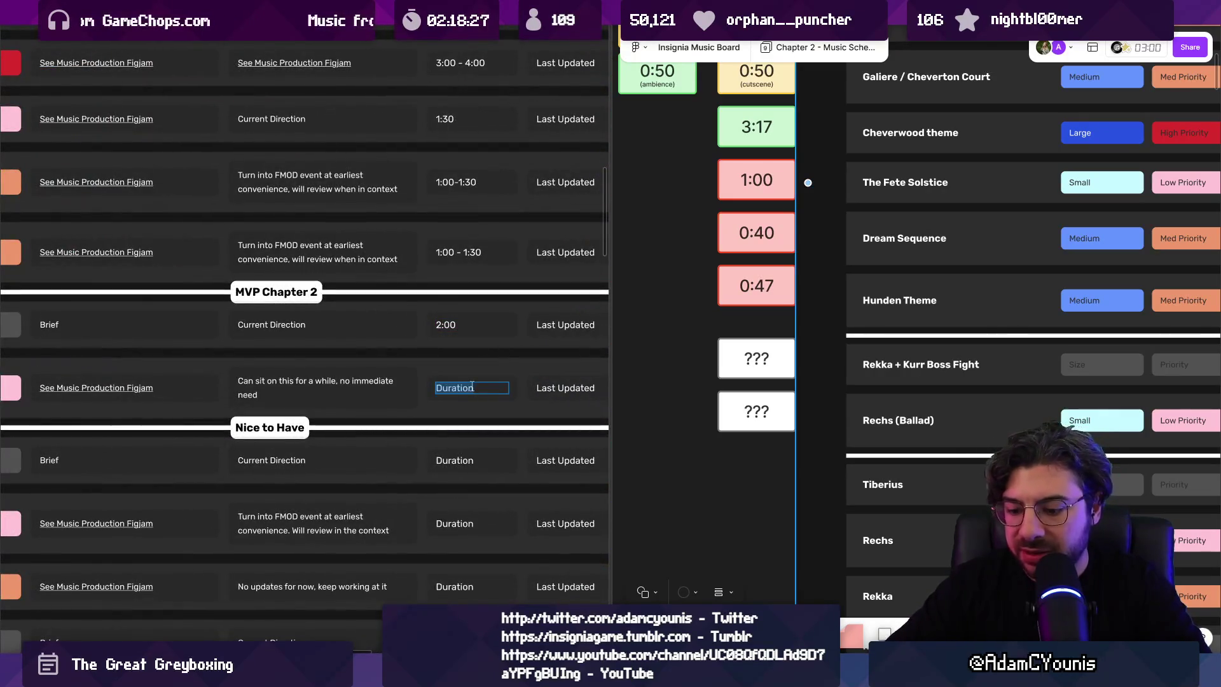
type("0:45")
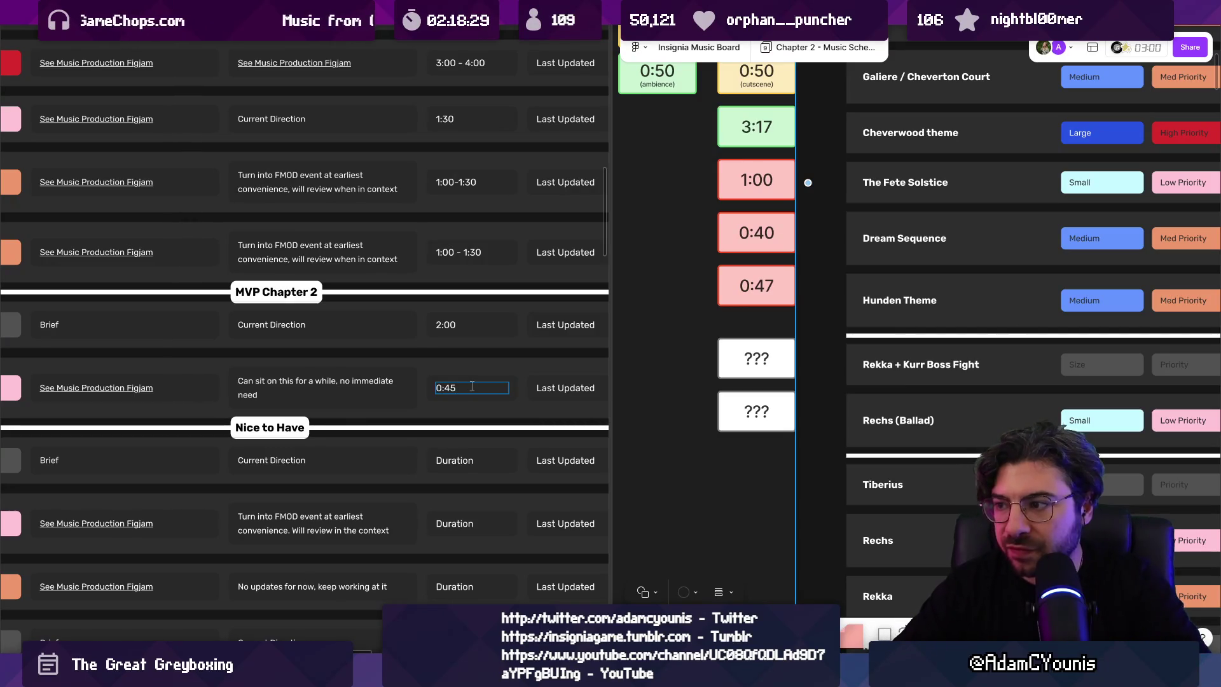
scroll(472, 386, "down", 3)
scroll(488, 383, "up", 4)
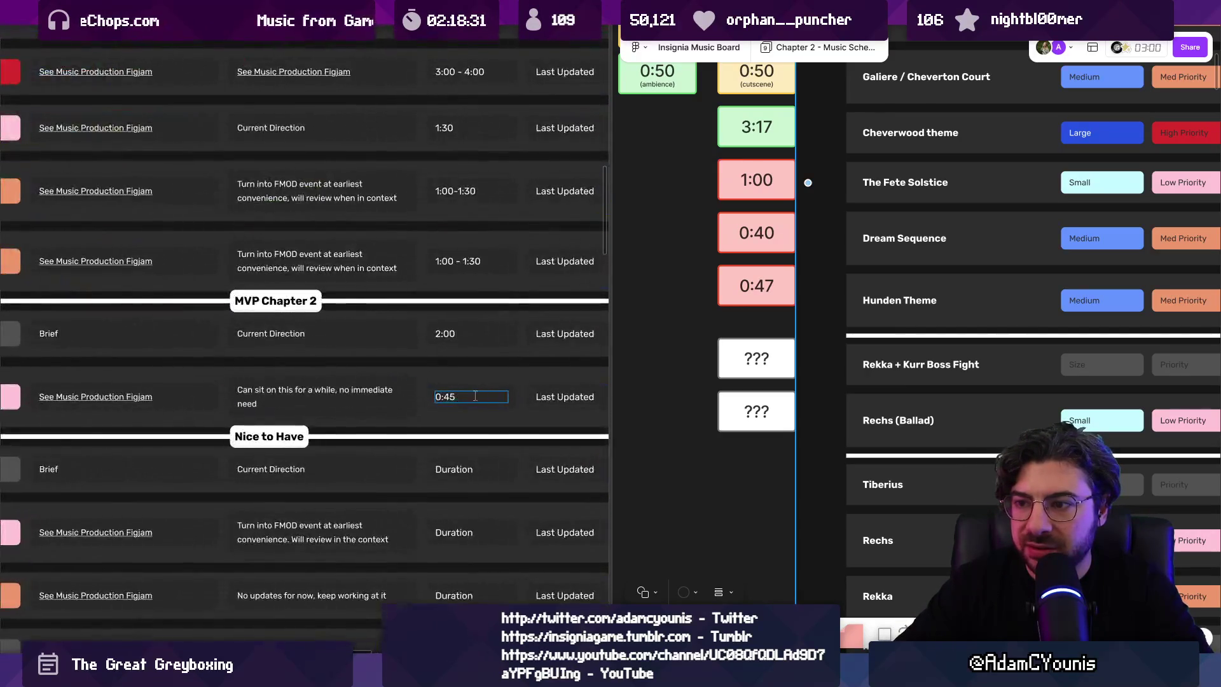
type(" - 1:10")
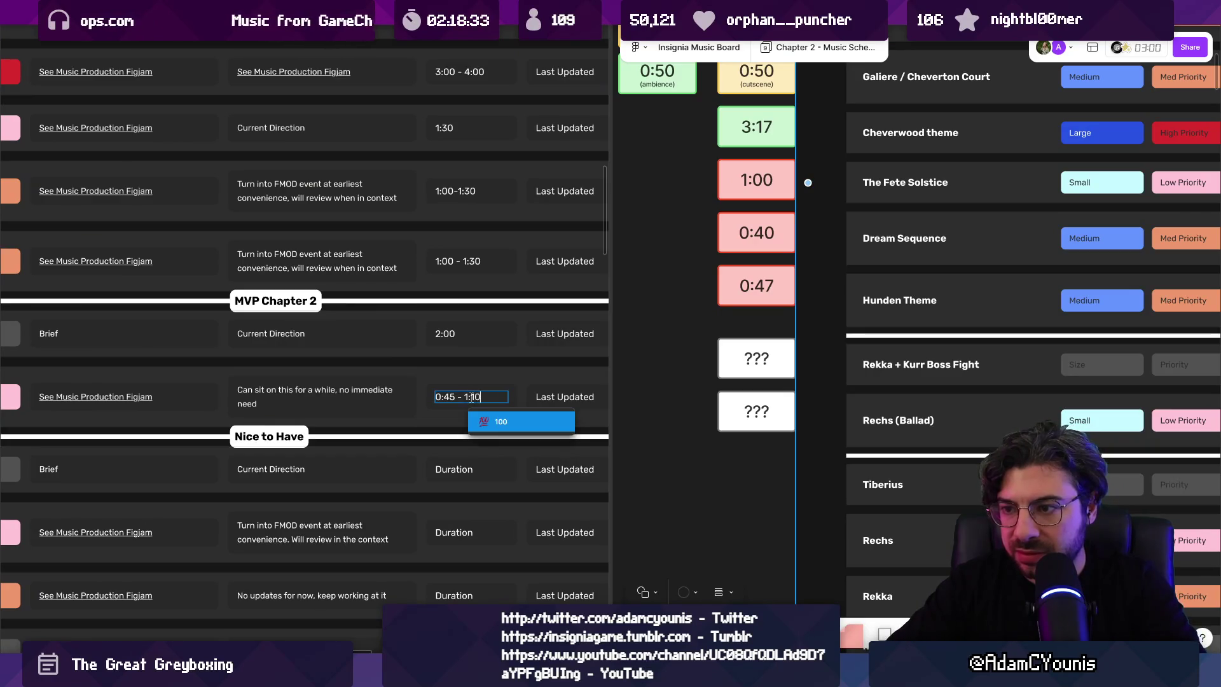
key("Escape")
key("Escape")
scroll(495, 393, "down", 3)
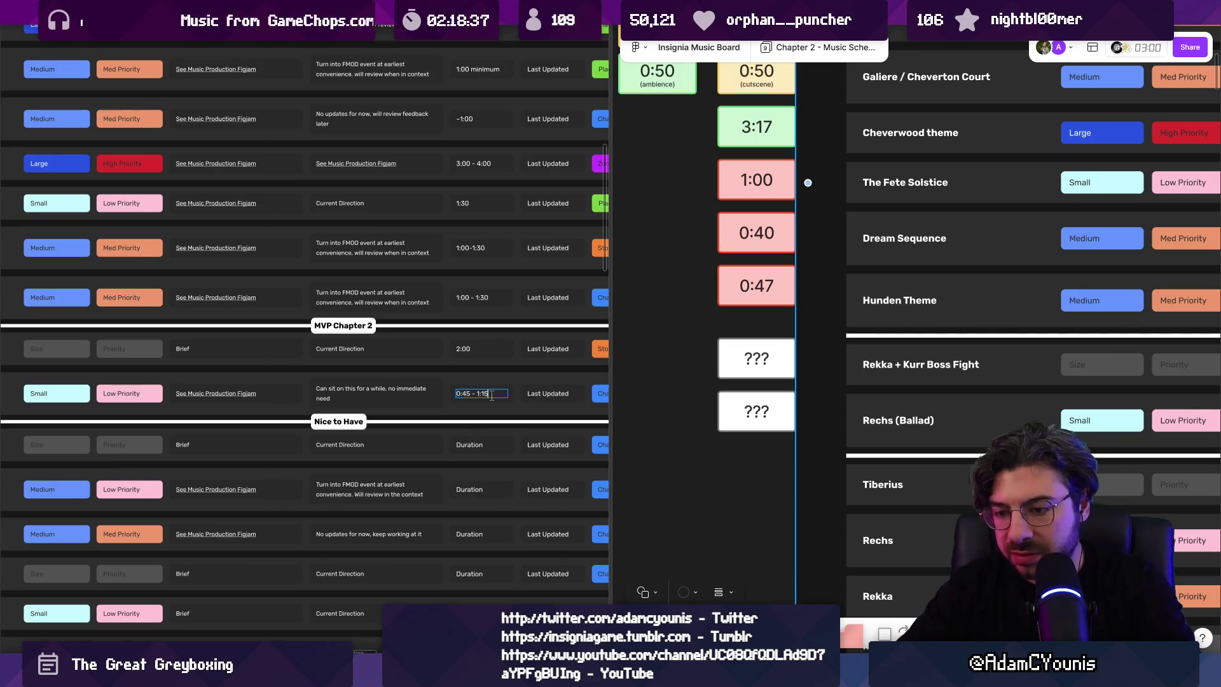
scroll(553, 368, "down", 2)
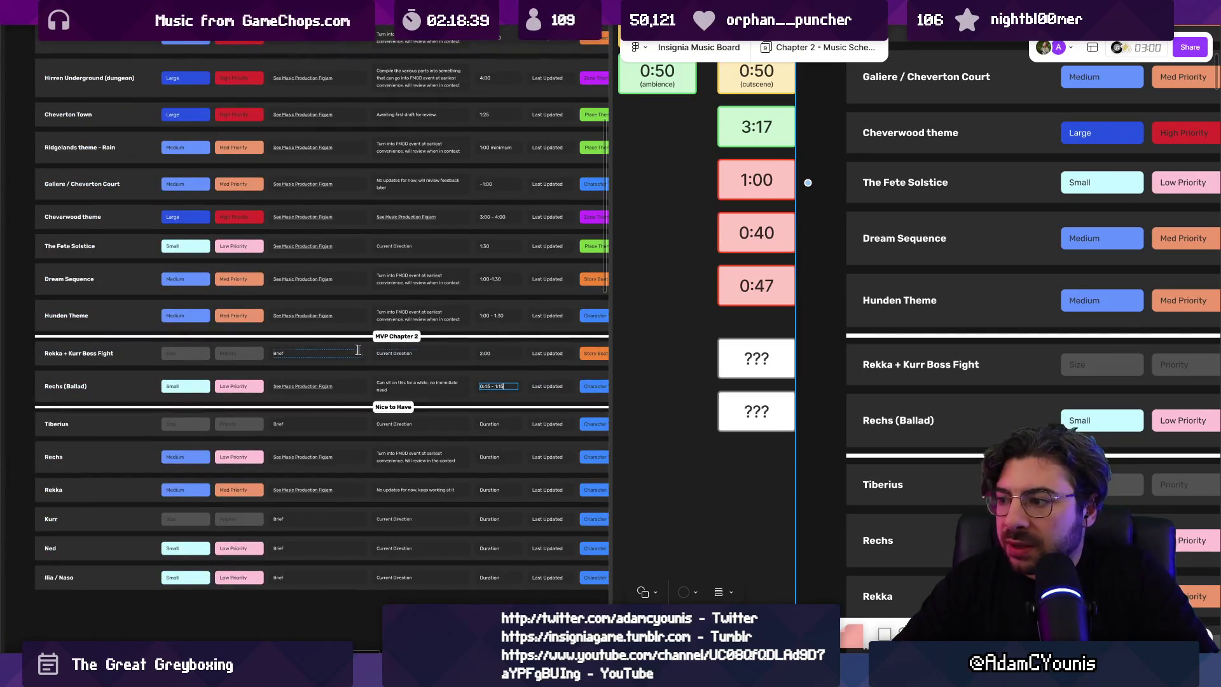
scroll(346, 350, "down", 1)
Step: Zoom out until the full Music Schedule Insignia CH2 frame shows, and deselect the duration box
scroll(785, 390, "down", 3)
scroll(784, 389, "down", 3)
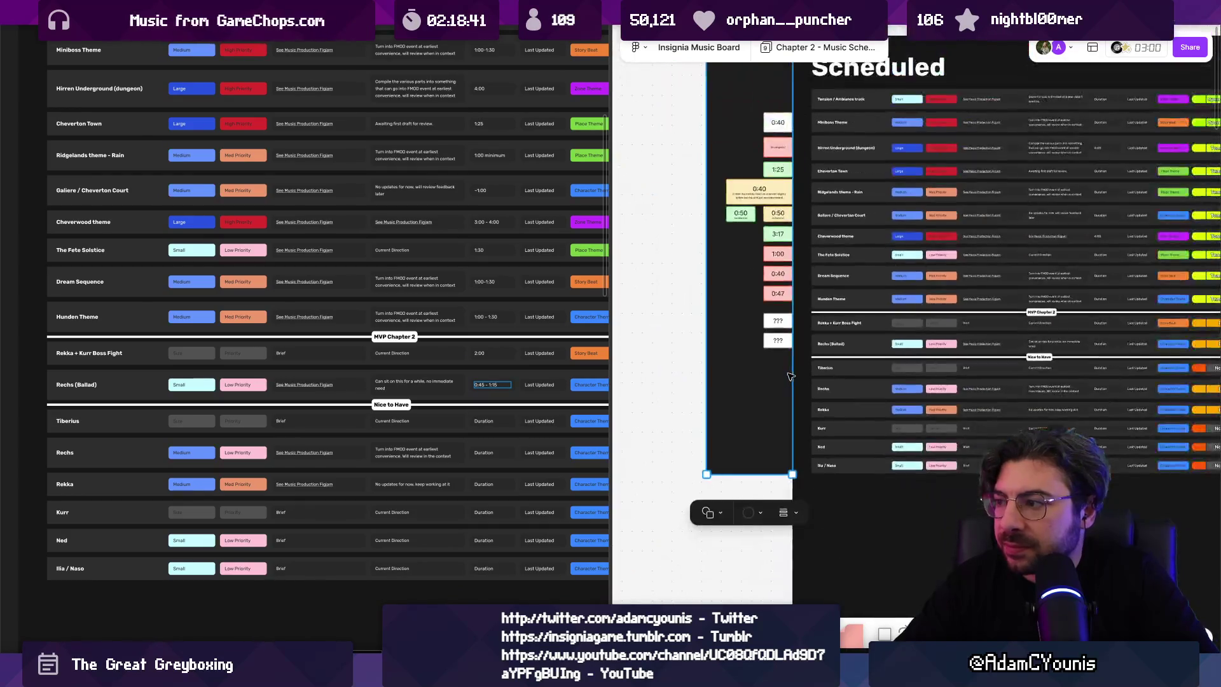
scroll(990, 383, "up", 5)
scroll(966, 379, "down", 2)
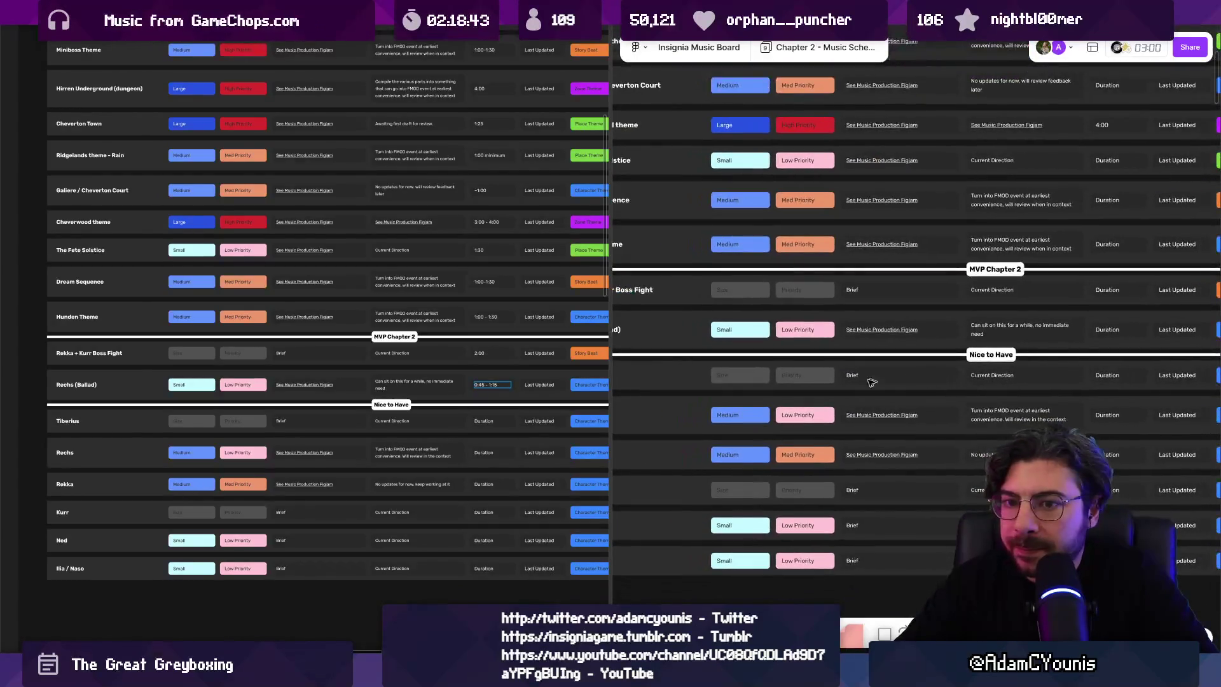
scroll(811, 429, "down", 3)
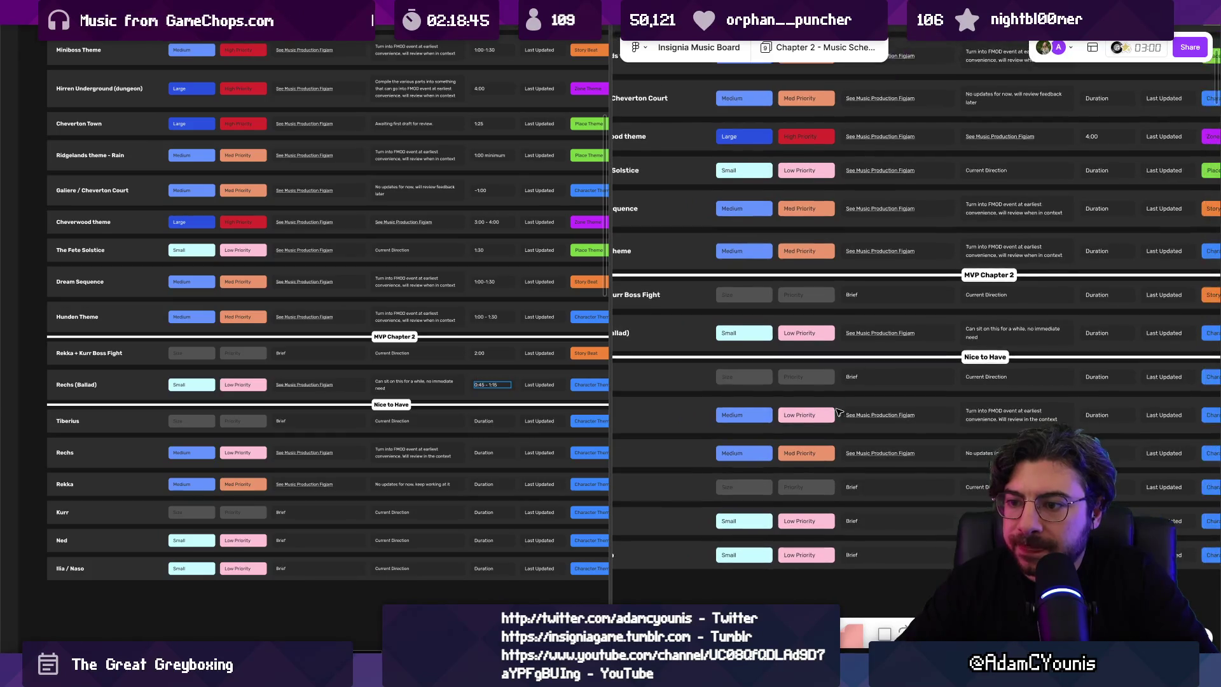
scroll(811, 428, "down", 2)
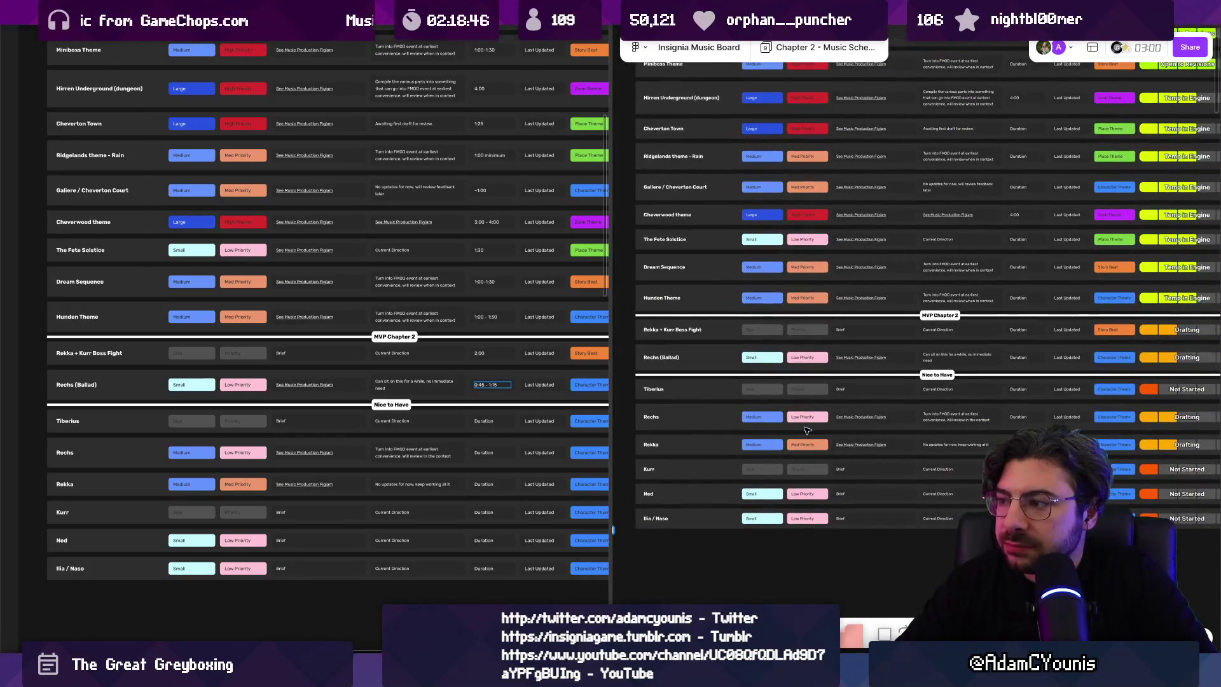
scroll(285, 452, "down", 1)
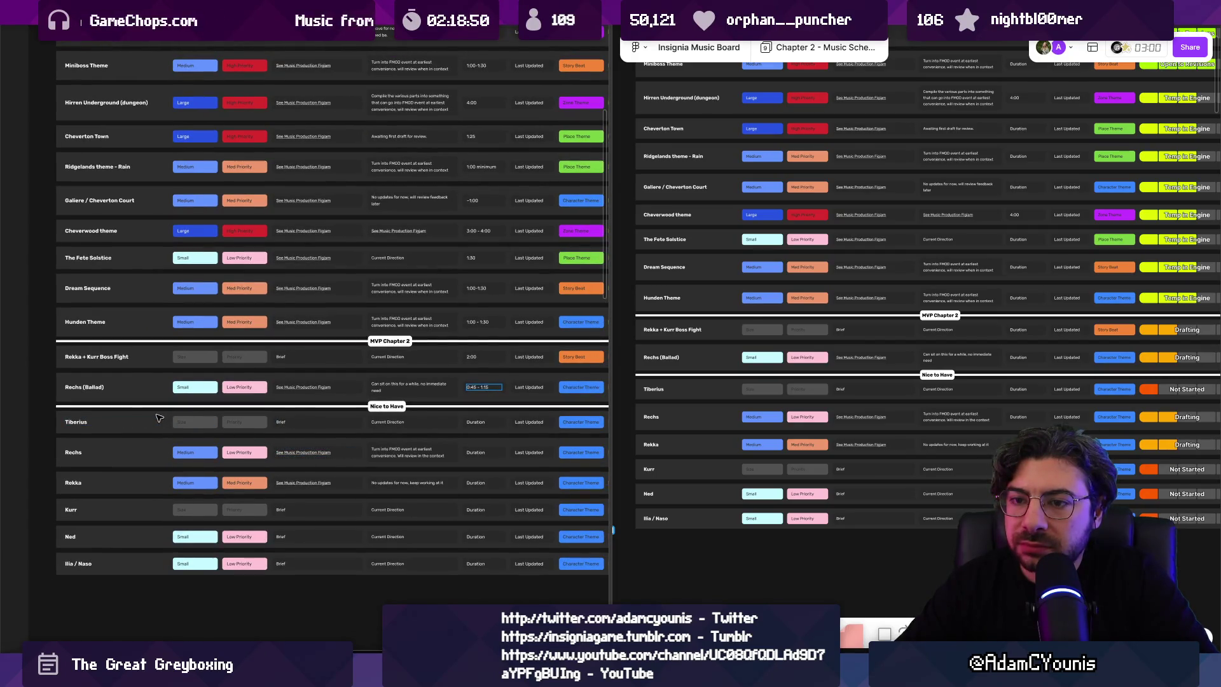
scroll(215, 420, "down", 3)
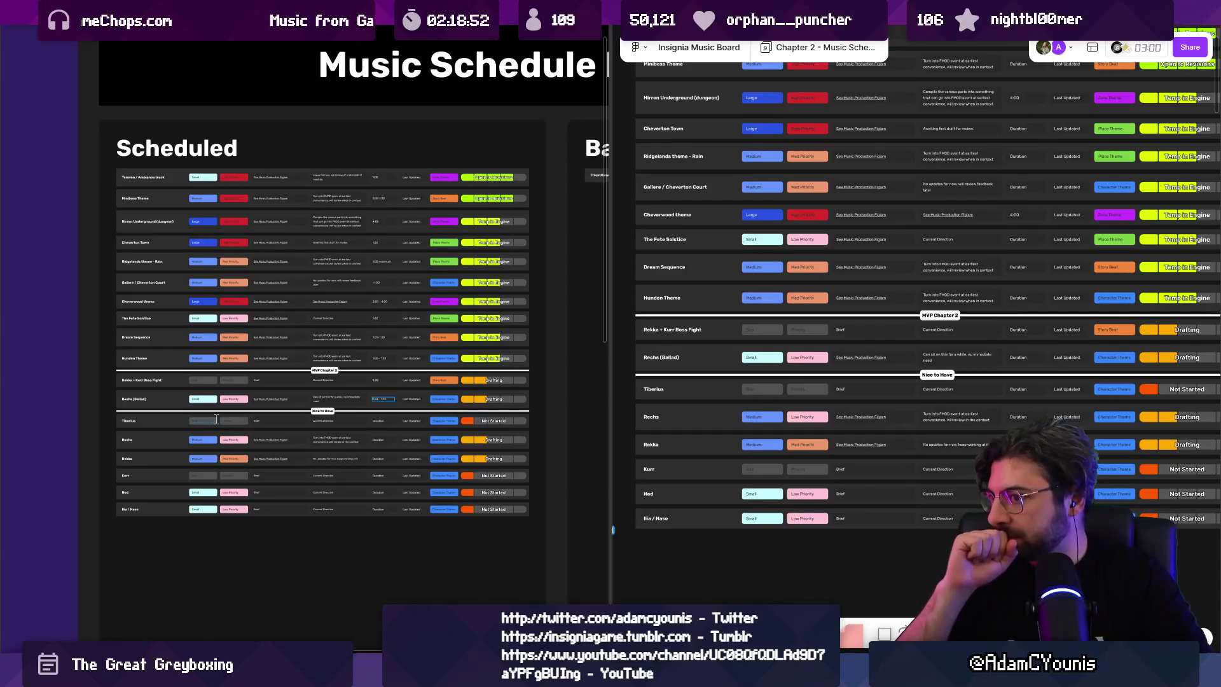
scroll(239, 380, "up", 5)
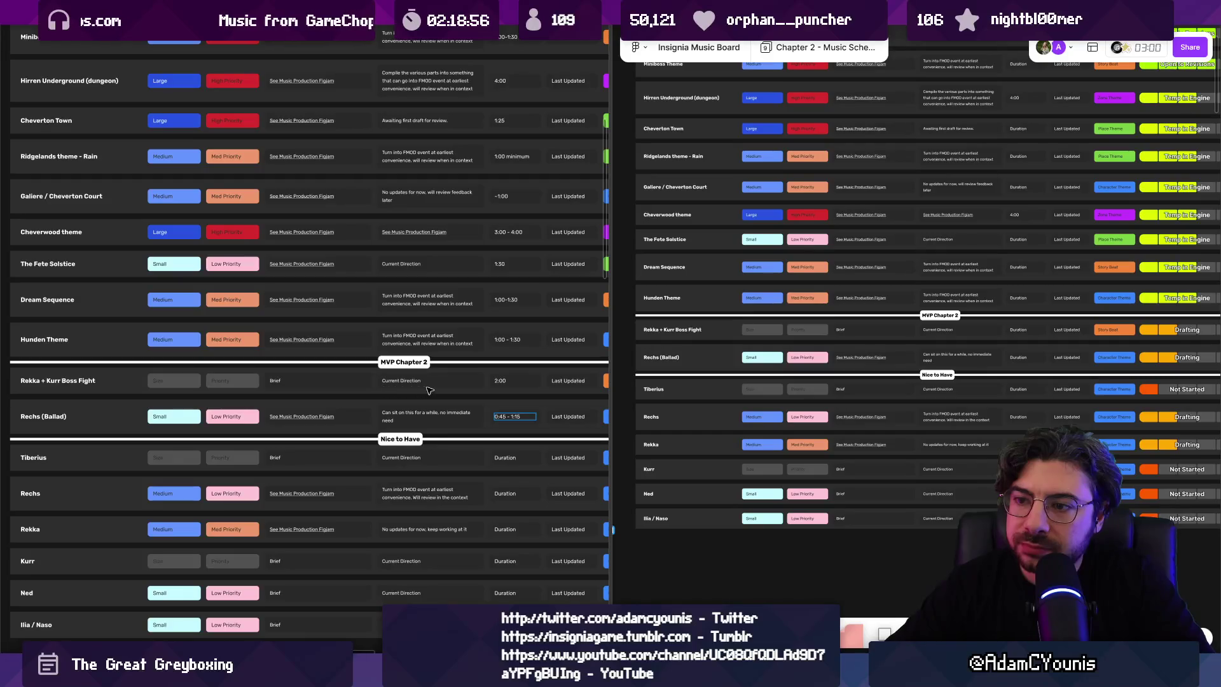
scroll(427, 390, "down", 5)
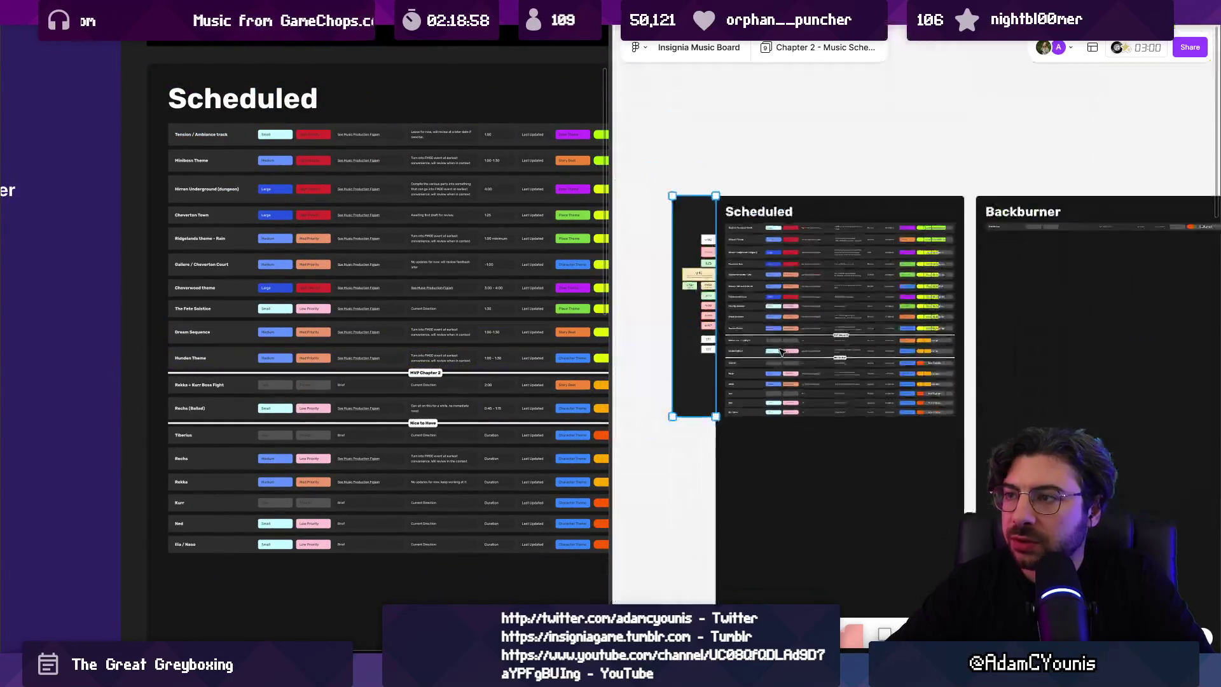
scroll(332, 308, "down", 5)
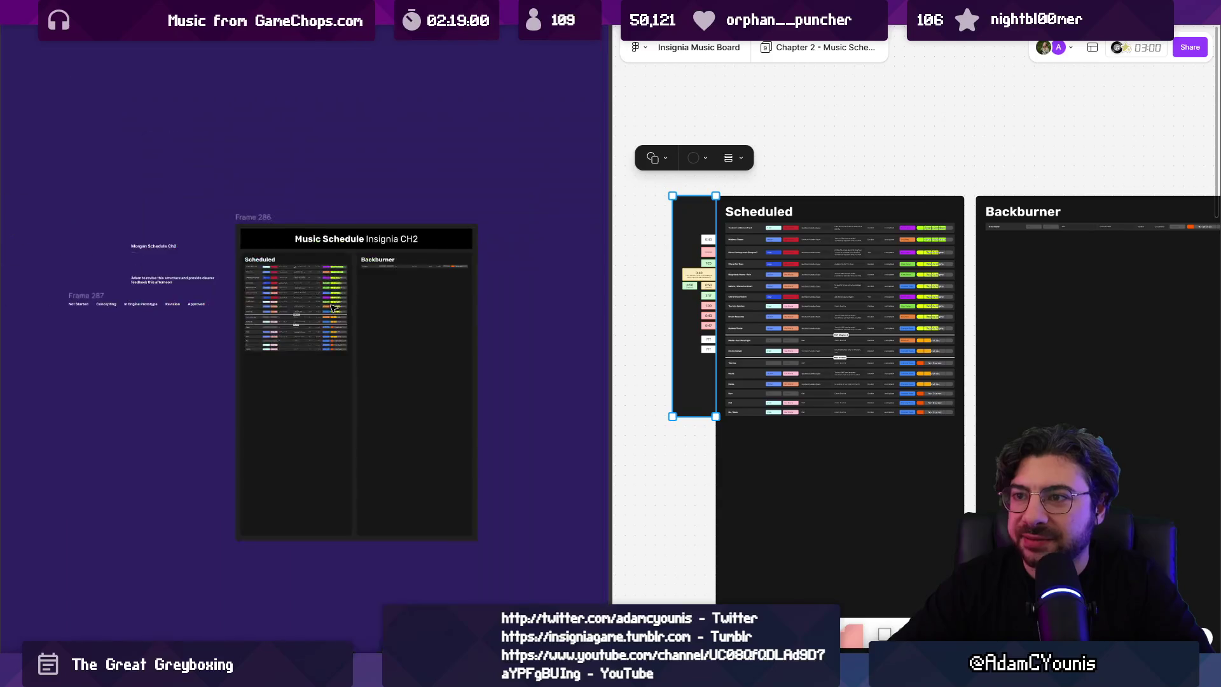
scroll(343, 330, "up", 2)
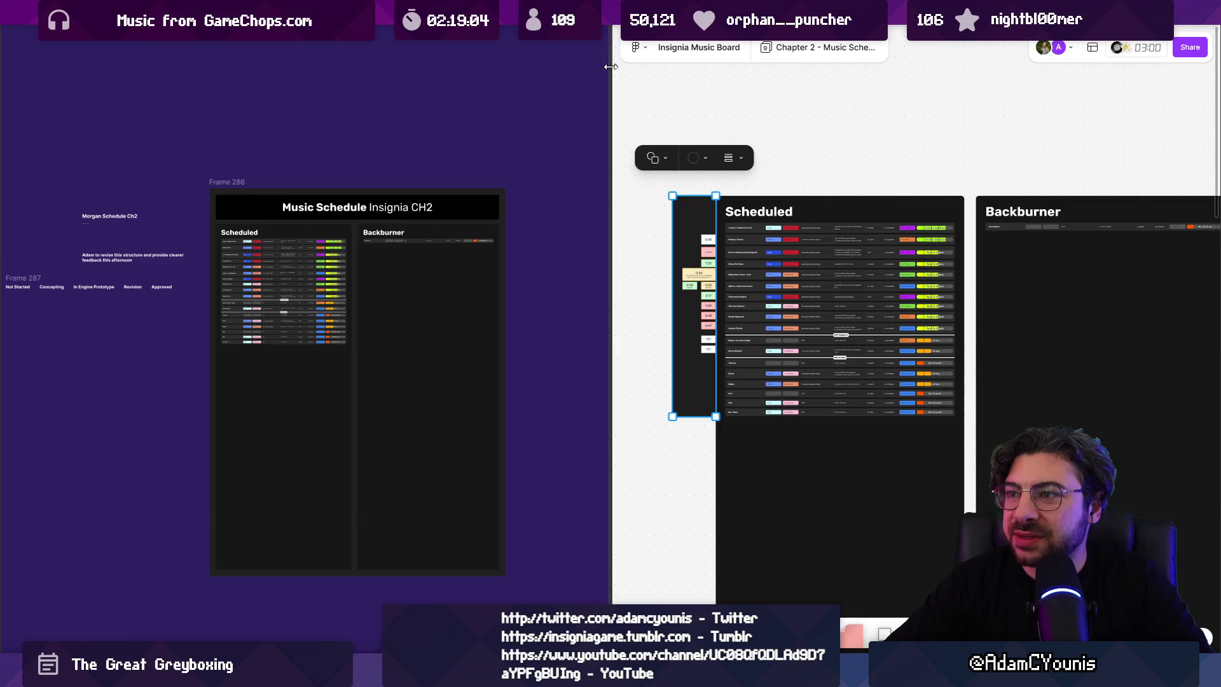
key("Escape")
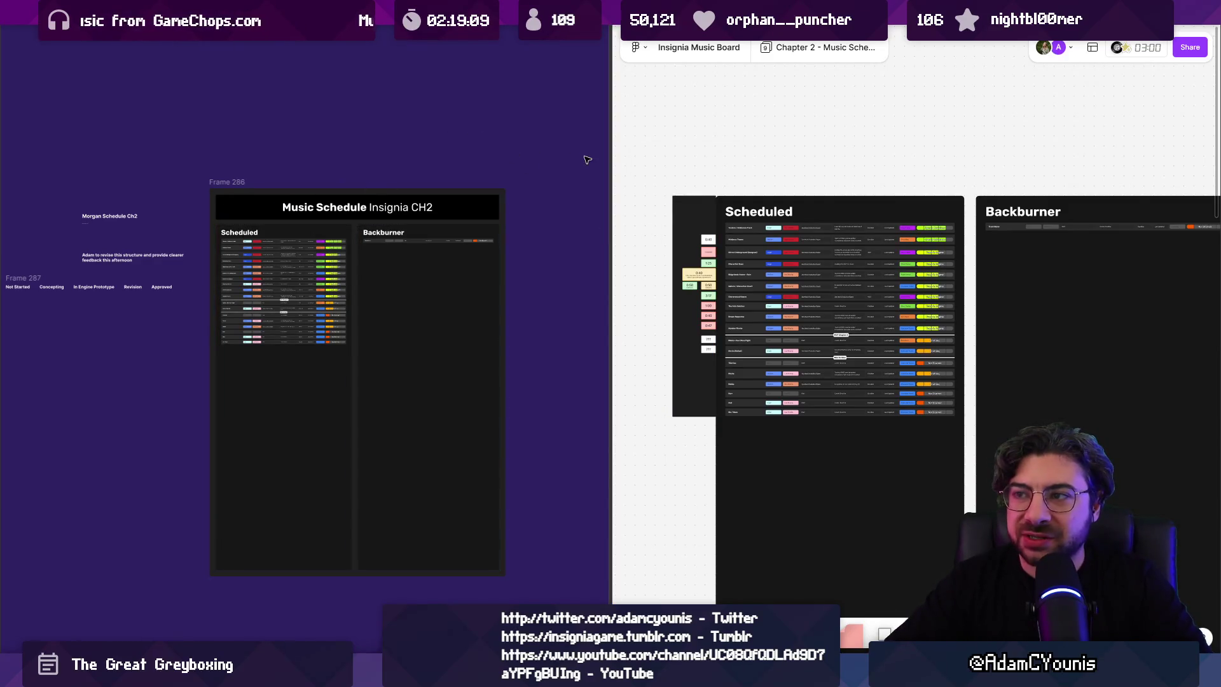
Step: Restore, widen and re-maximize the Figma window
mouse_move(636, 13)
left_mouse_down()
mouse_move(1126, 38)
mouse_move(585, 101)
mouse_move(453, 89)
left_mouse_up()
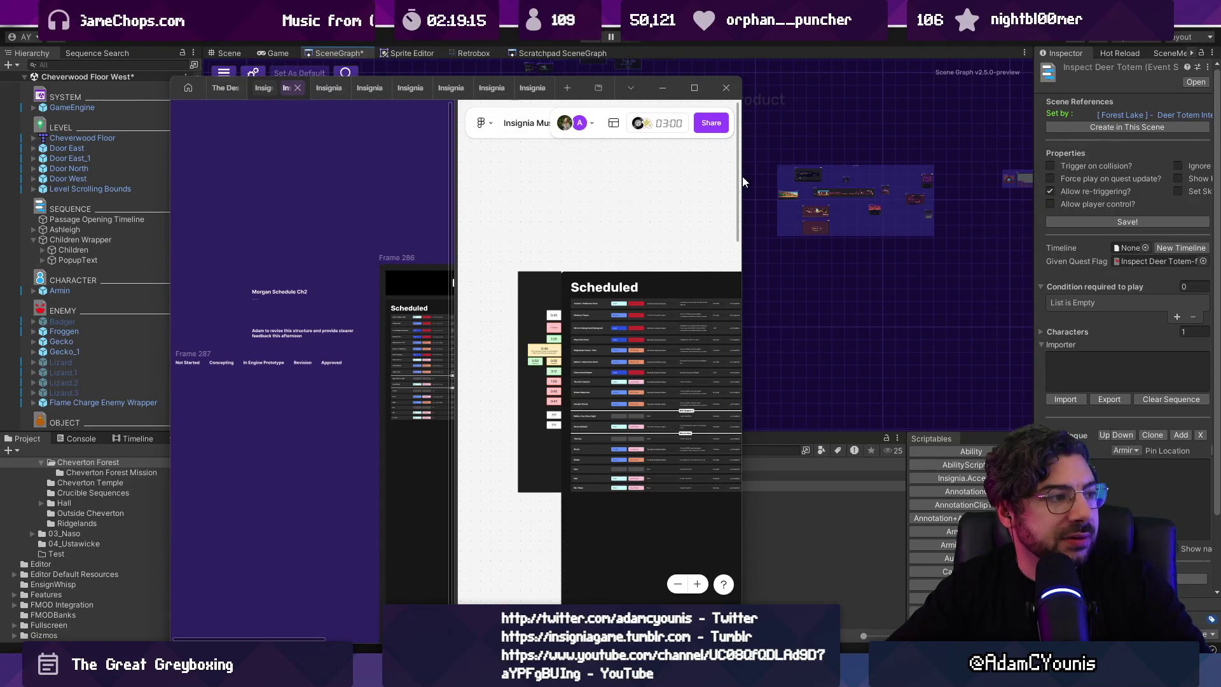
mouse_move(743, 177)
left_mouse_down()
mouse_move(1197, 169)
mouse_move(1216, 190)
left_mouse_up()
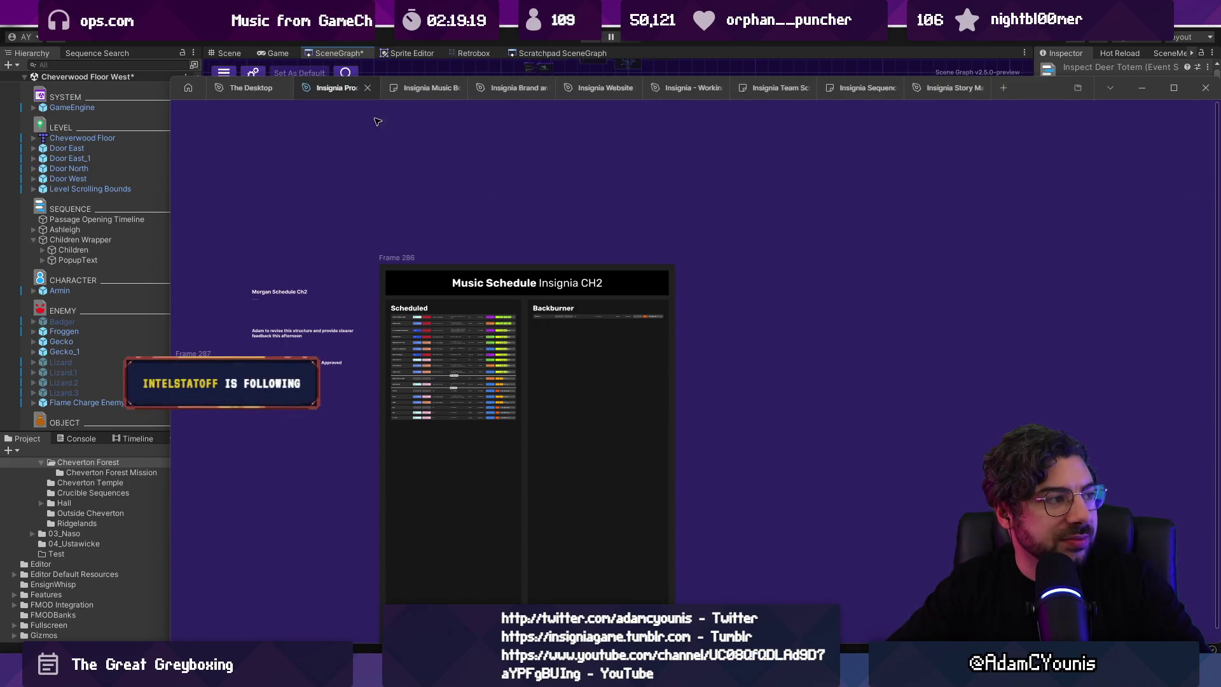
double_click(1067, 81)
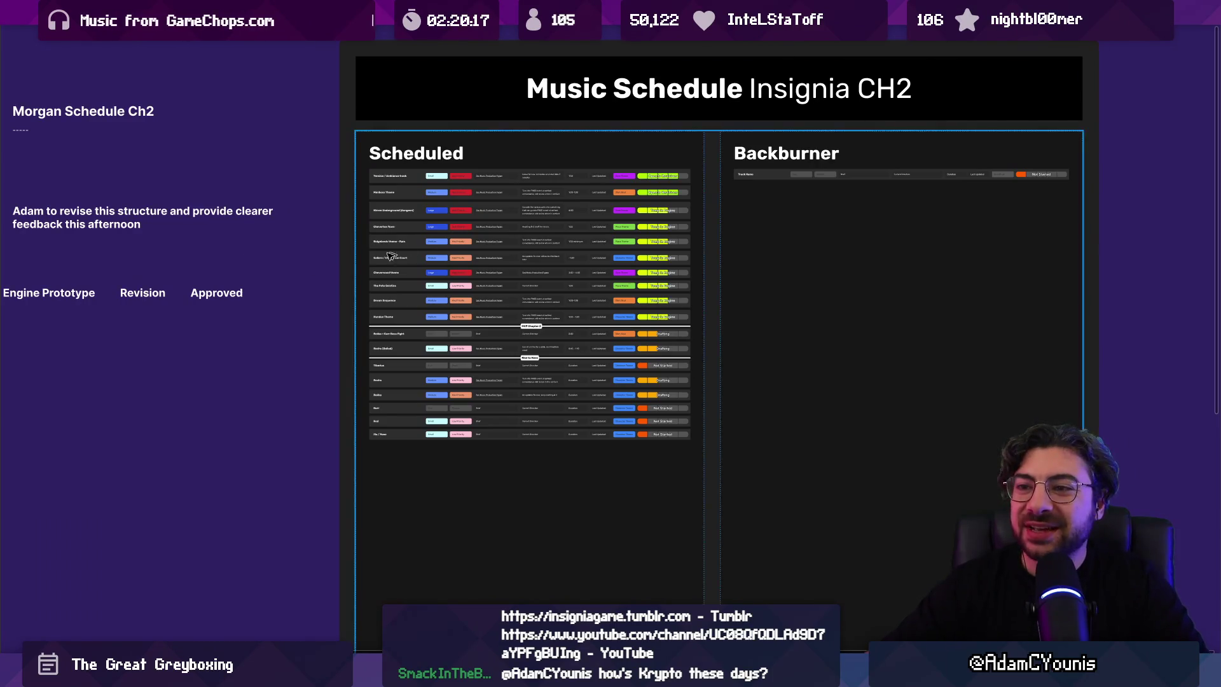
Step: Scroll across the schedule board, then switch back to the Unity editor
scroll(340, 275, "right", 2)
scroll(675, 298, "down", 3)
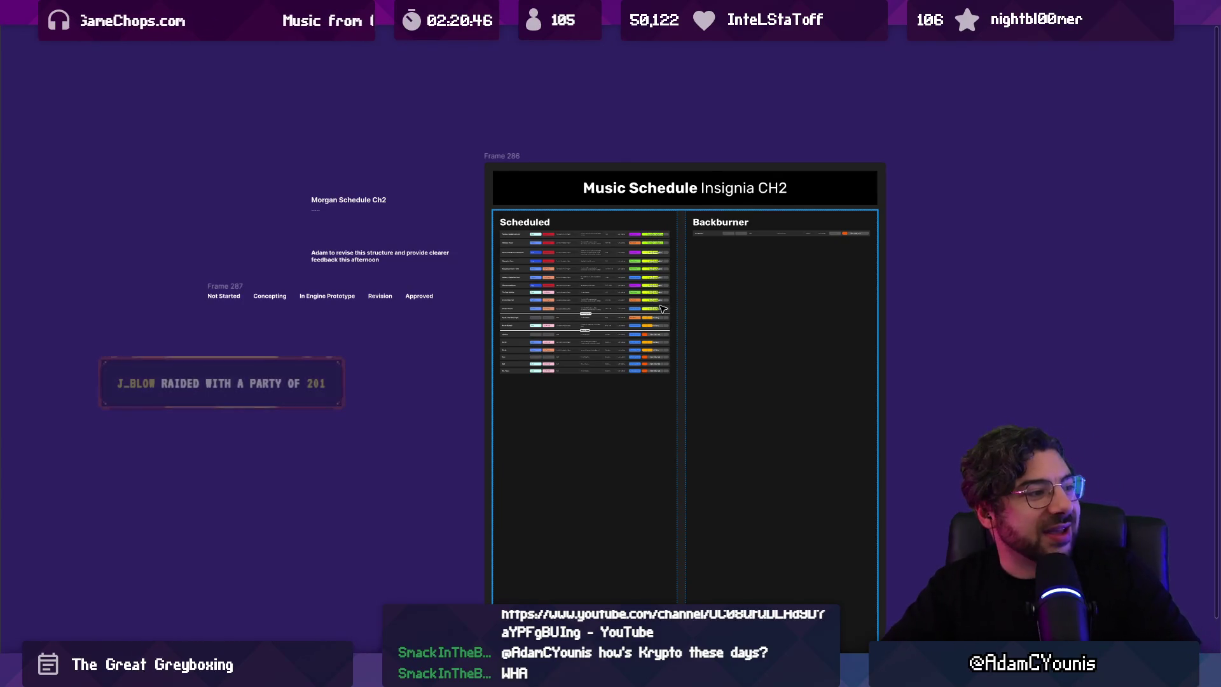
key("alt+Tab")
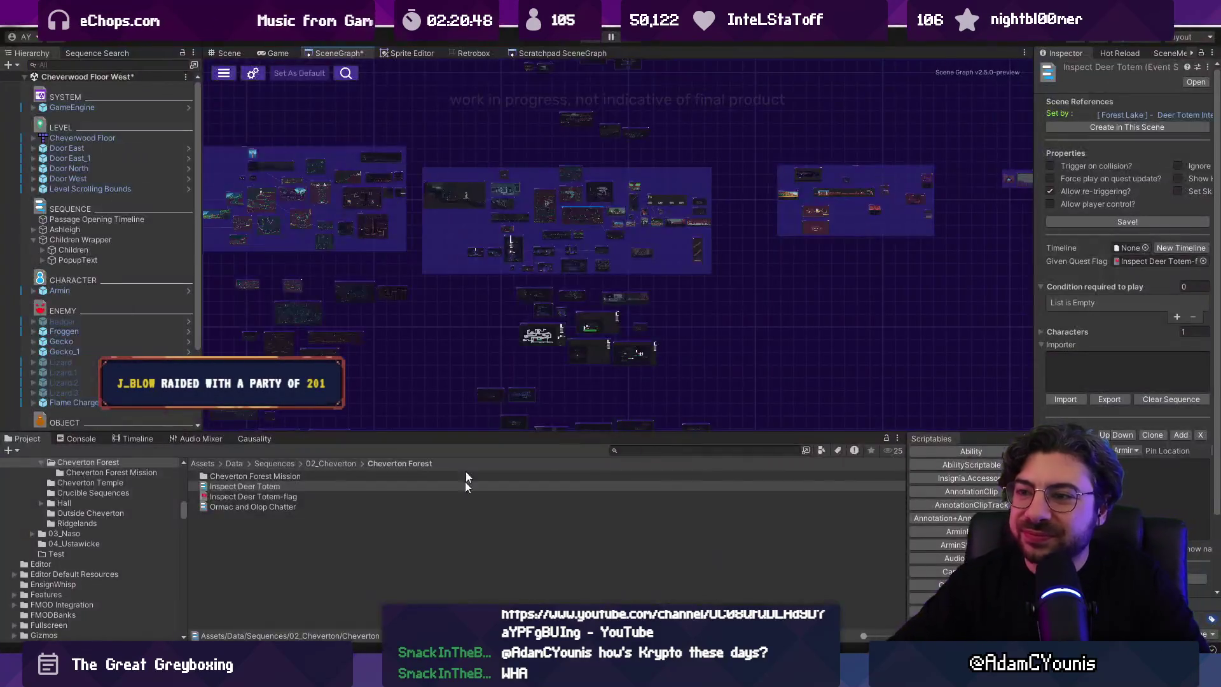
Step: Zoom into the SceneGraph, nudge the Armins House node, and load that scene
scroll(632, 304, "up", 5)
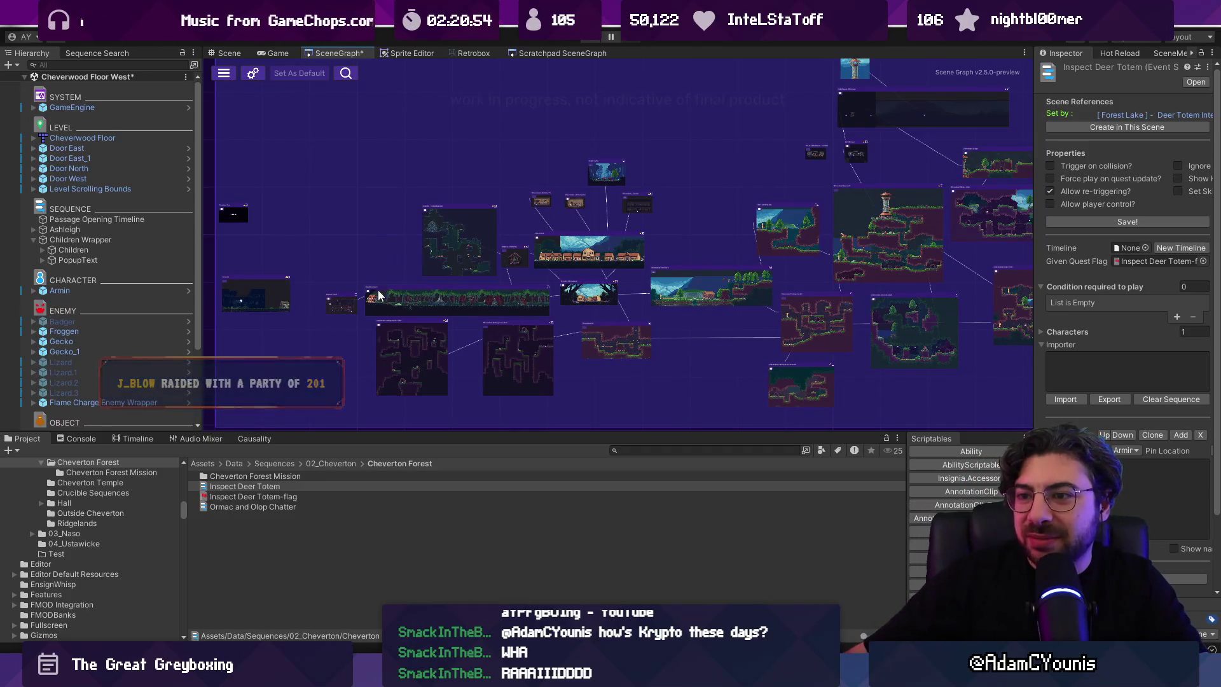
scroll(330, 308, "up", 3)
left_click_drag(347, 304, 341, 294)
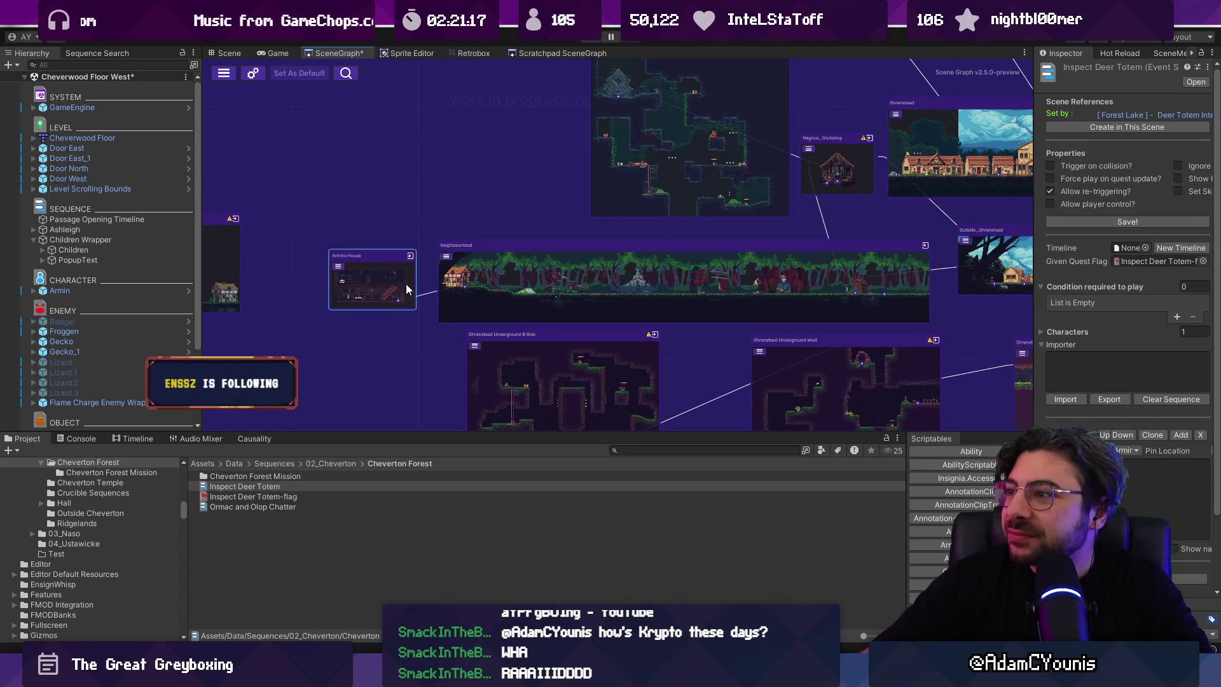
double_click(393, 278)
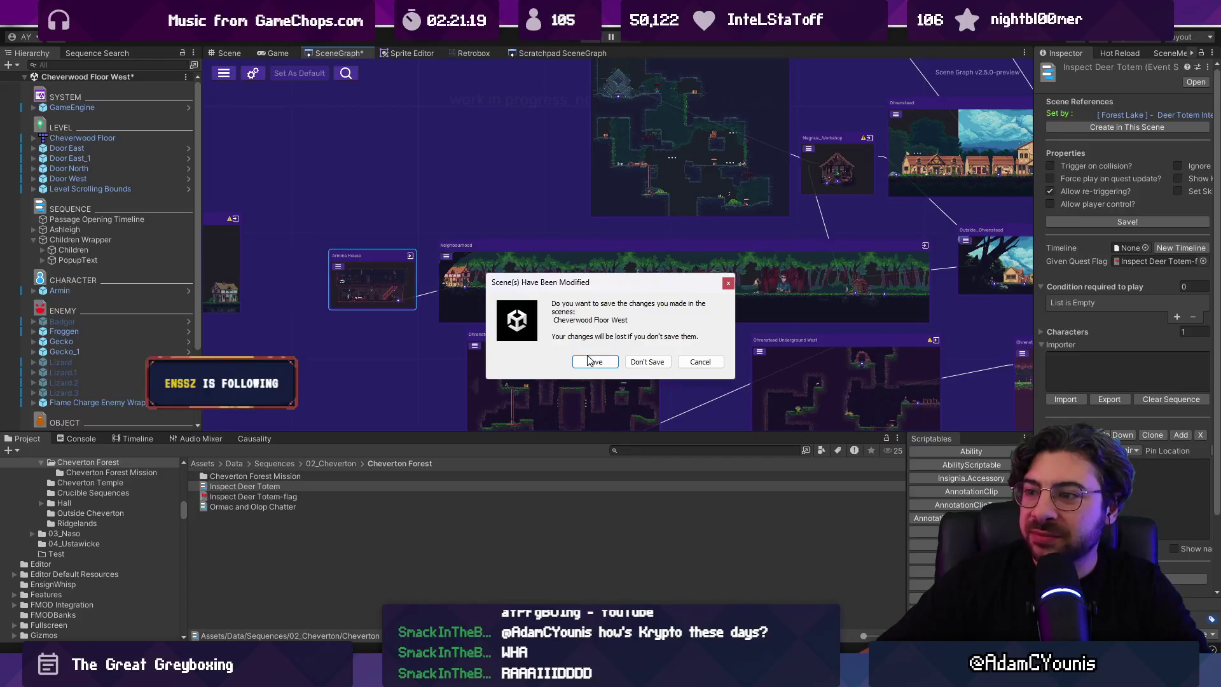
Step: Save Cheverwood Floor West and test-walk Armin in the running Armins House scene
left_click(589, 361)
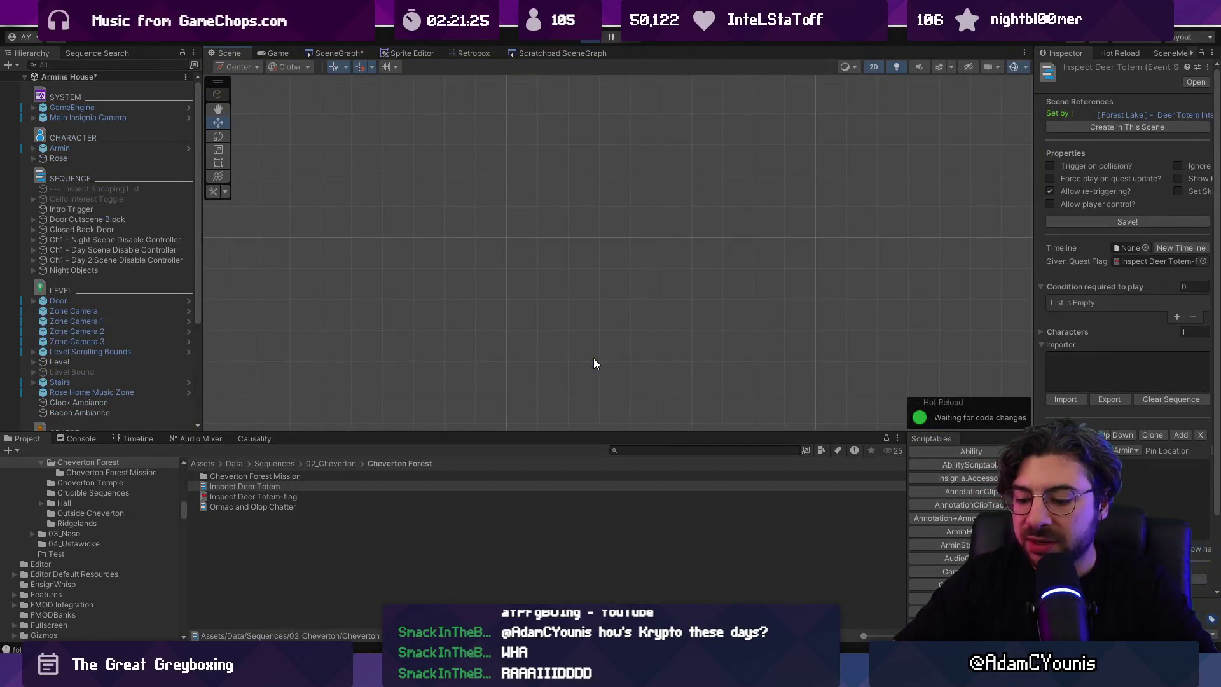
key("Right")
key("Left")
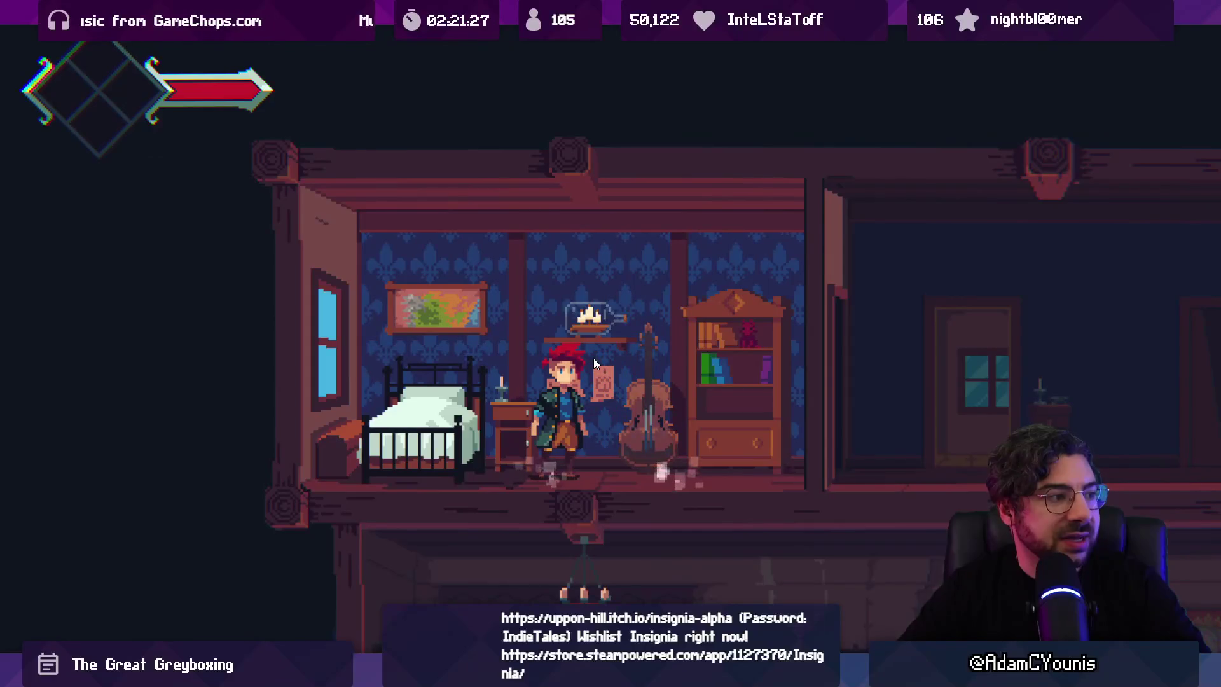
key("shift+space")
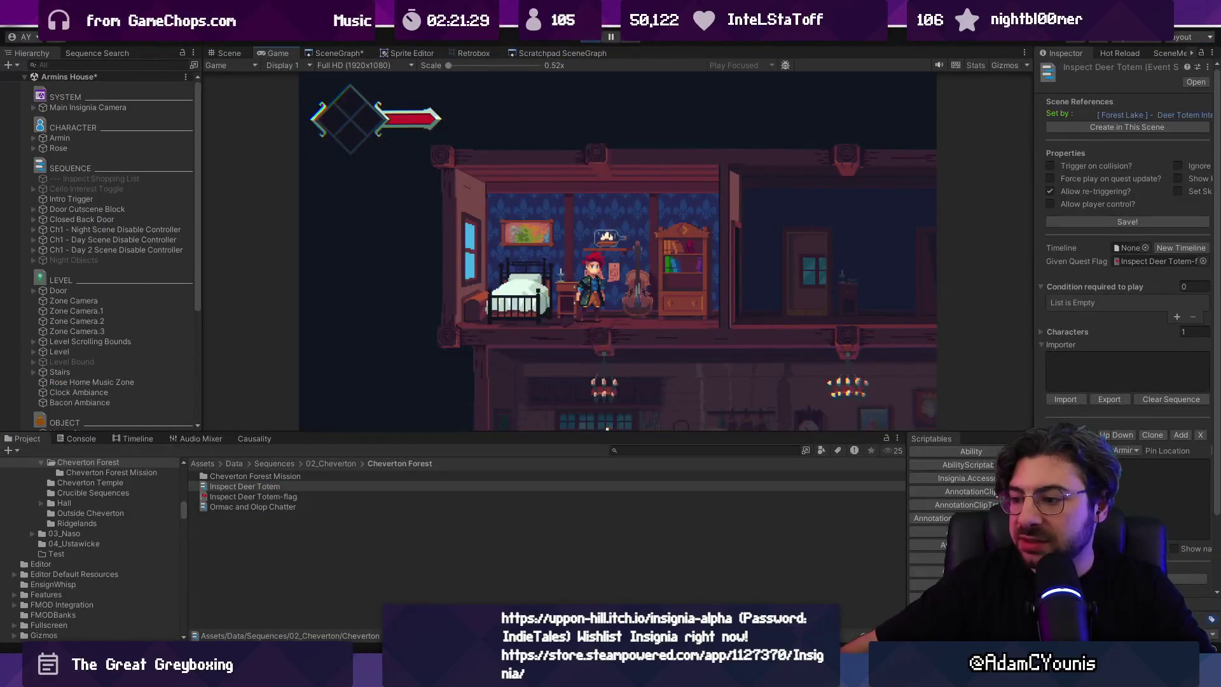
Step: Start the stream music in the music player and return to the full-screen game
key("alt+Tab")
left_click(523, 566)
key("alt+Tab")
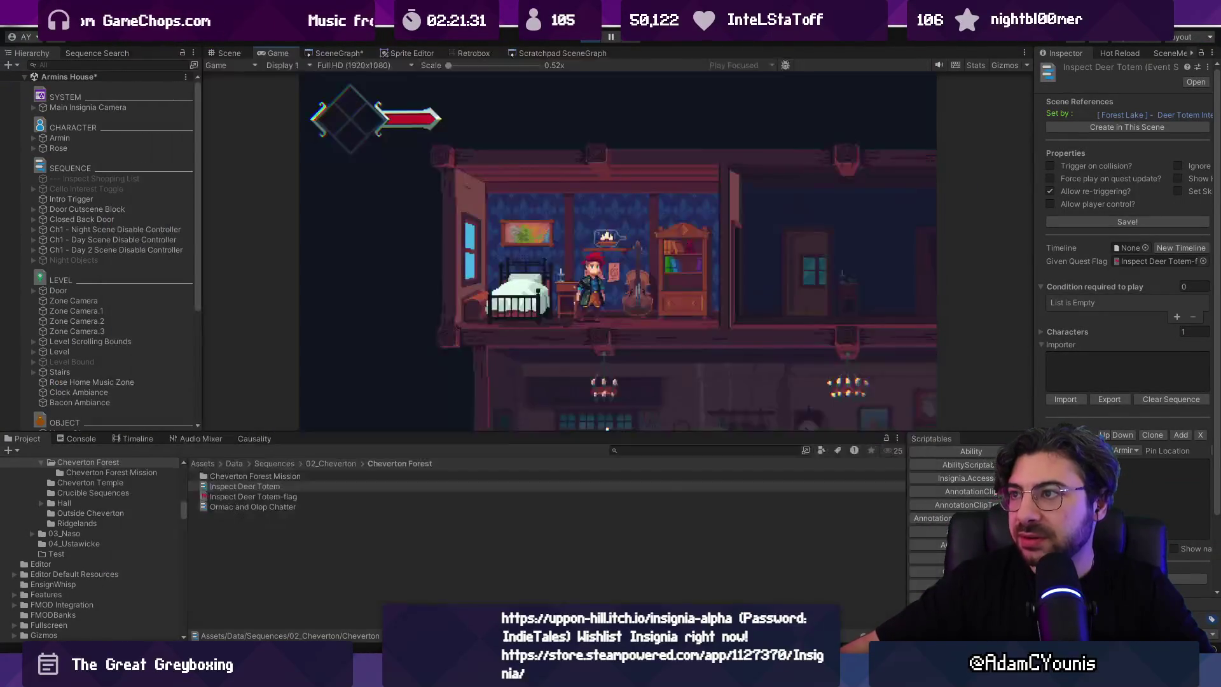
key("shift+space")
Step: In the game's Audio settings, raise the Music volume to 10 and save it
key("Down")
key("Down")
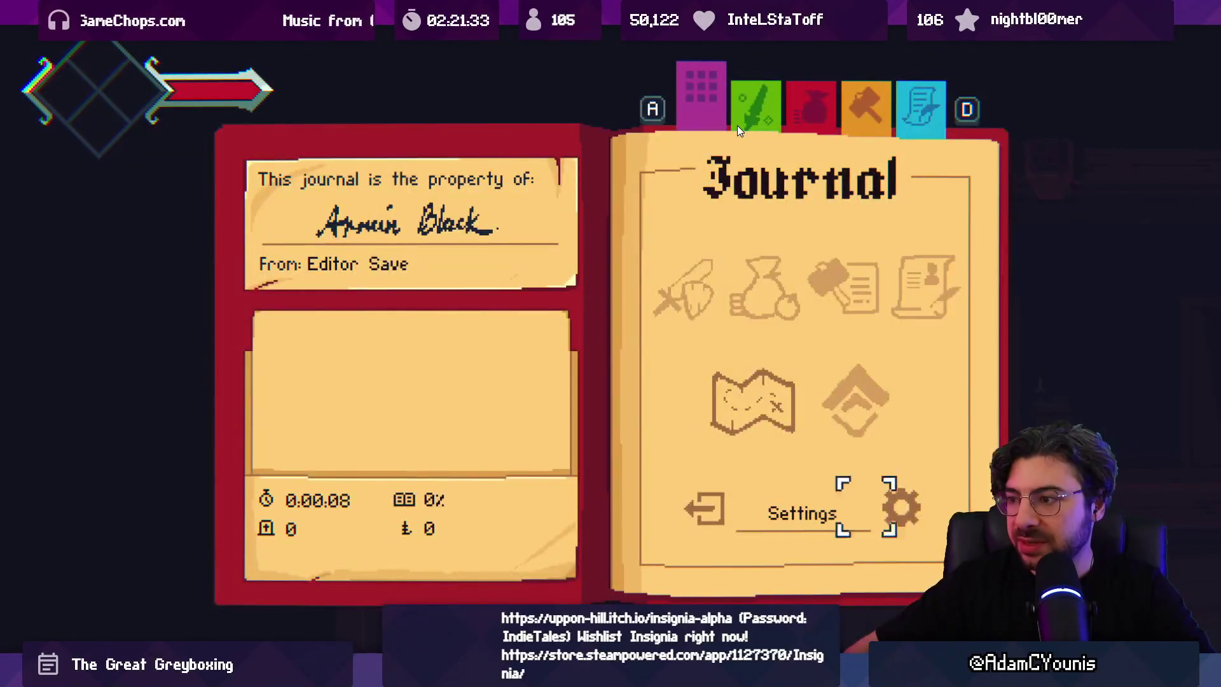
key("Return")
key("Down")
key("Return")
key("Escape")
key("Up")
key("Return")
key("Down")
key("Right")
key("Right")
key("Right")
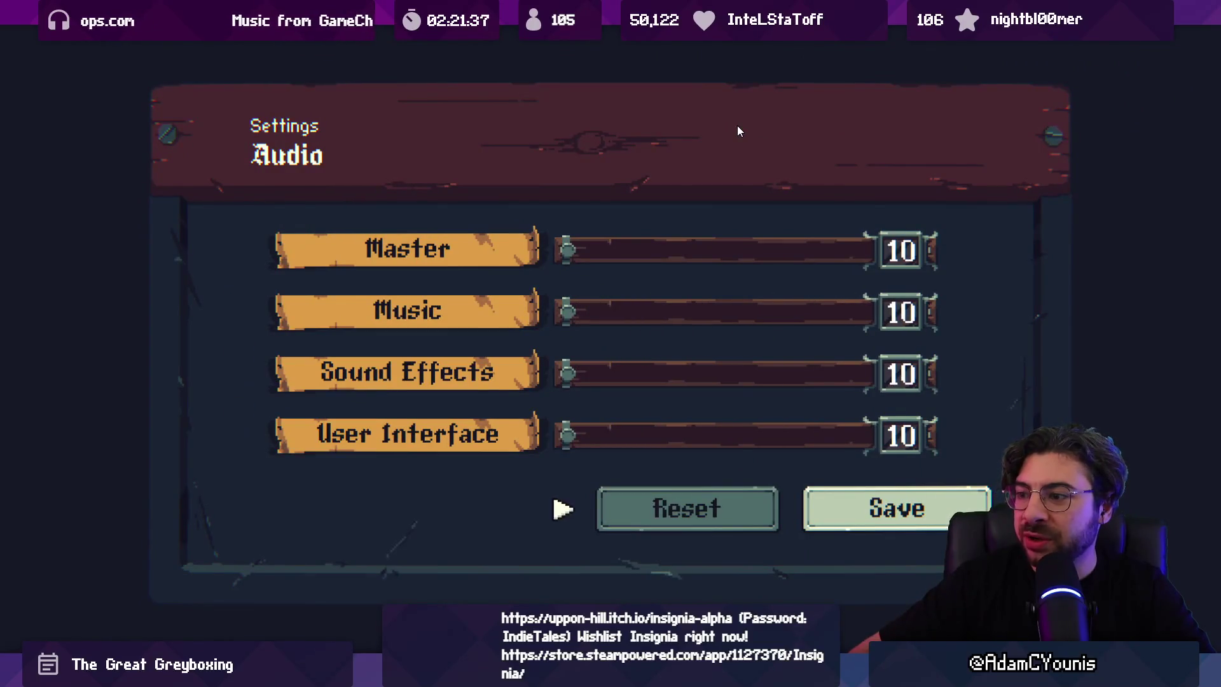
key("Right")
key("Return")
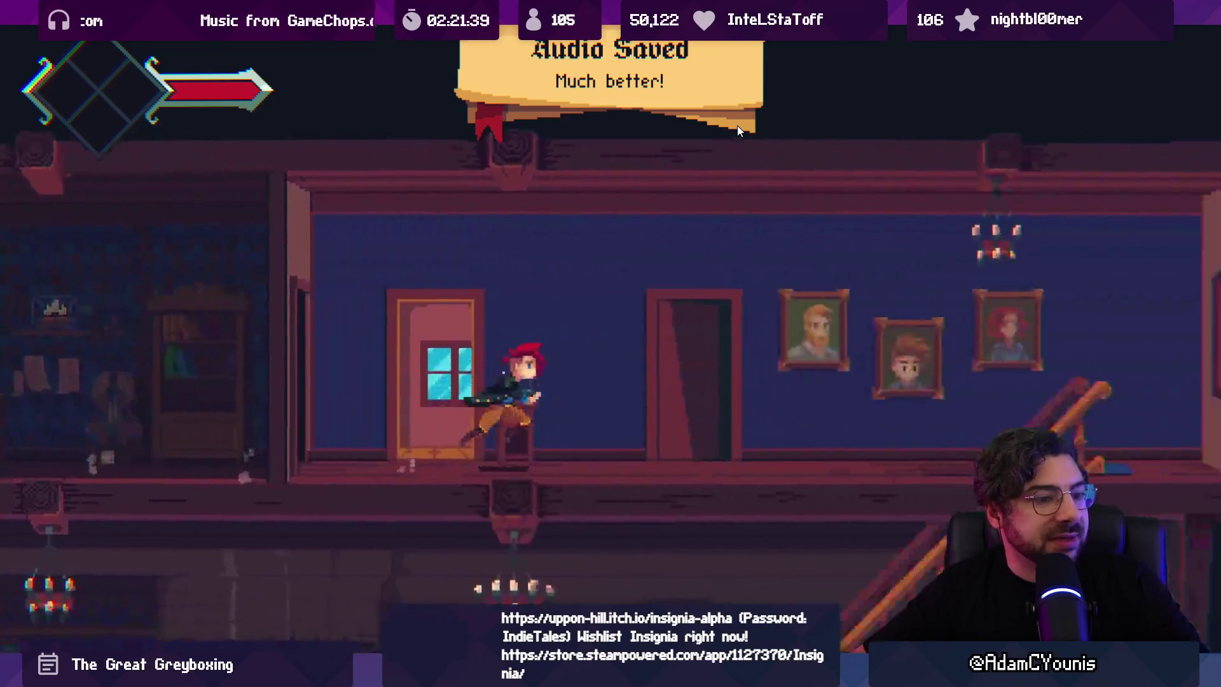
key("Right")
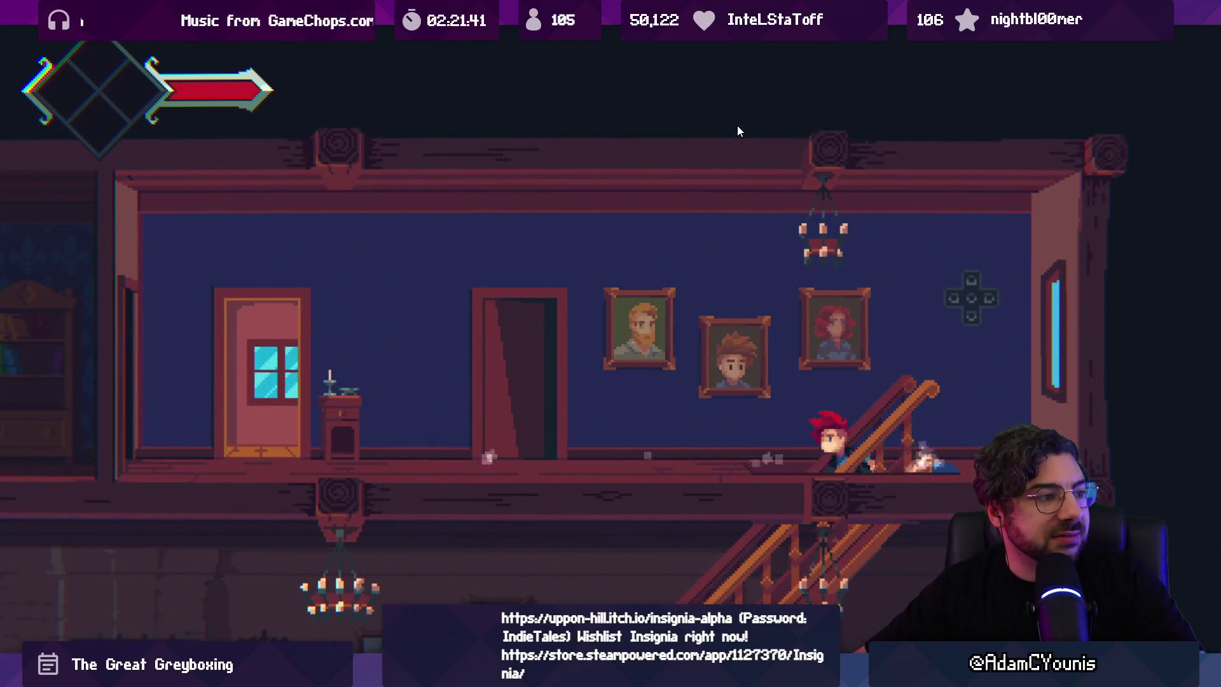
Step: Walk Armin down to Rosie in the kitchen and start their conversation
key("Left")
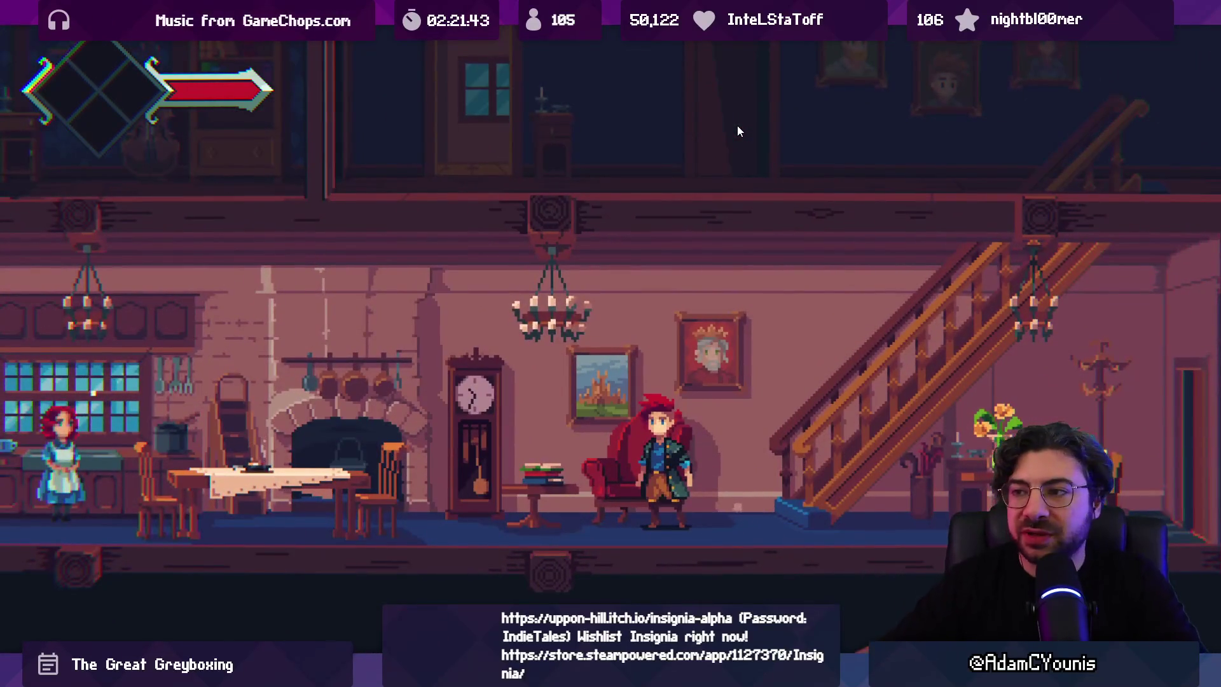
key("Left")
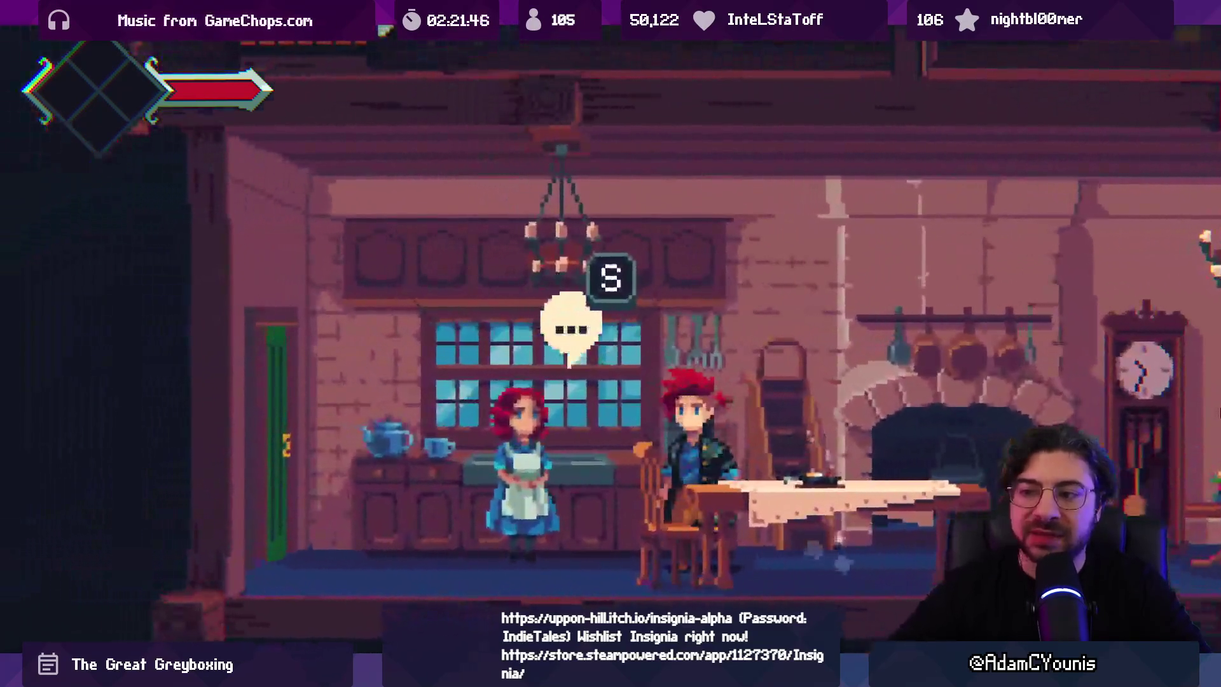
key("s")
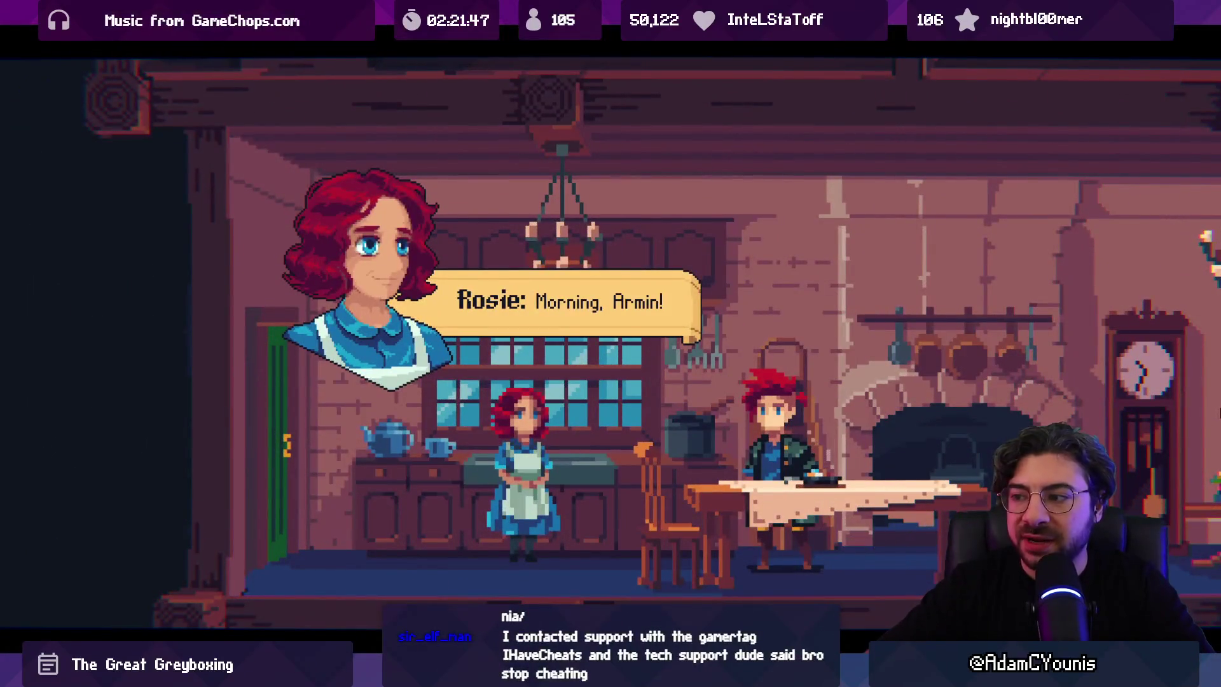
key("s")
key("s")
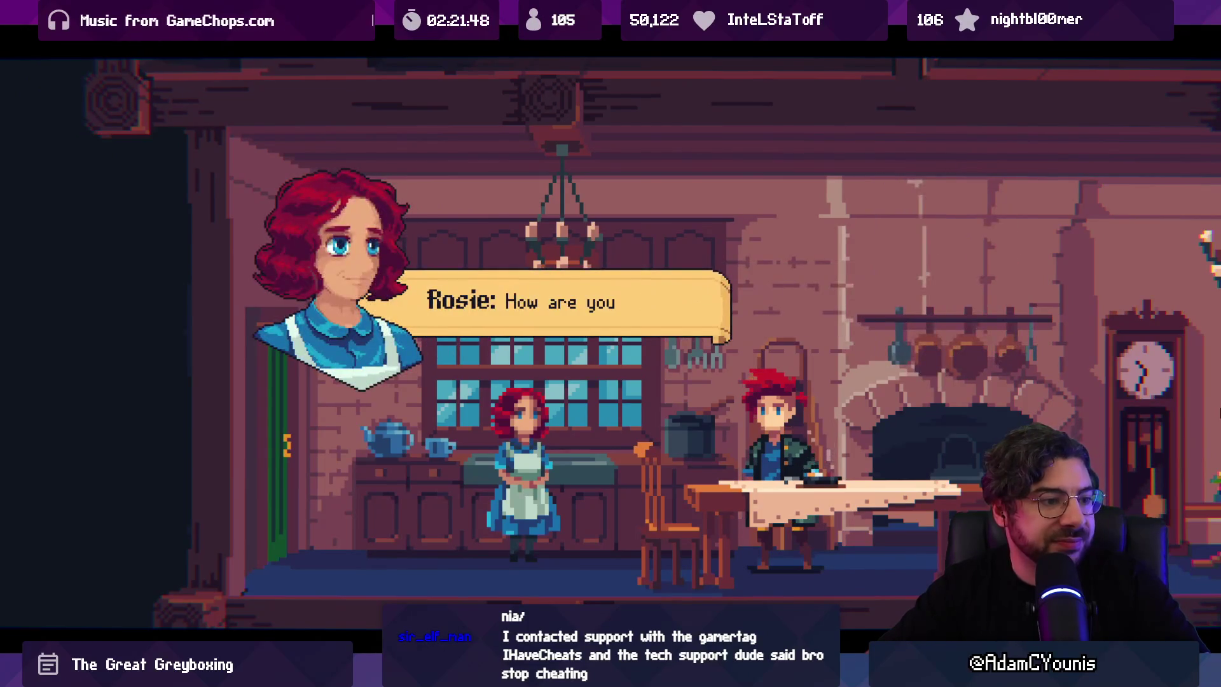
key("s")
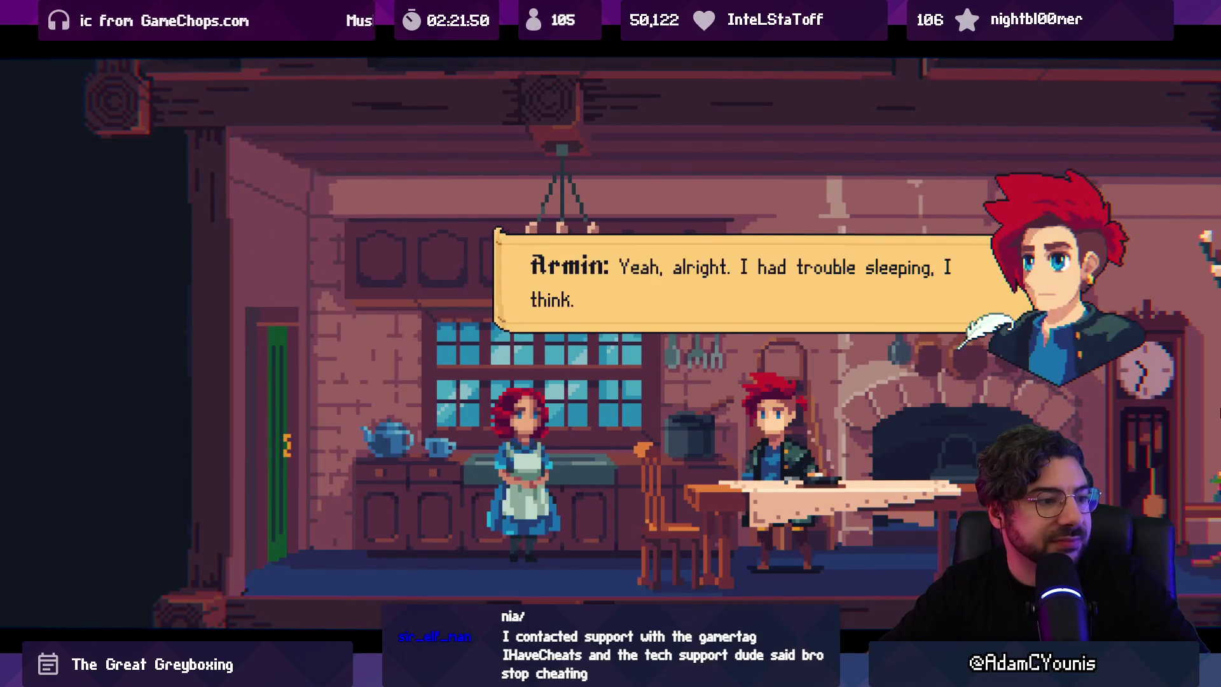
key("s")
key("s")
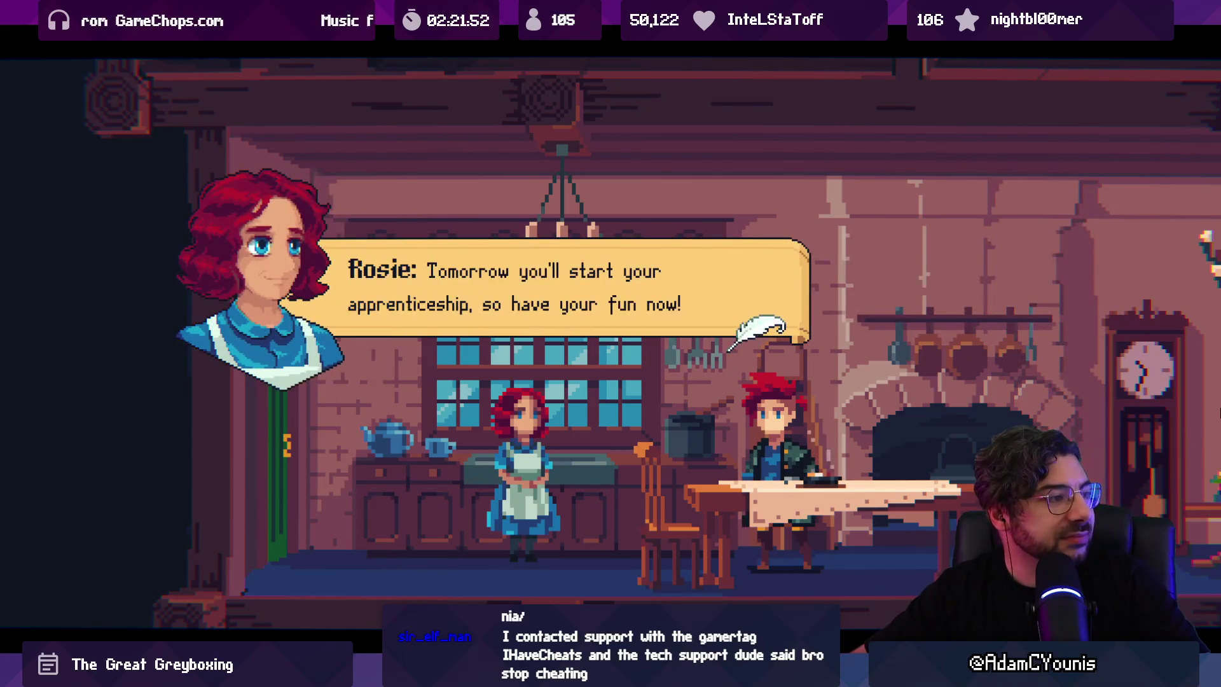
key("s")
key("s")
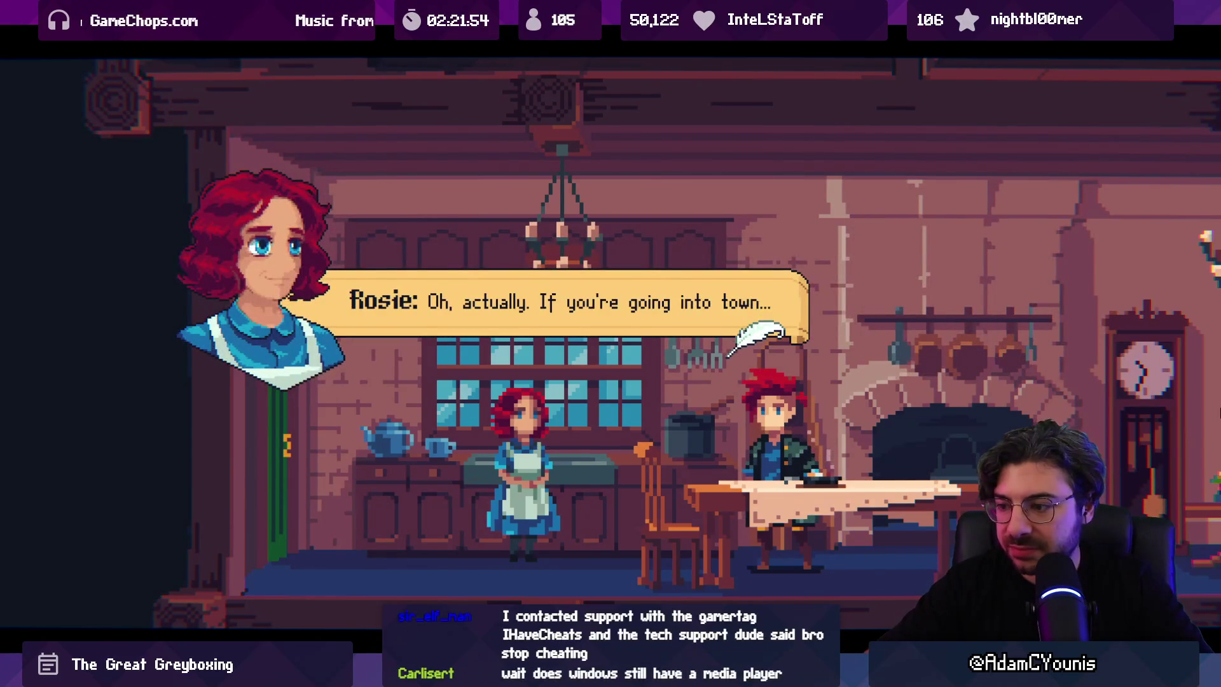
Step: Advance Rosie's dialogue to the Pot of Carrot Stew recipe, close it, and walk to the flower table
key("s")
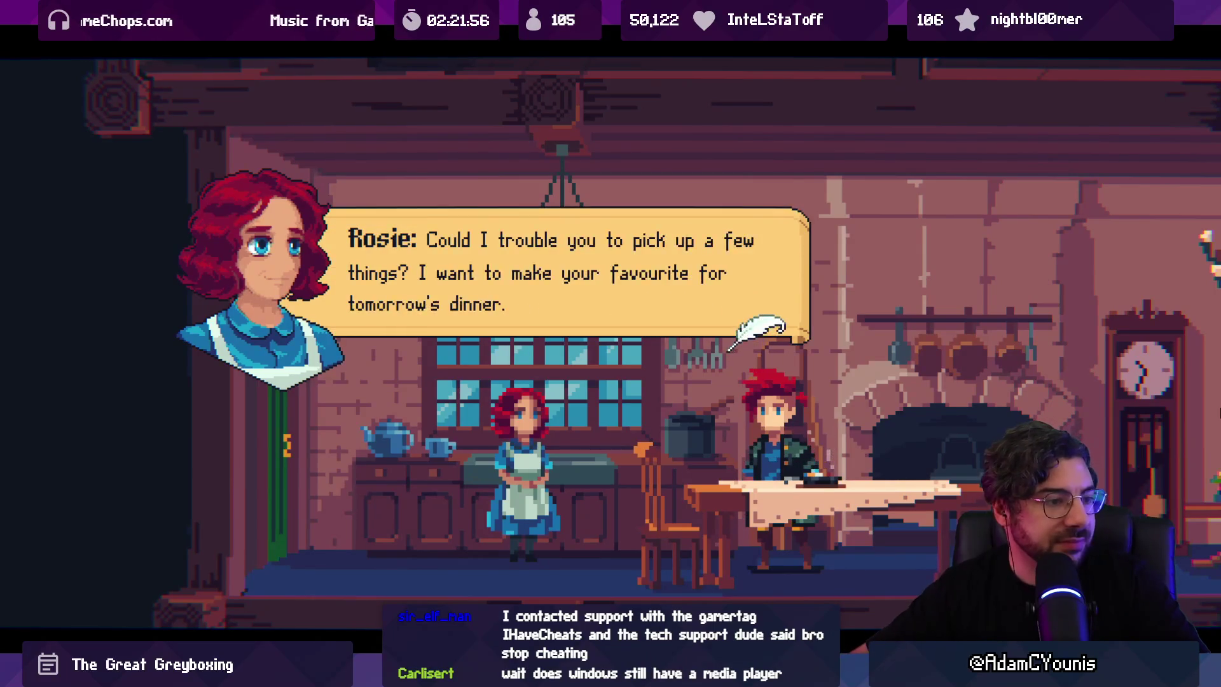
key("s")
key("s")
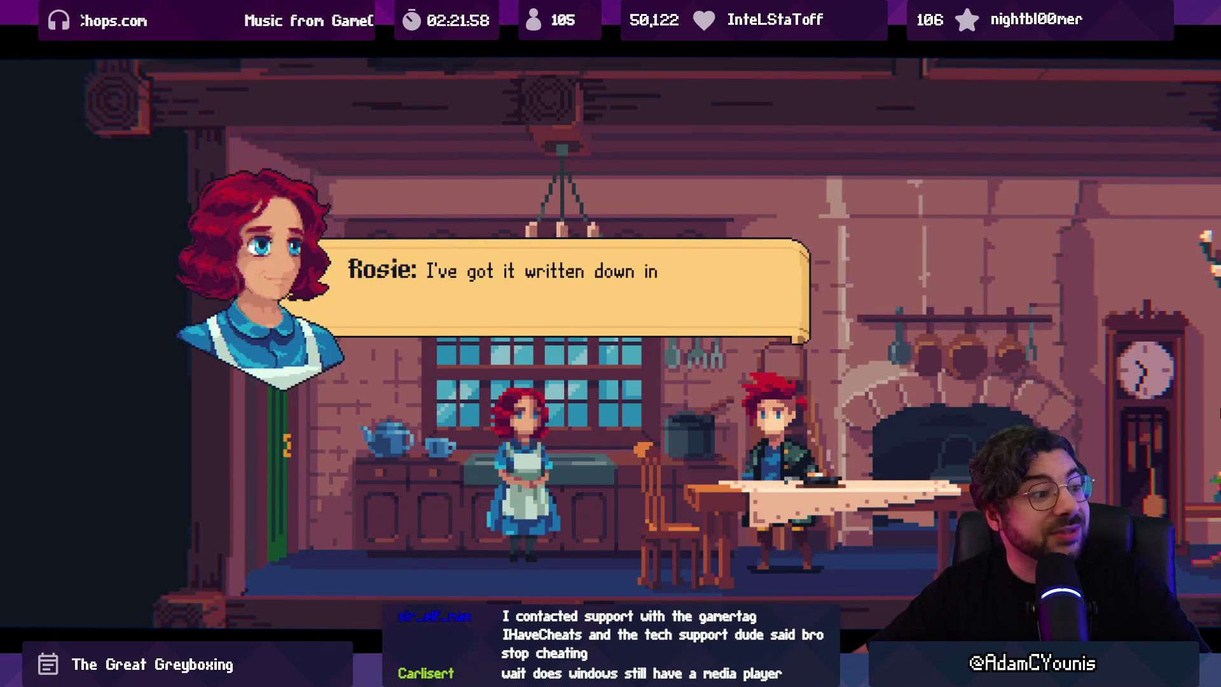
key("s")
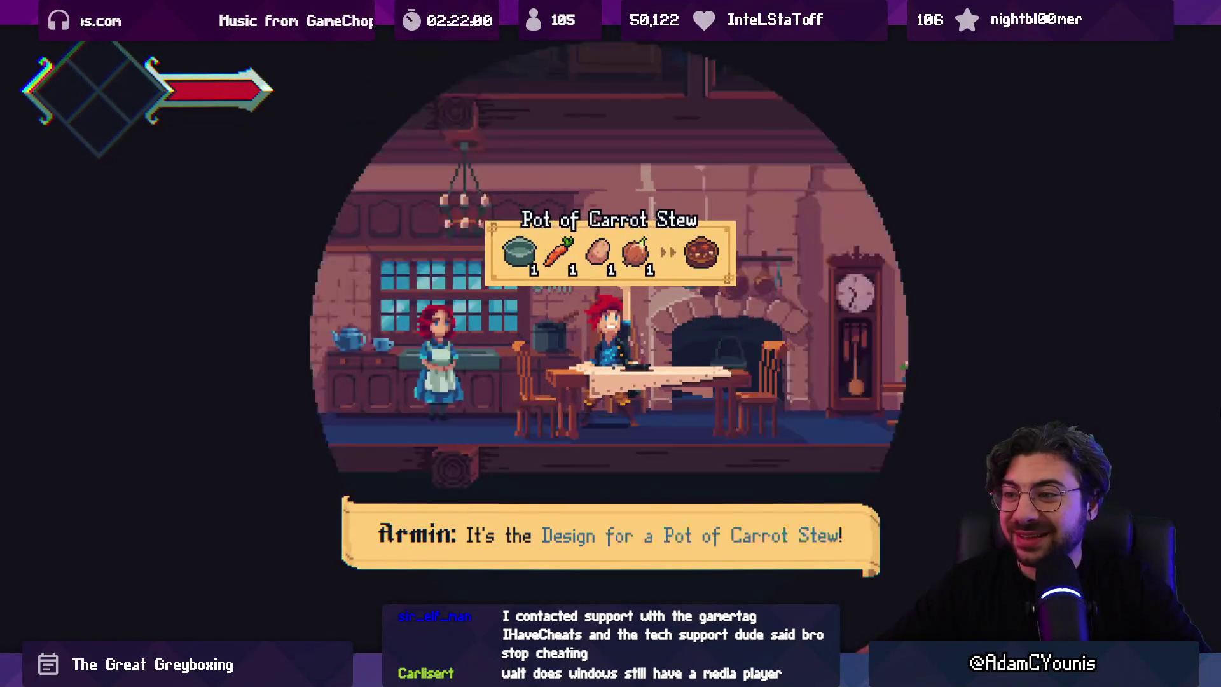
key("s")
key("s")
key("d")
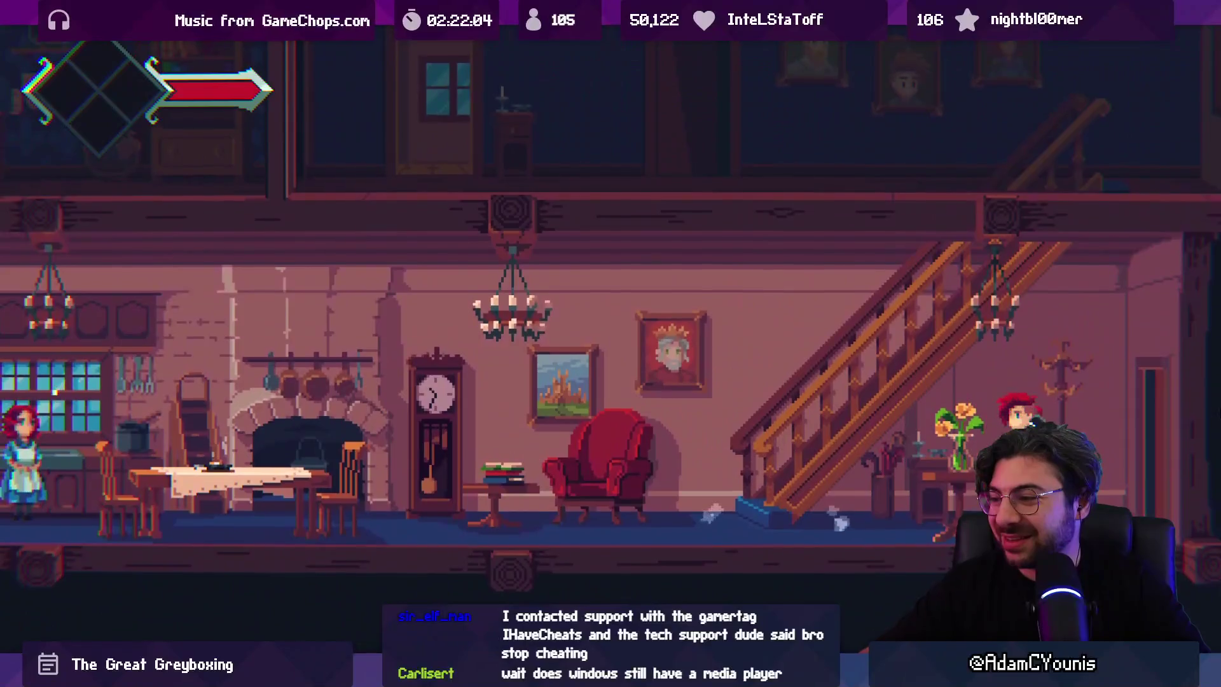
key("s")
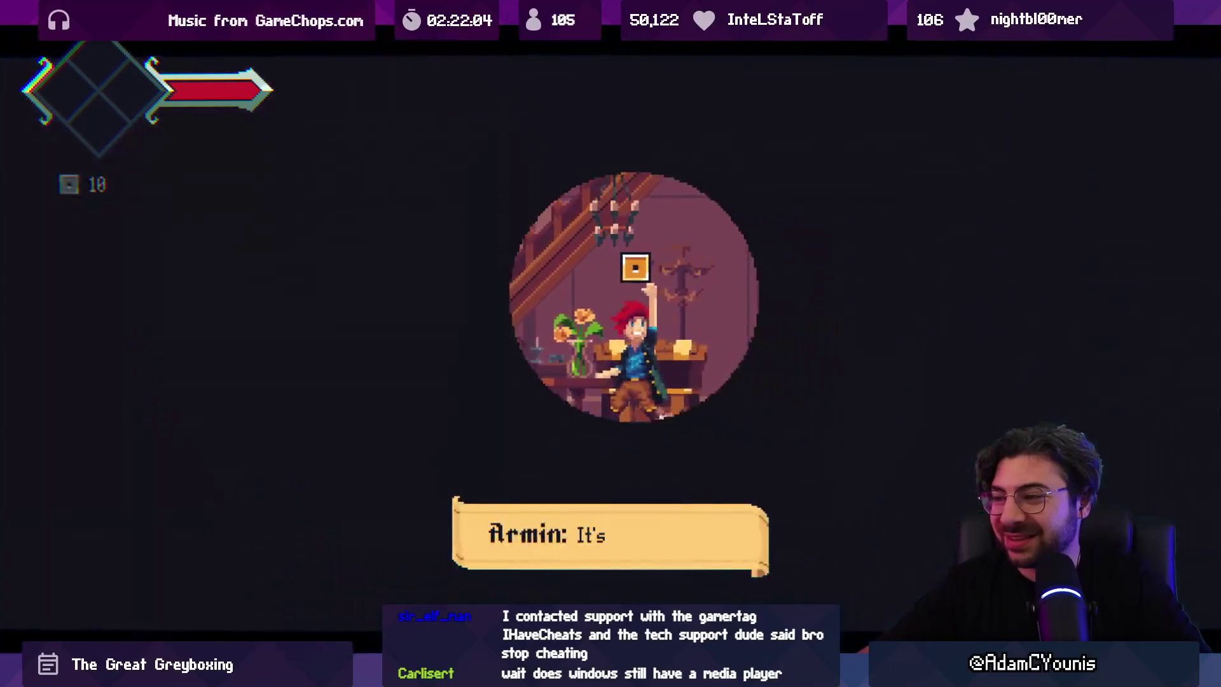
key("a")
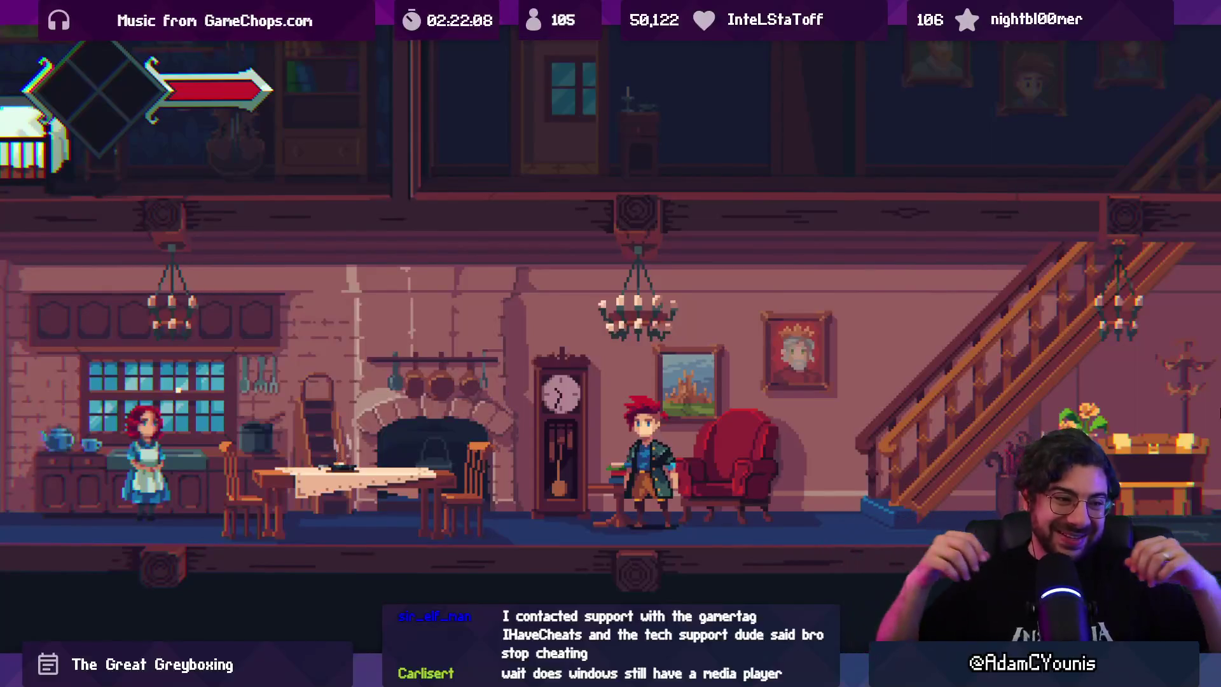
key("d")
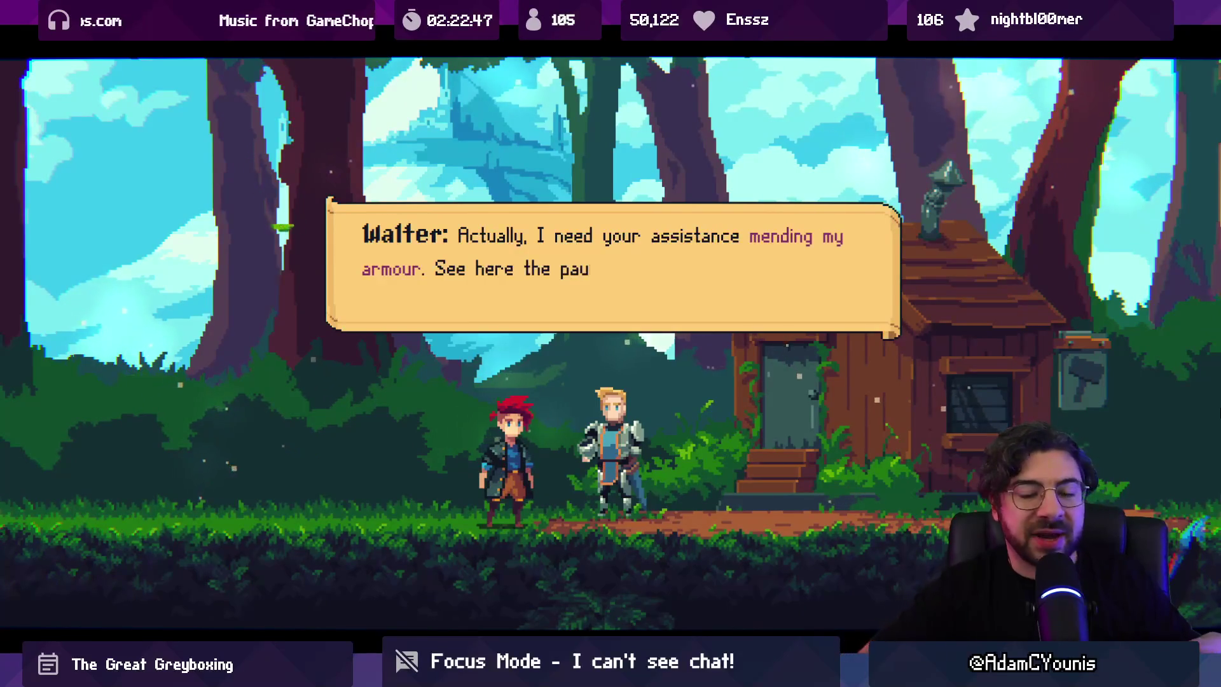
Step: Skip through Walter's conversation to start his quest
key("space")
key("space")
key("space")
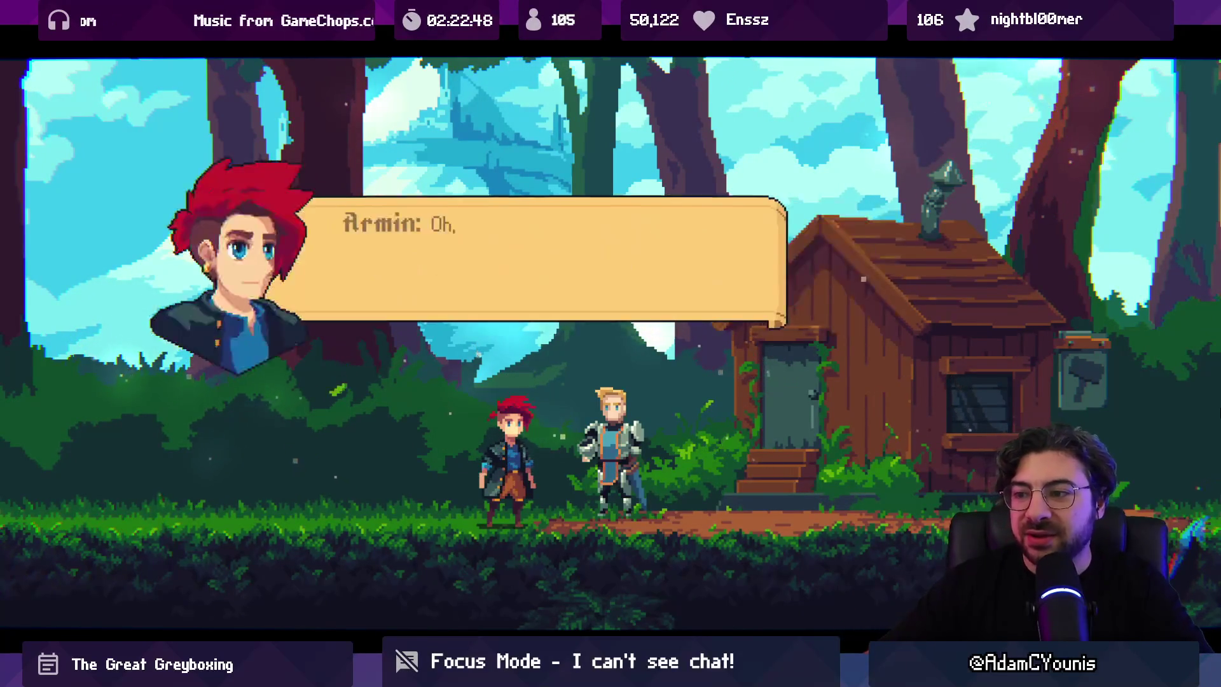
key("space")
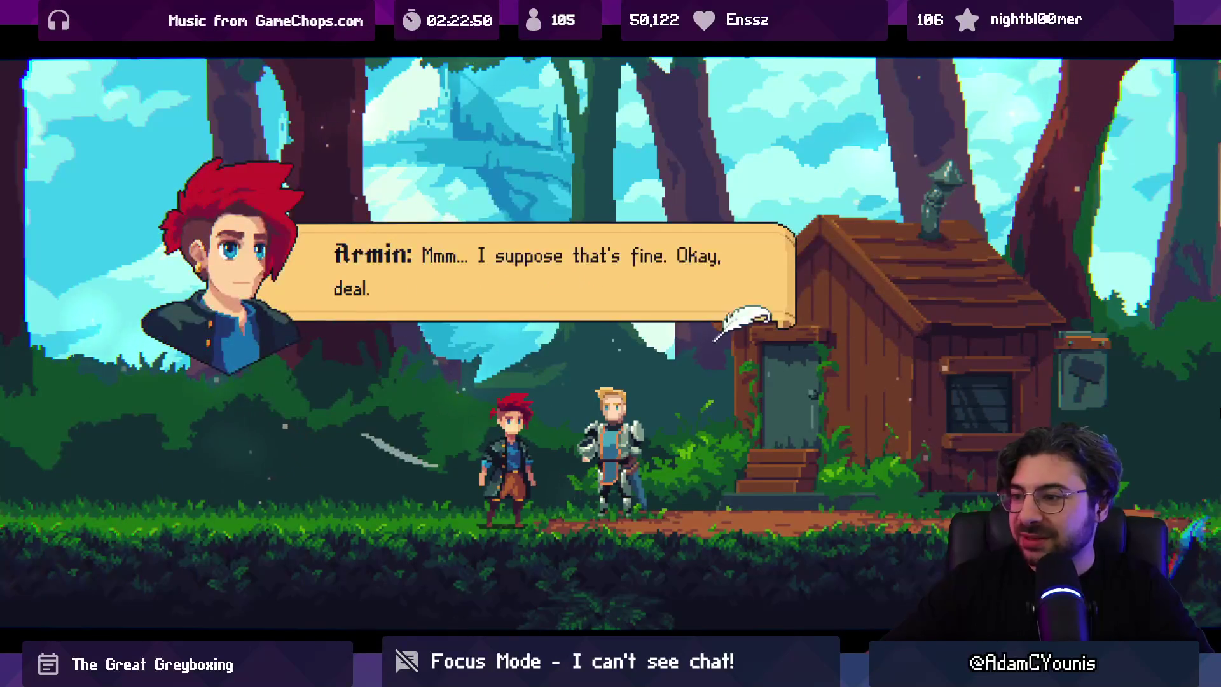
key("space")
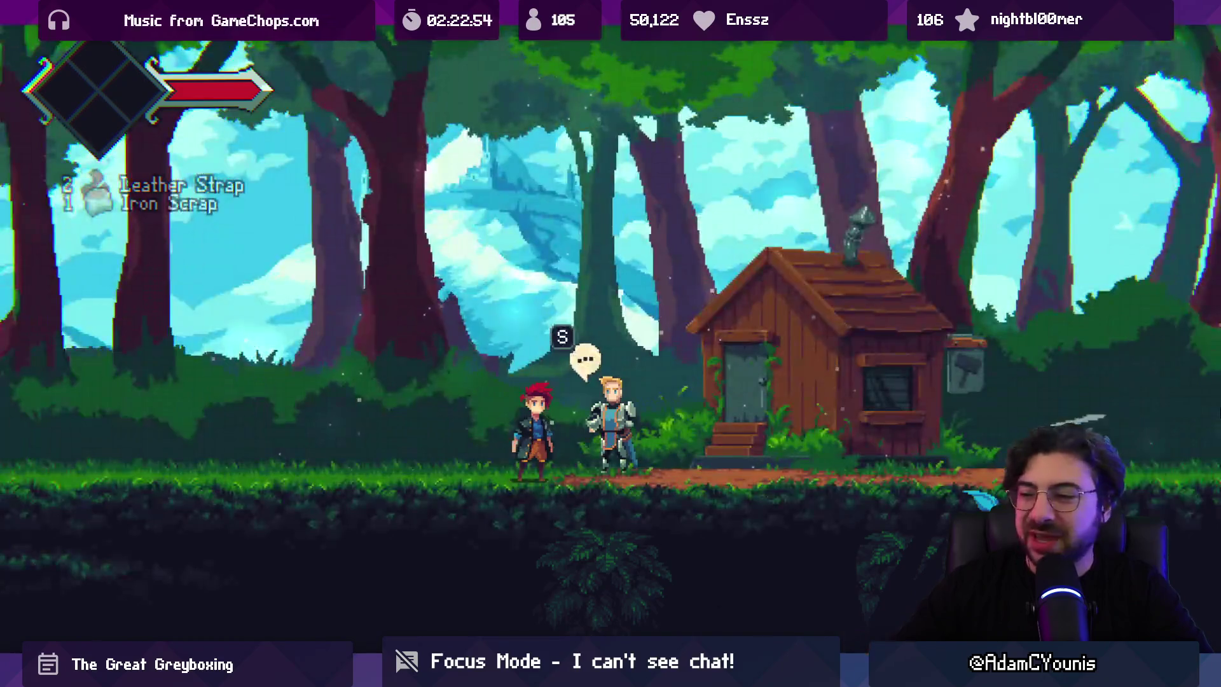
Step: Walk Armin past the knight to the cabin door, then pick Quit to Title in the journal
key("Right")
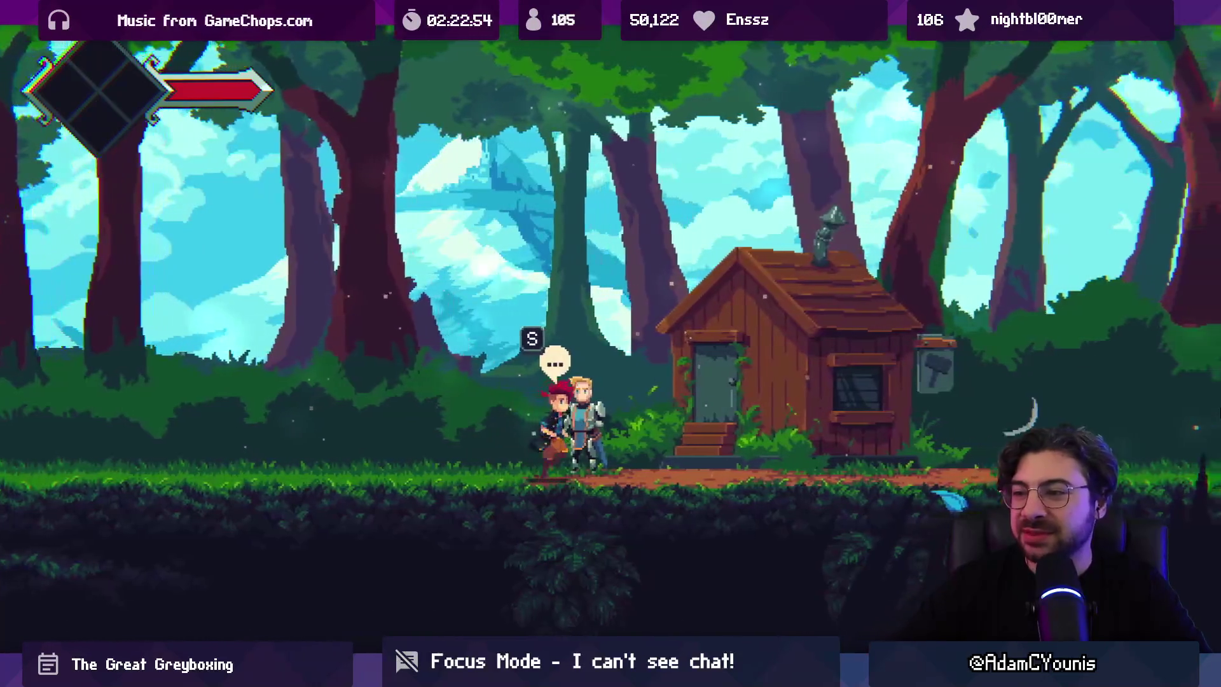
key("Left")
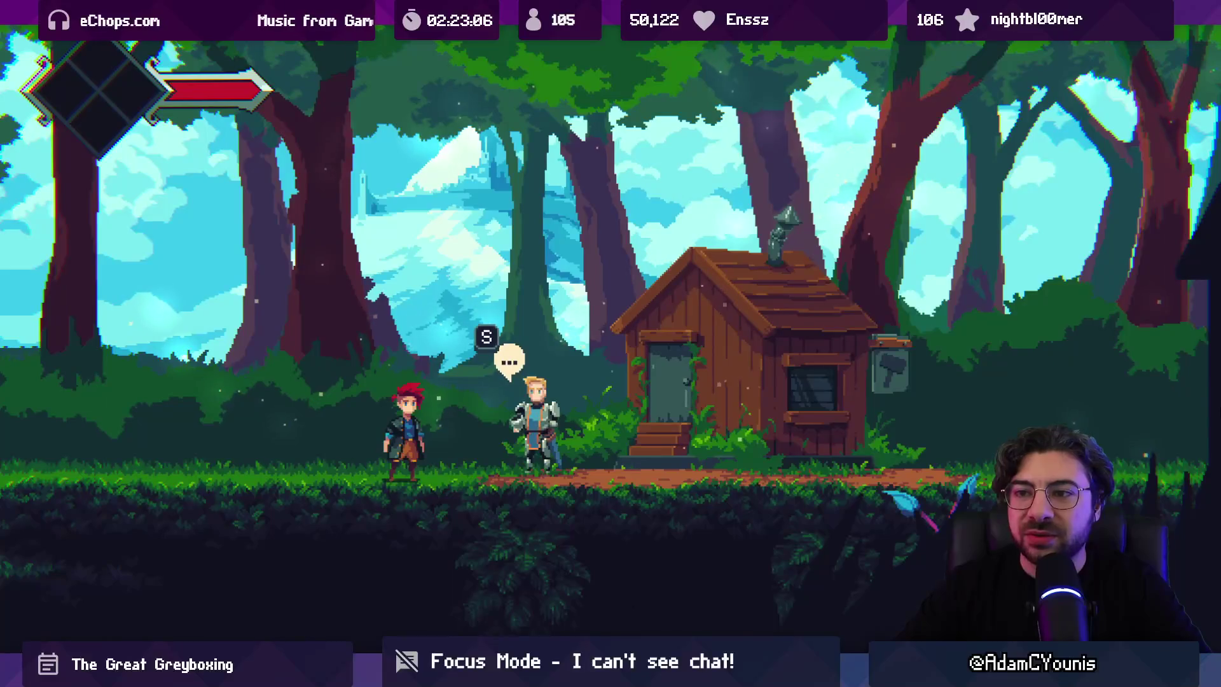
key("Right")
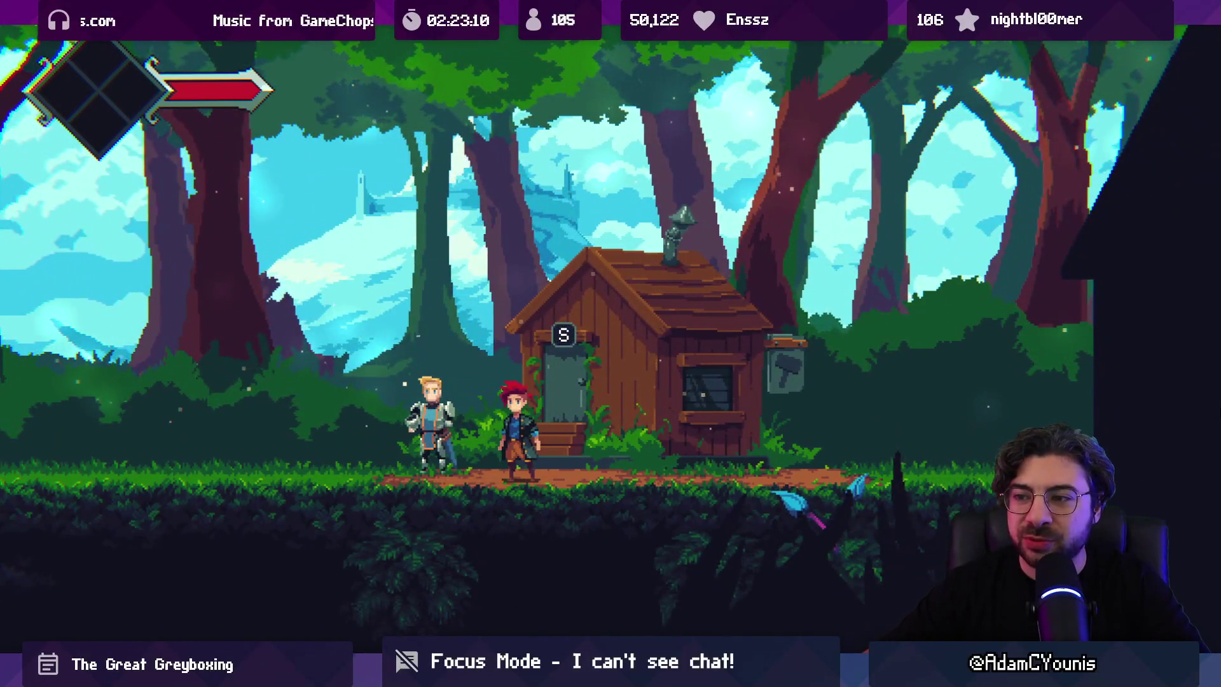
key("Right")
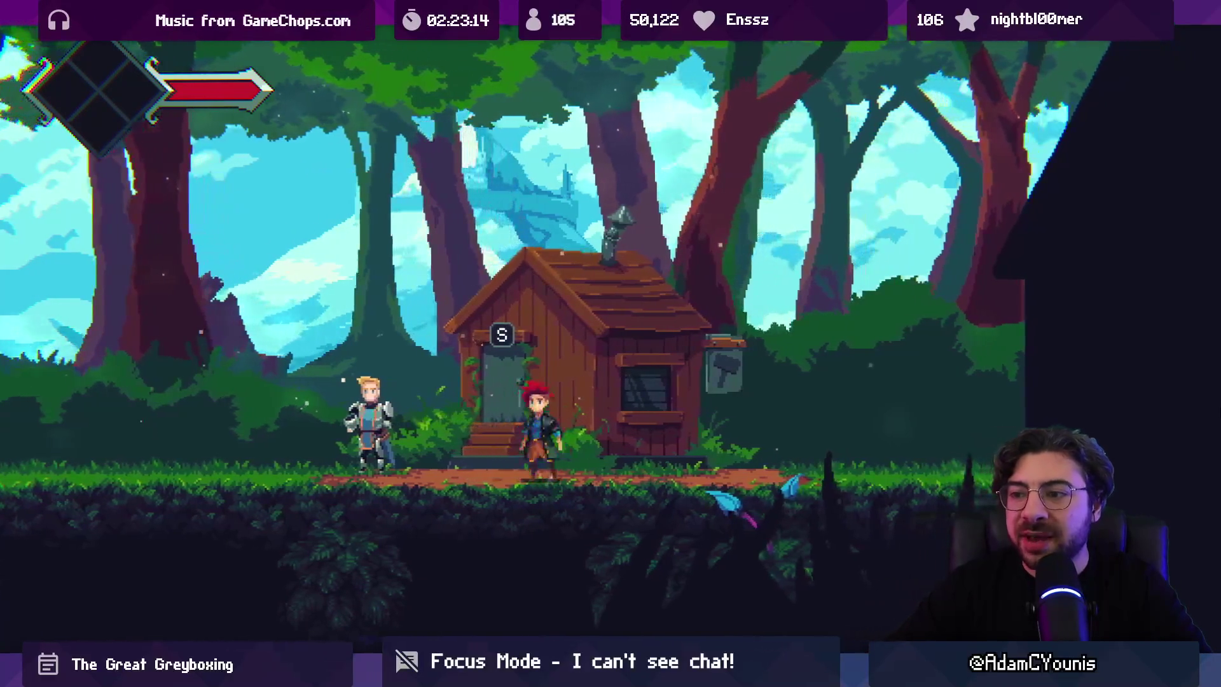
key("Escape")
key("Down")
key("Down")
Step: Confirm Quit to Title, choose Story Mode and load the Demo - Part 3 save
key("z")
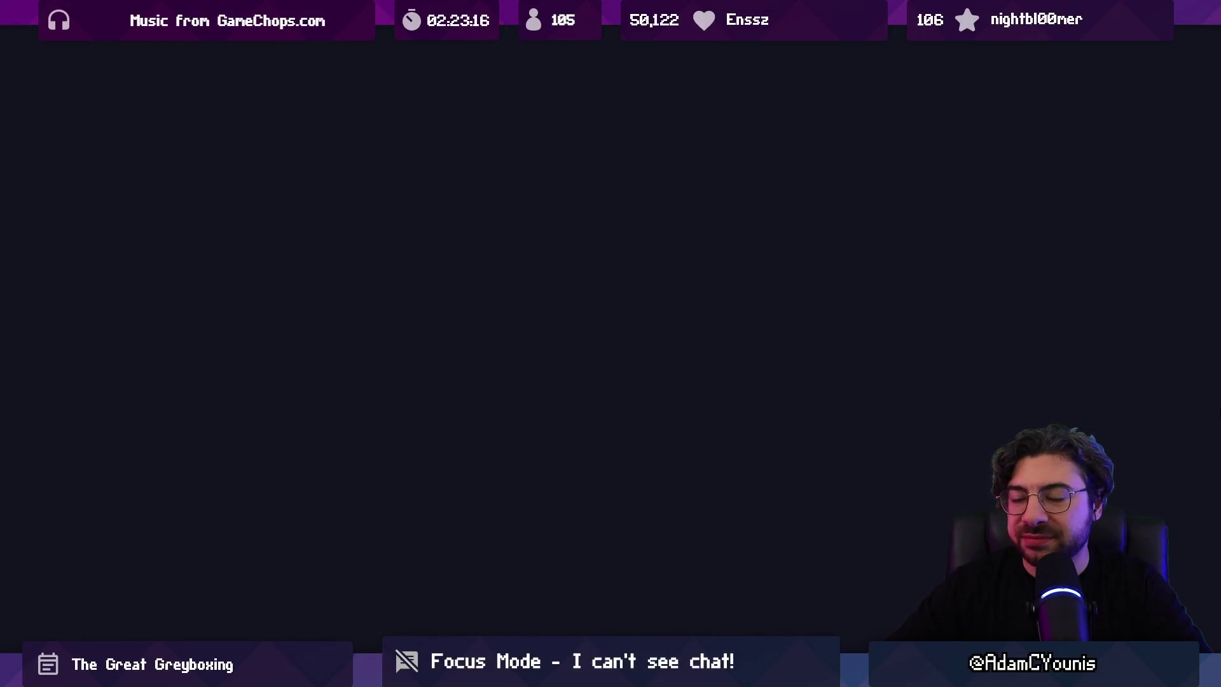
key("z")
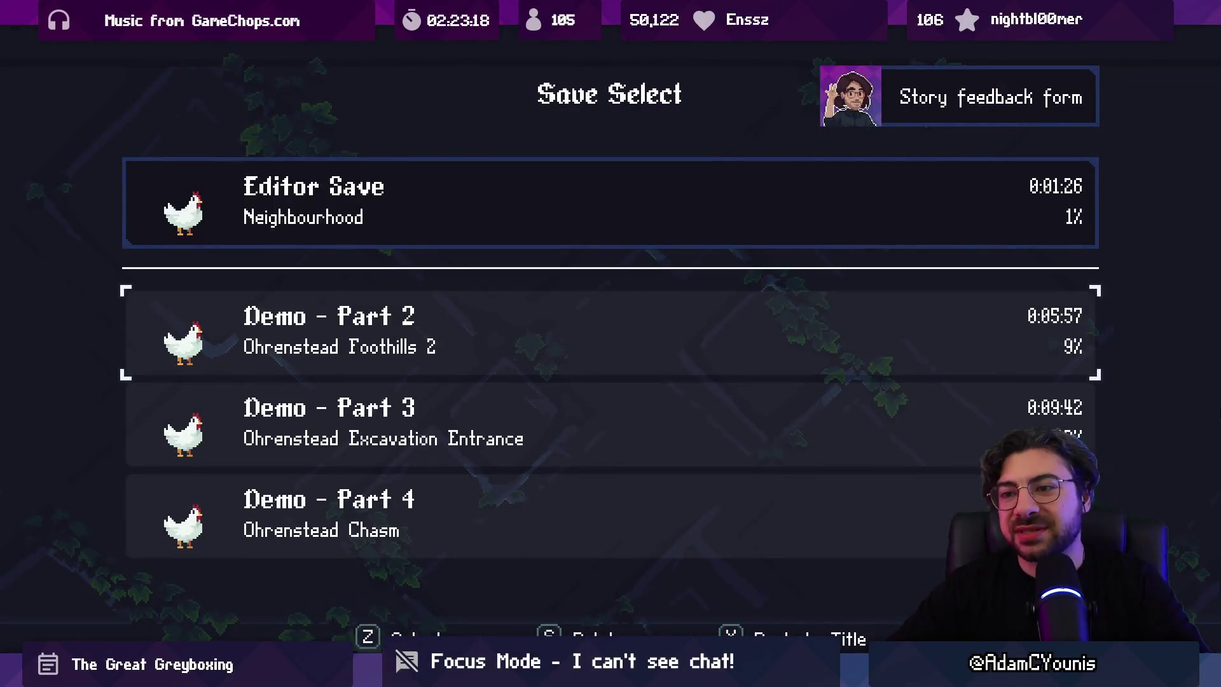
key("z")
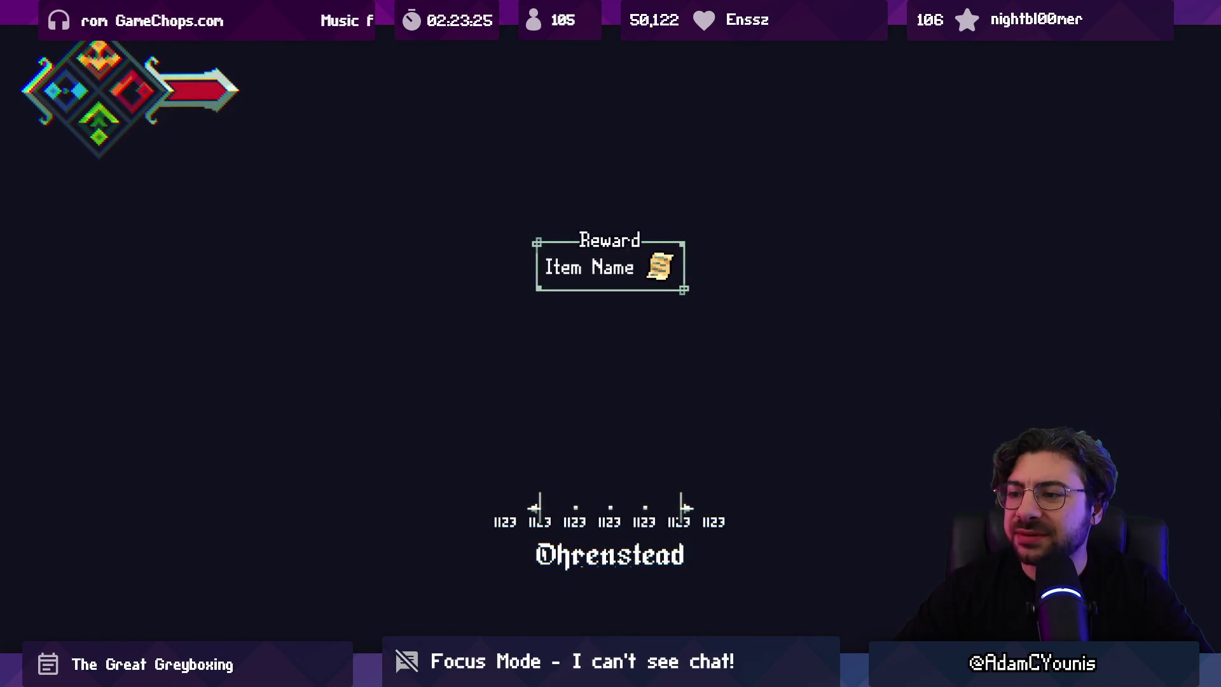
Step: Stop Play mode, open the Ohrenstead Overlook scene from its SceneGraph node, and answer the save prompt
key("alt+Tab")
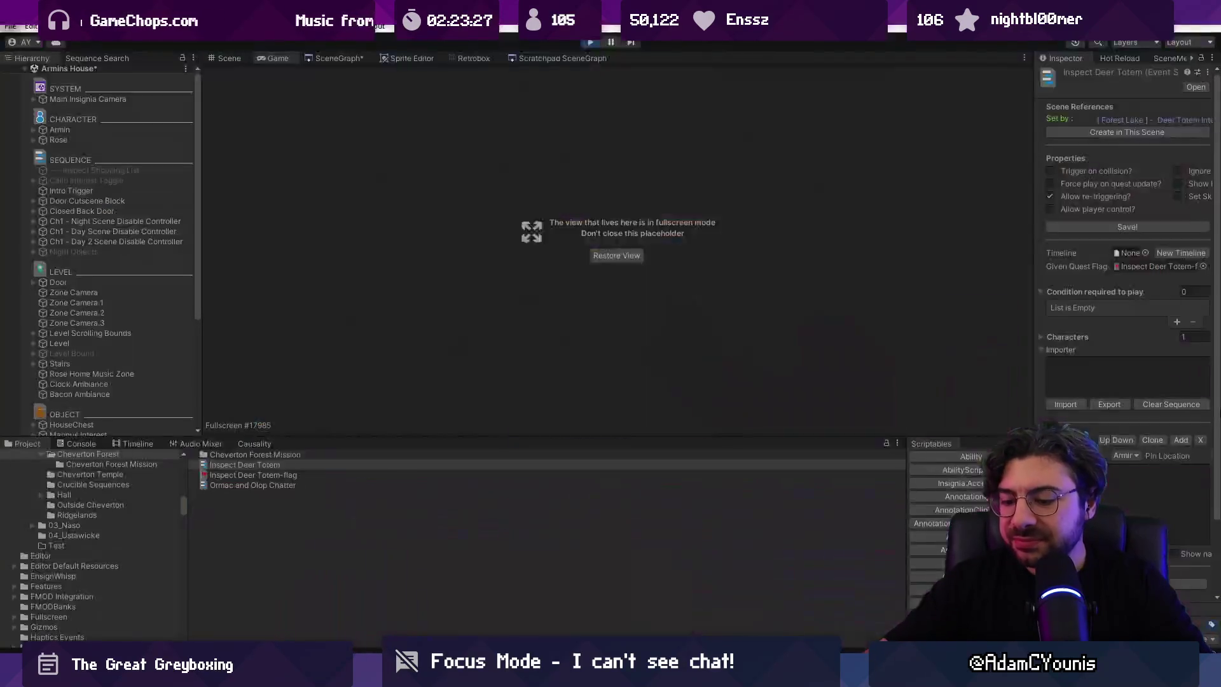
left_click(590, 42)
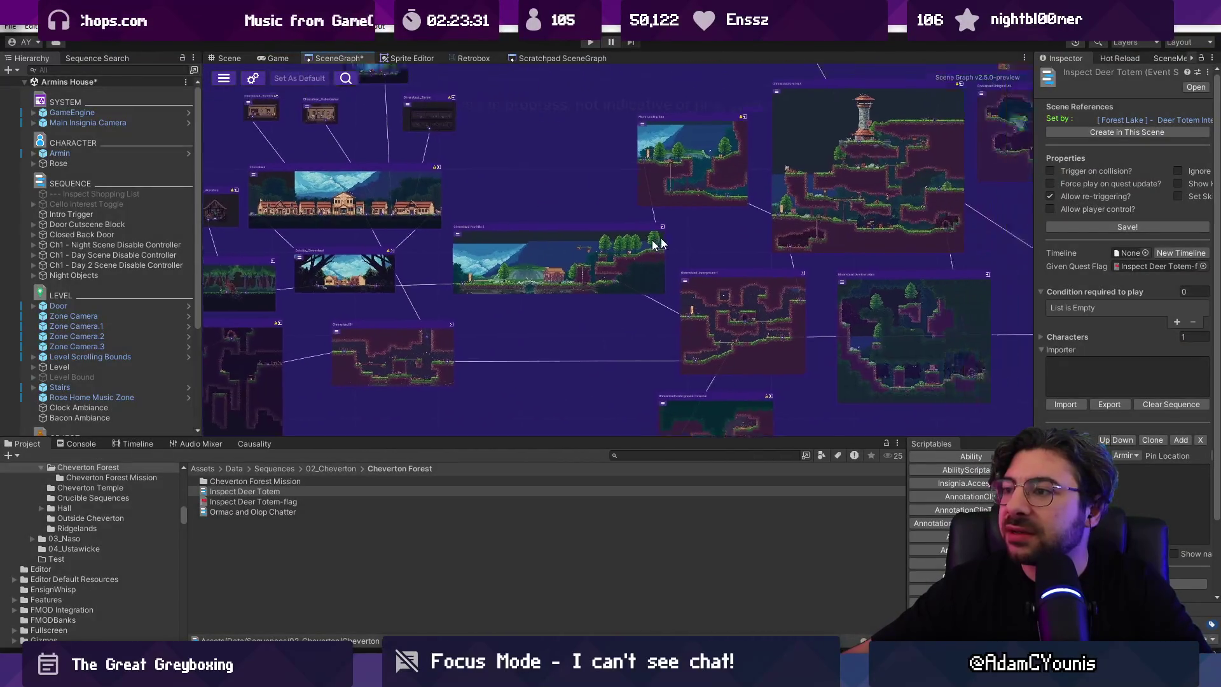
double_click(693, 233)
left_click(600, 367)
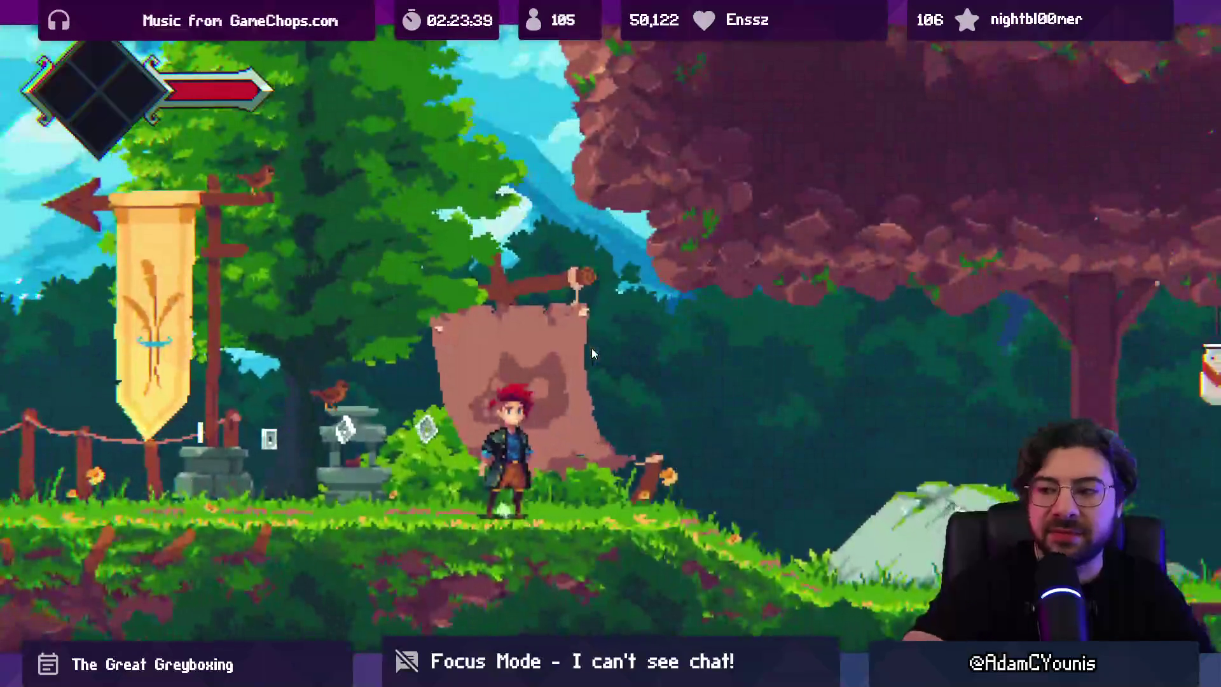
Step: Run right and slash the squirrel with the sword, then jump and strike the bee
key("Right")
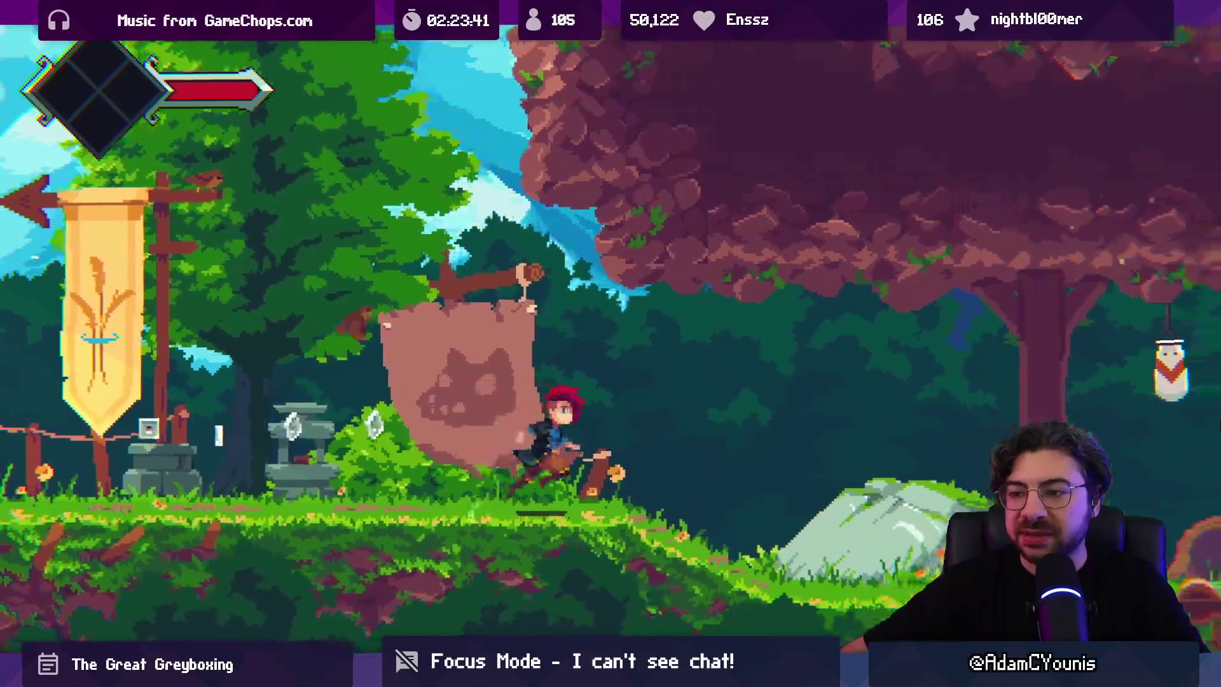
key("Right")
key("x")
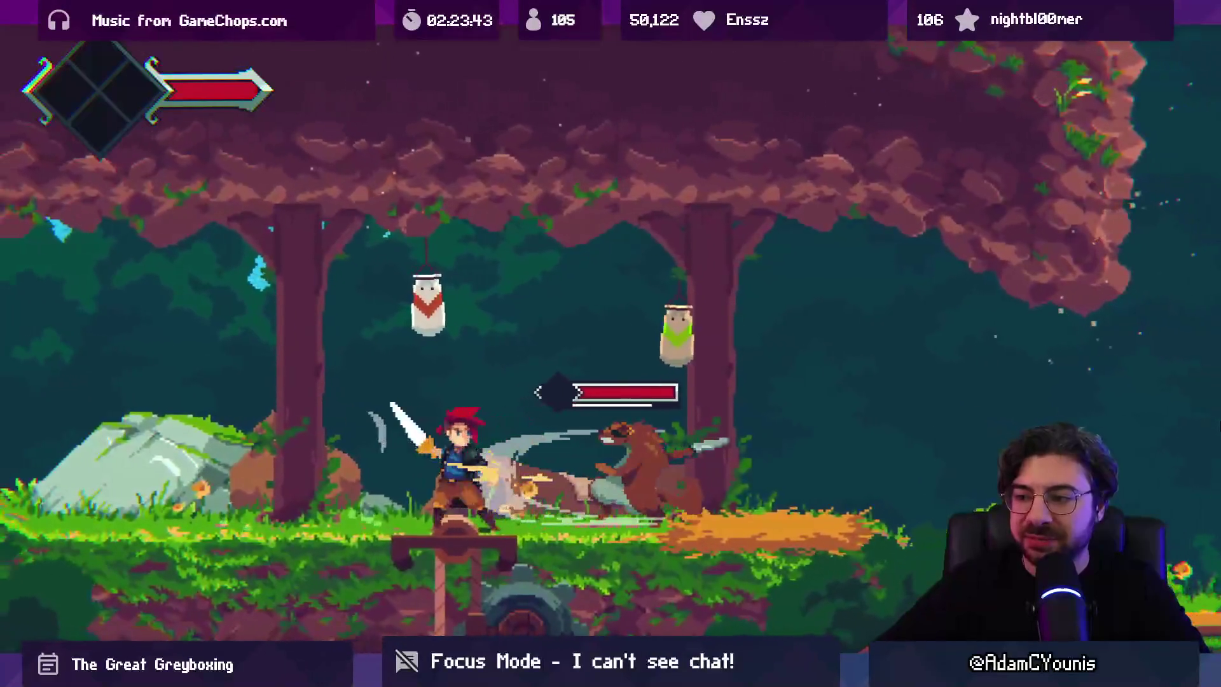
key("Right")
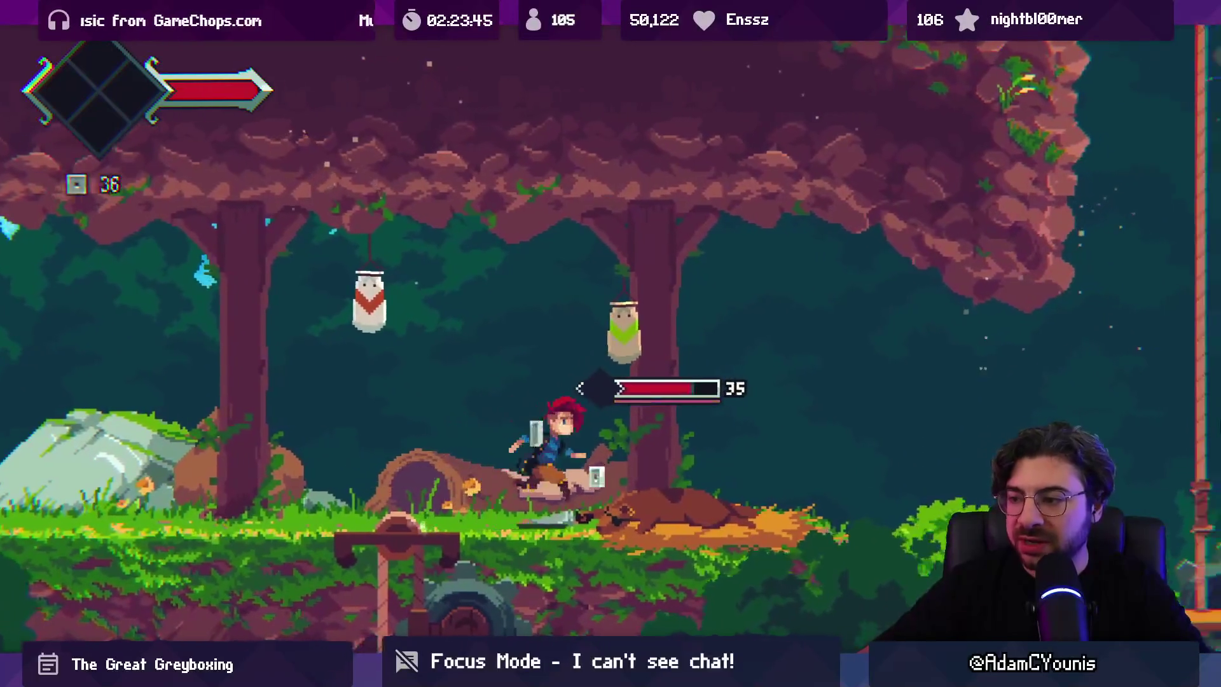
key("x")
key("x")
key("x")
key("x")
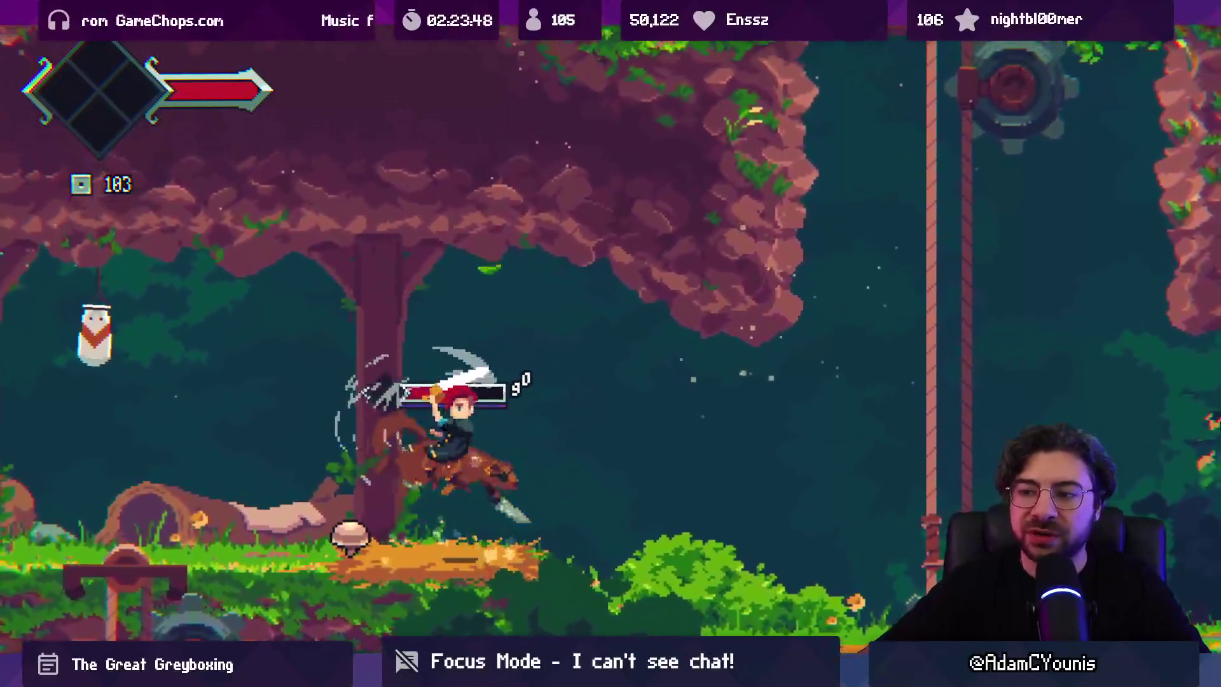
key("x")
key("x")
key("x")
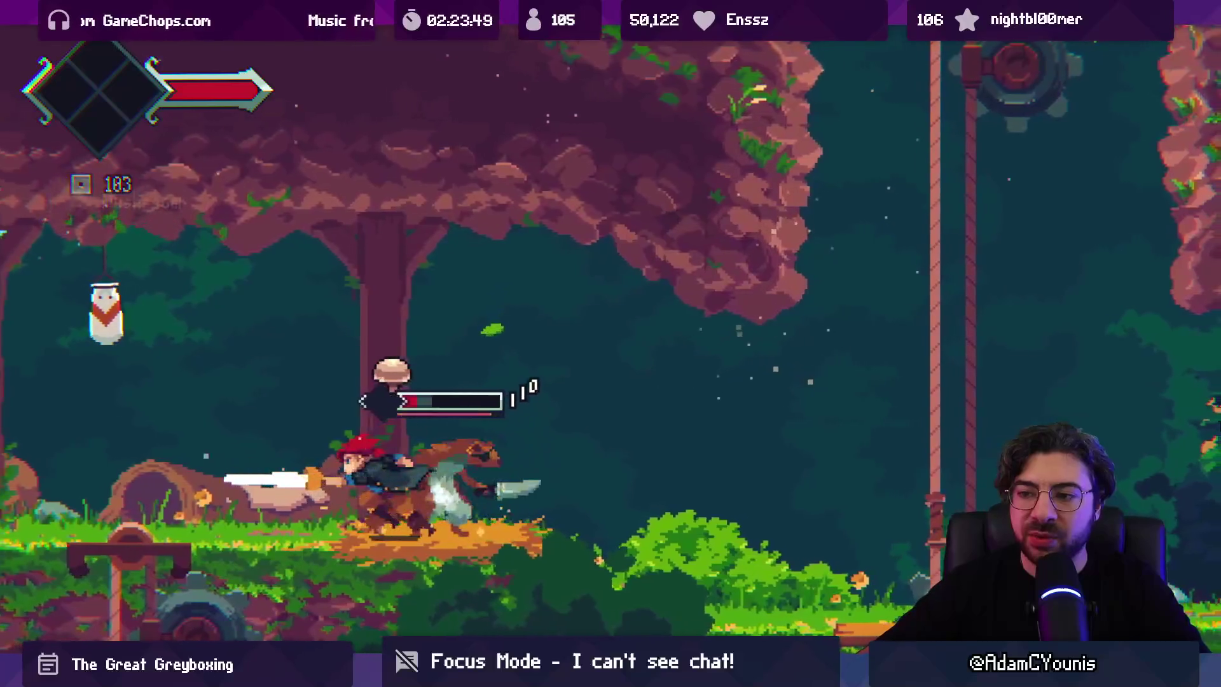
key("Left")
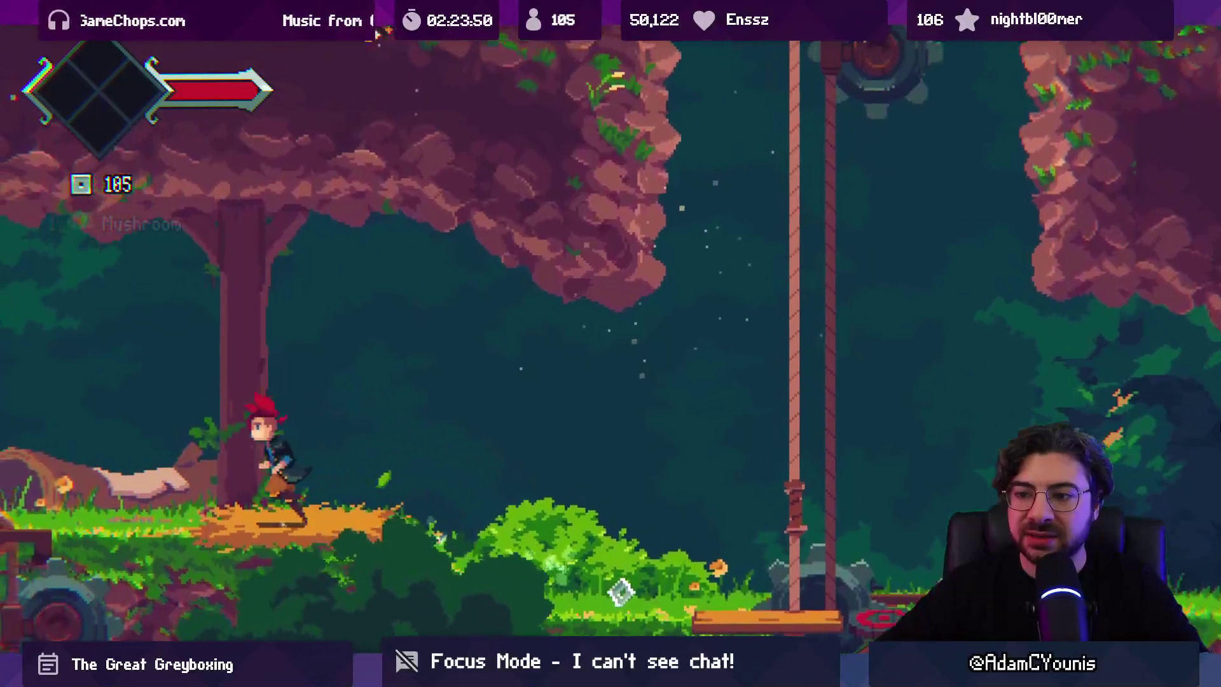
key("z")
key("x")
Step: Ride the rope elevator up, drop off to the left, and set the game volume to 48
key("Right")
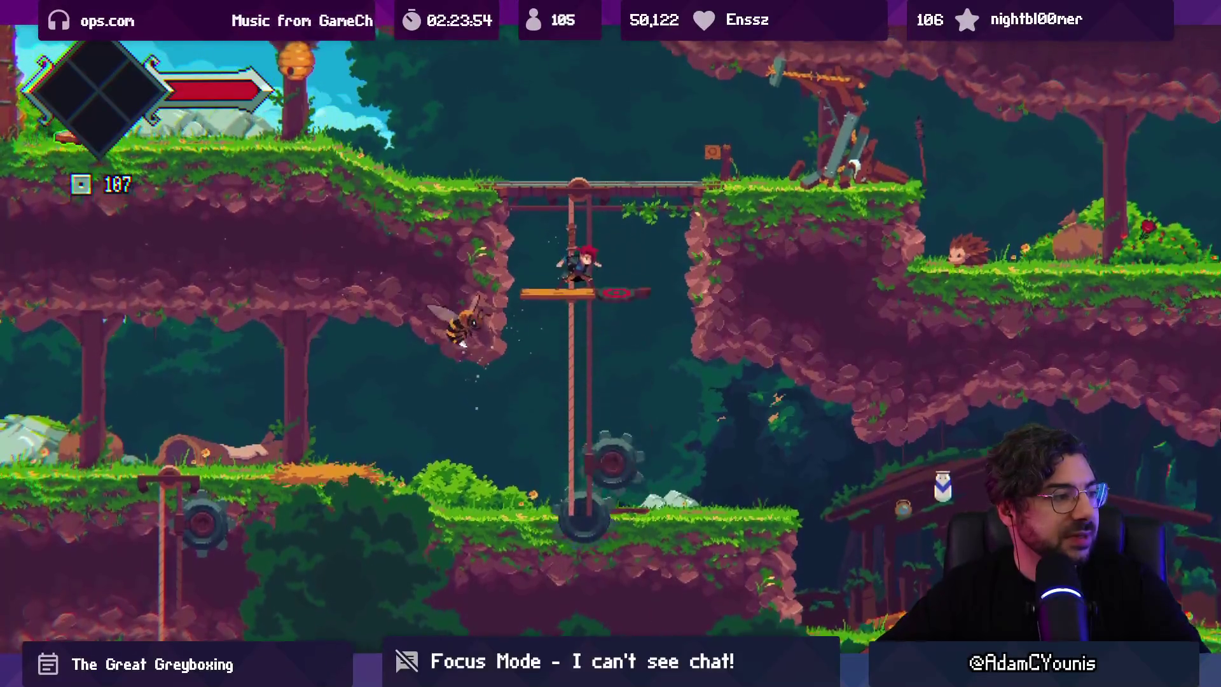
key("z")
key("Left")
key("Left")
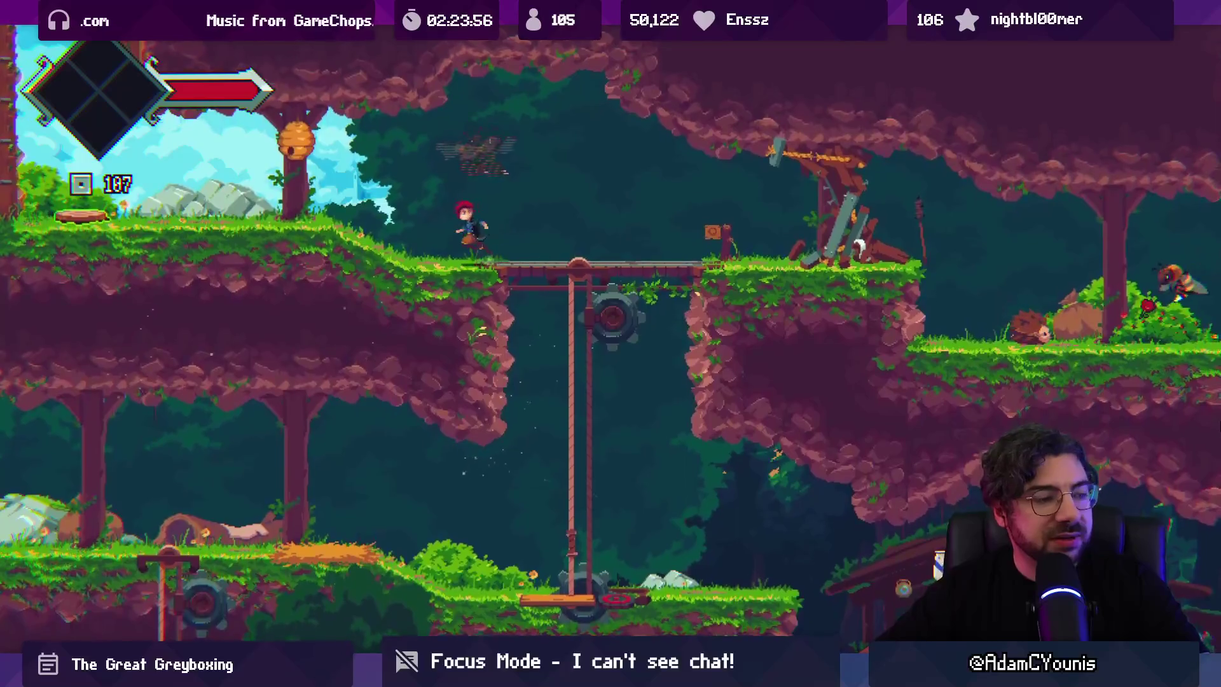
key("x")
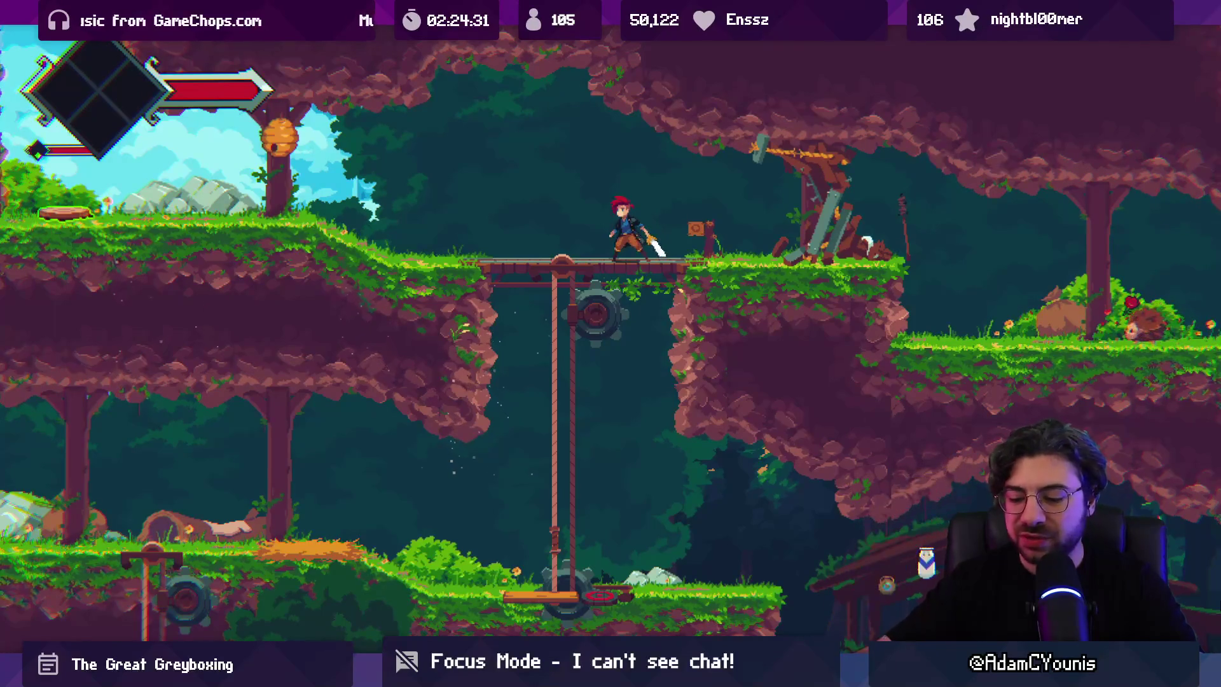
key("Down")
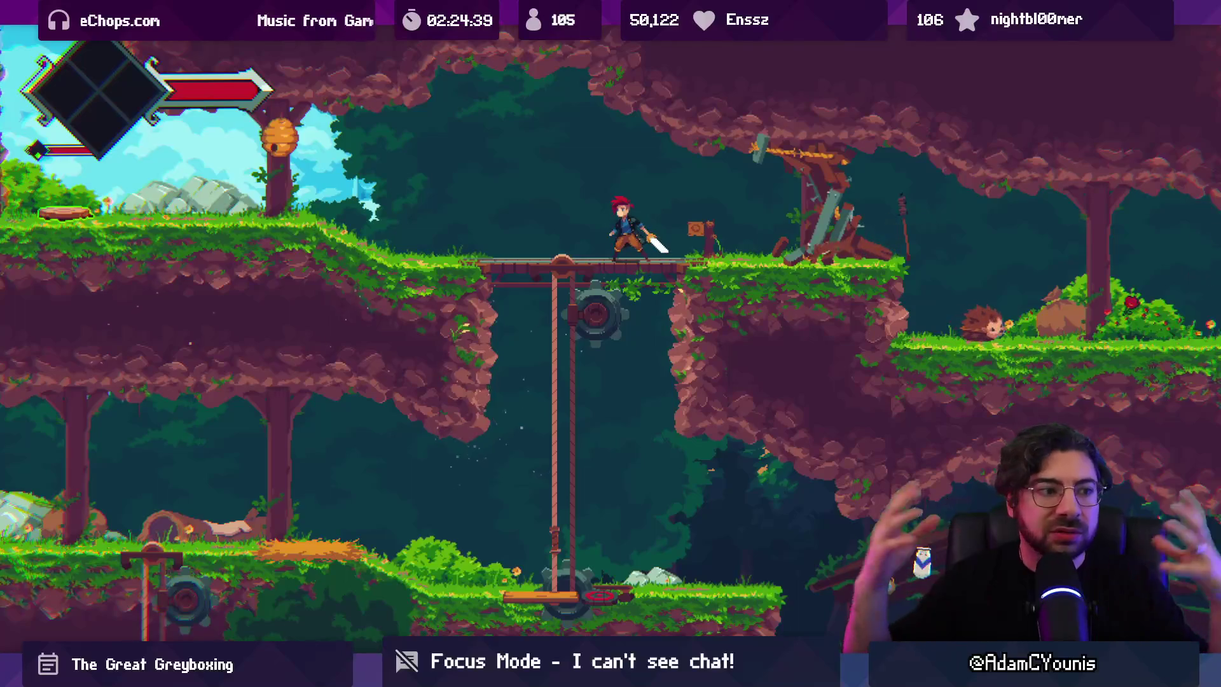
Step: Open the world map and pan it upward, then exit Play mode back to the editor
key("m")
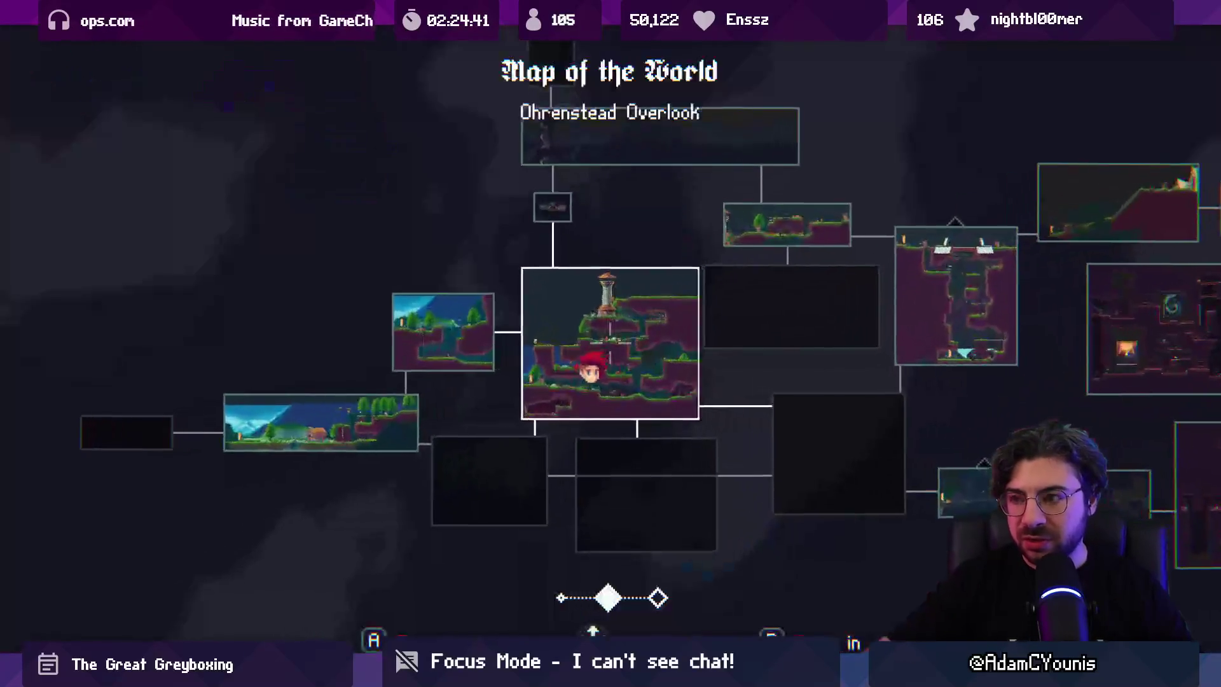
scroll(611, 343, "up", 1)
scroll(611, 343, "down", 2)
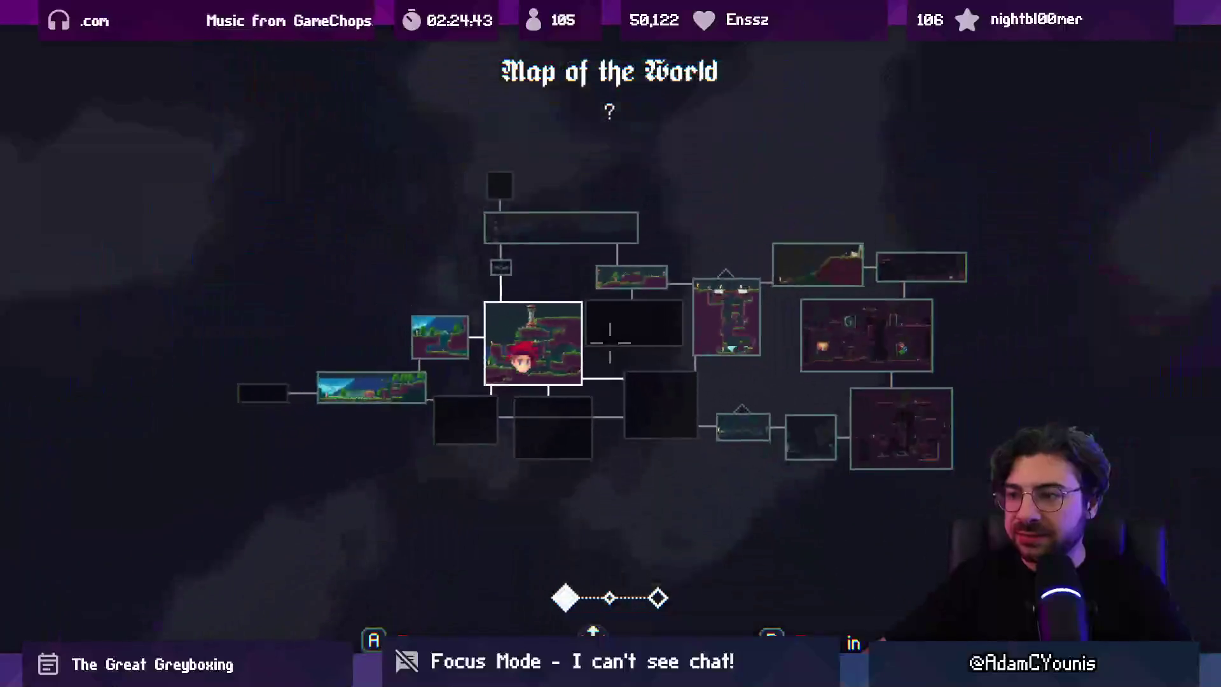
key("Up")
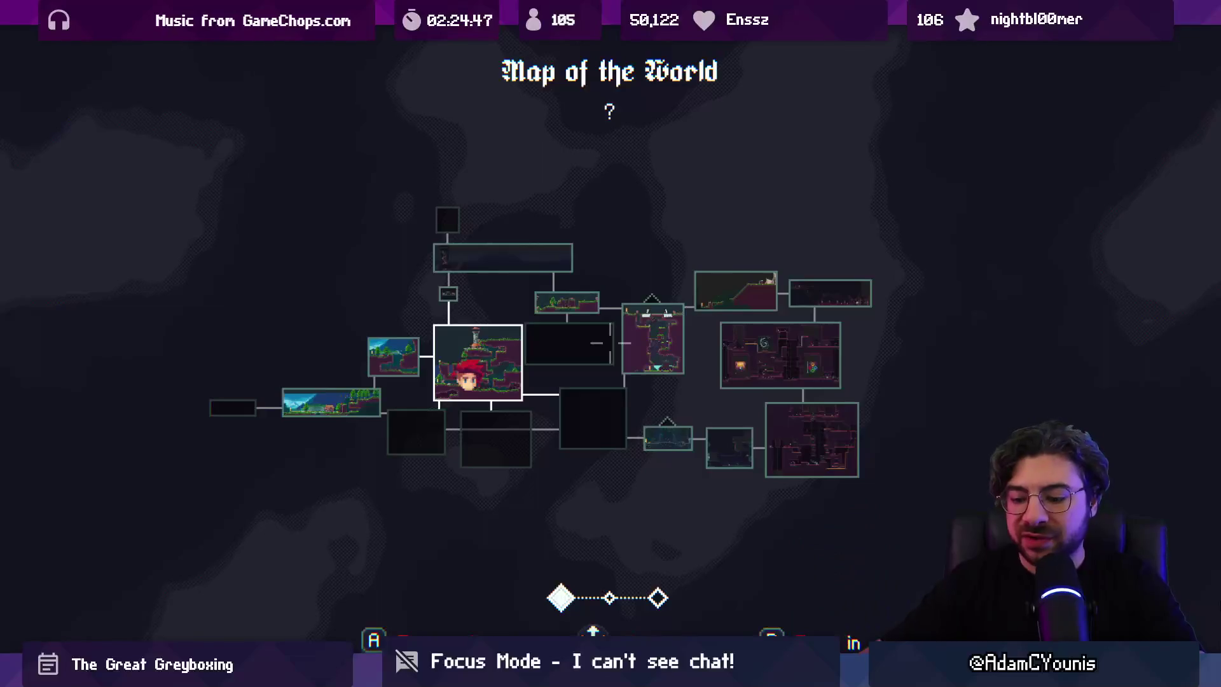
key("ctrl+p")
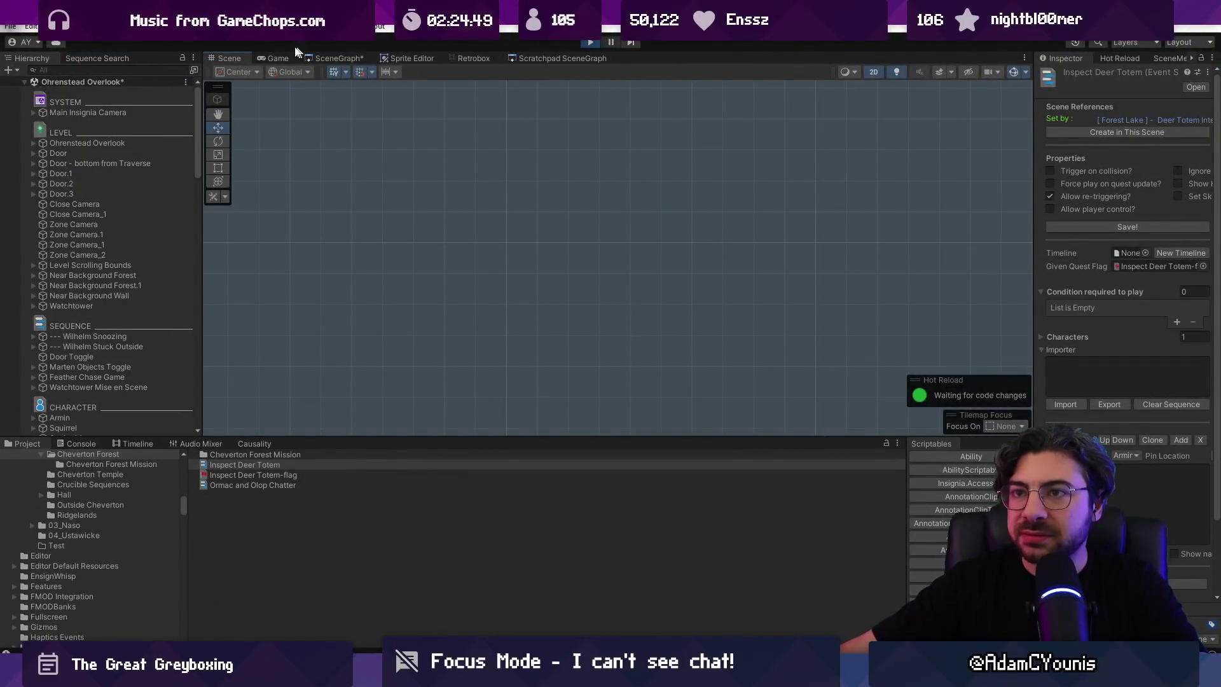
Step: Look over the SceneGraph room overview, panning and zooming across the room graph
left_click(338, 57)
scroll(464, 254, "down", 5)
mouse_move(318, 194)
left_mouse_down()
mouse_move(537, 327)
mouse_move(787, 175)
left_mouse_up()
scroll(639, 225, "up", 10)
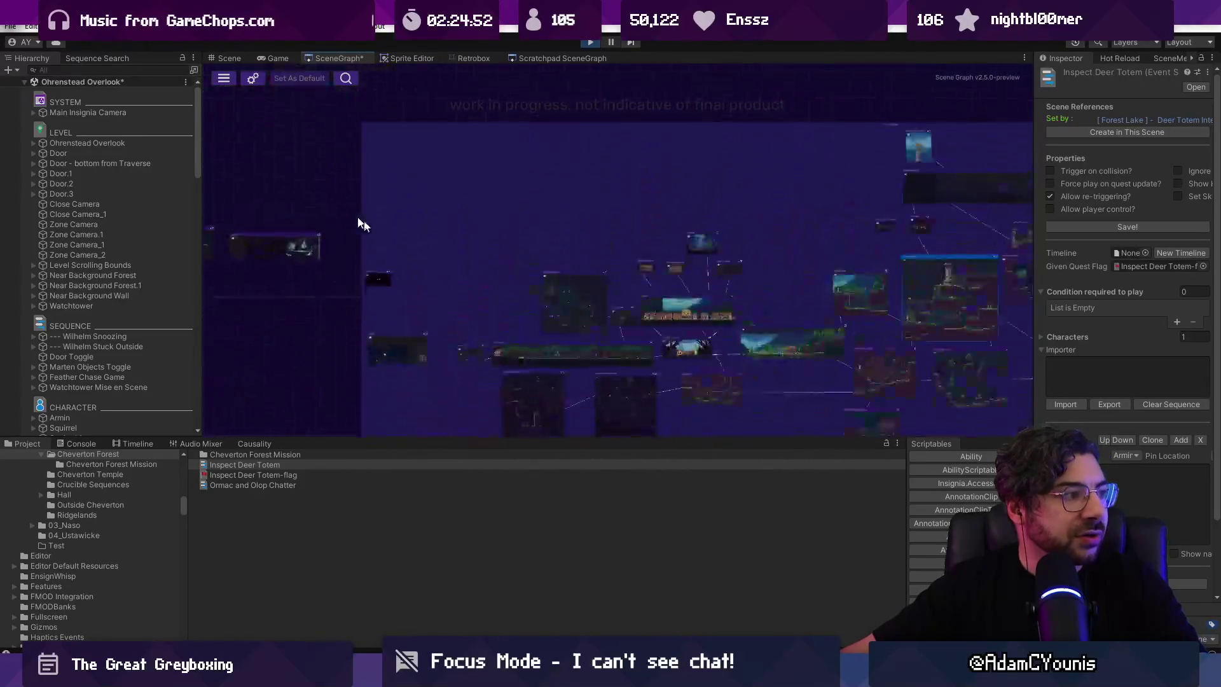
scroll(646, 235, "down", 10)
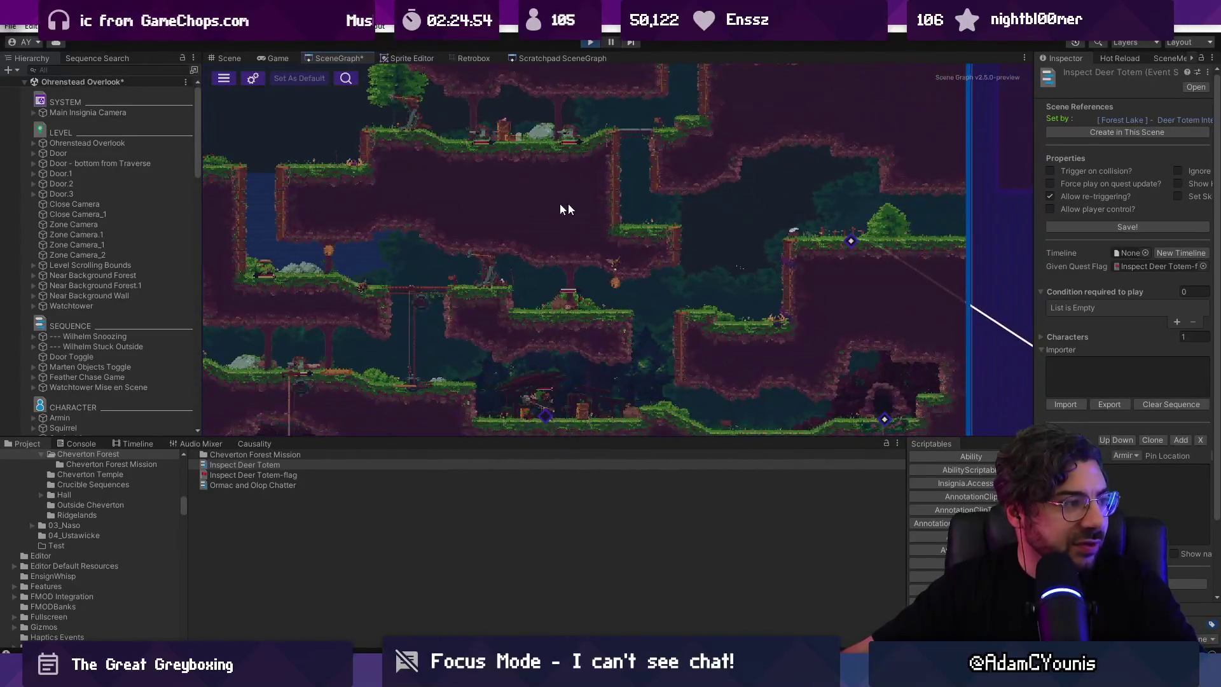
scroll(625, 239, "down", 5)
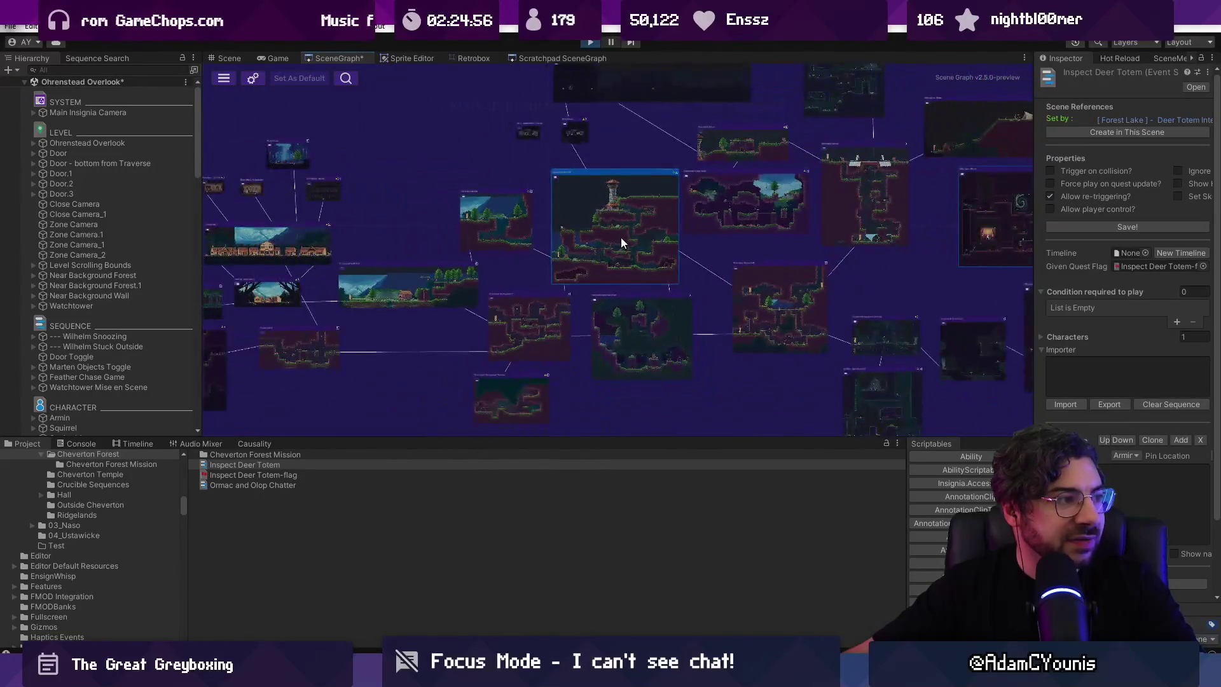
scroll(657, 204, "down", 5)
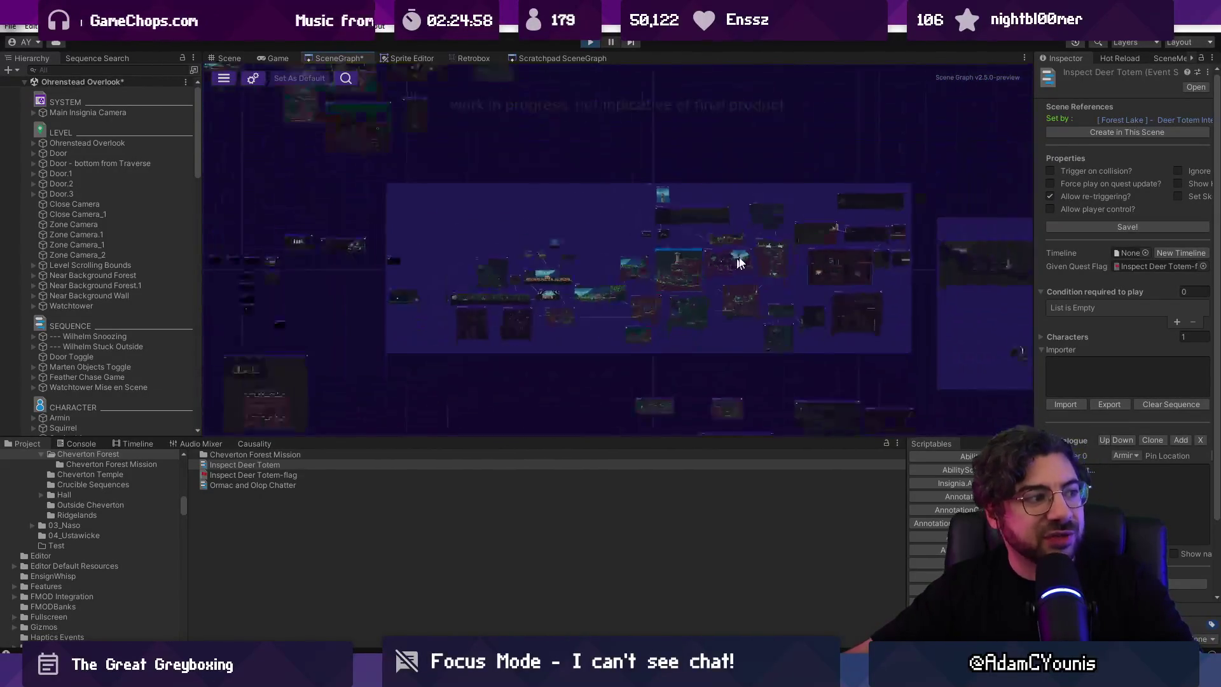
scroll(747, 307, "down", 5)
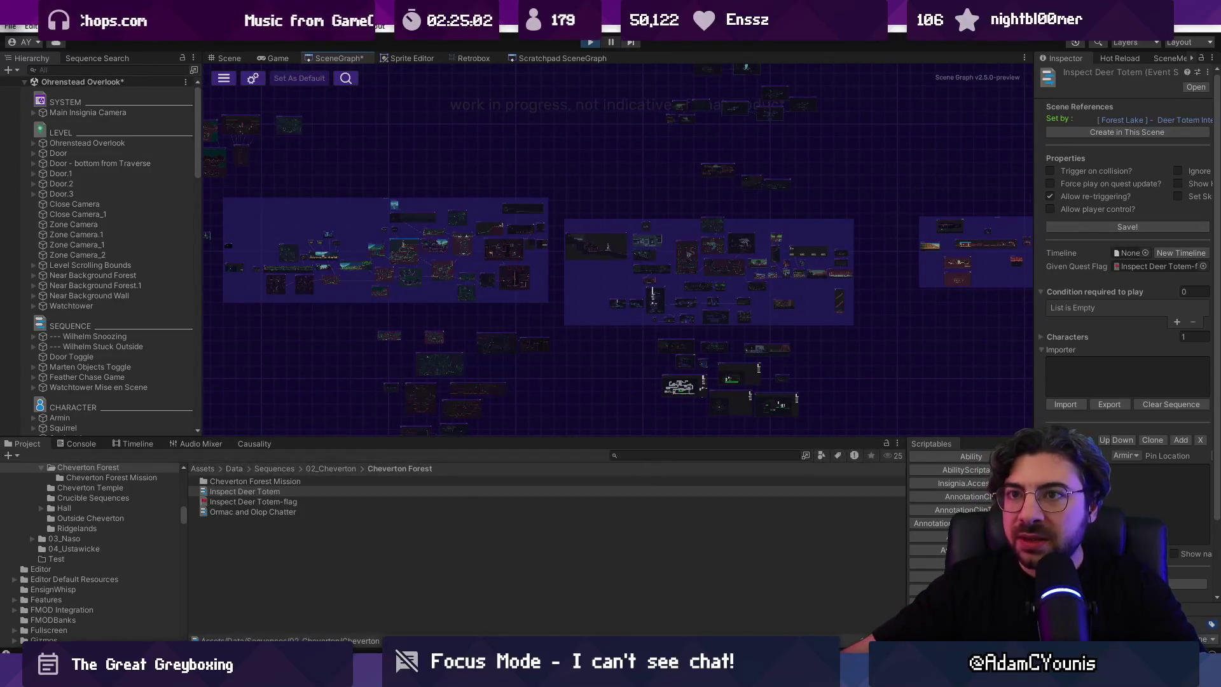
Step: Leave the fullscreen Game view, stop Play mode, and select a group of SceneGraph level nodes
left_click(269, 59)
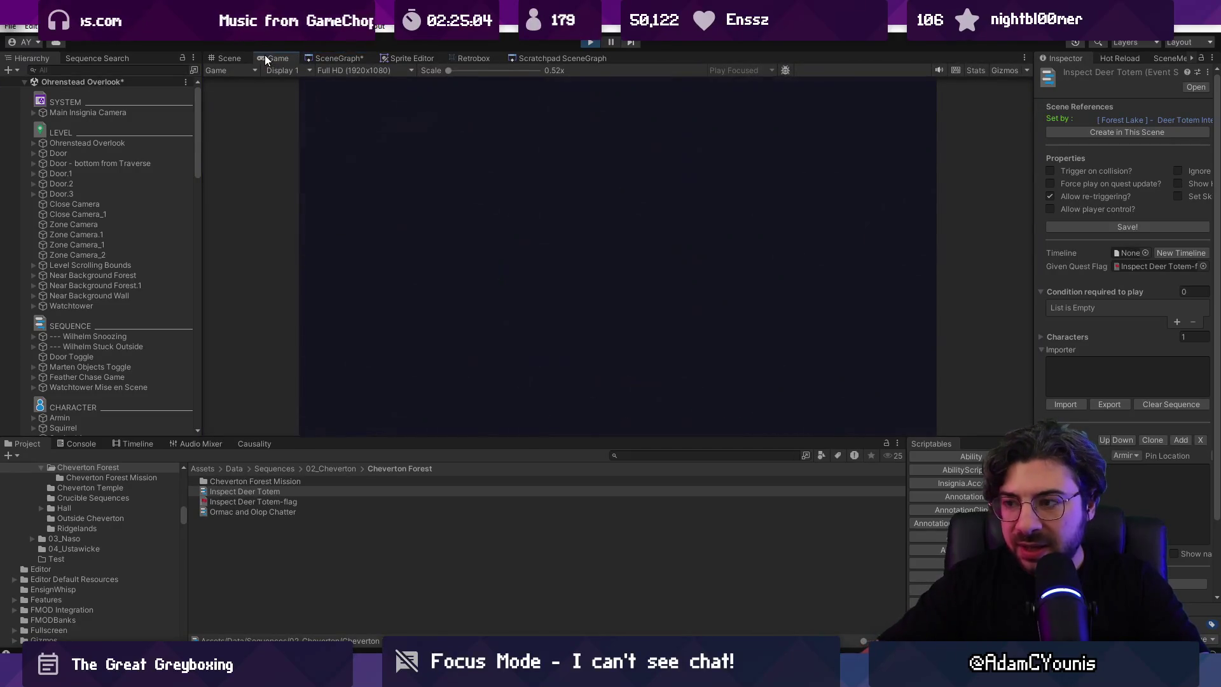
double_click(264, 55)
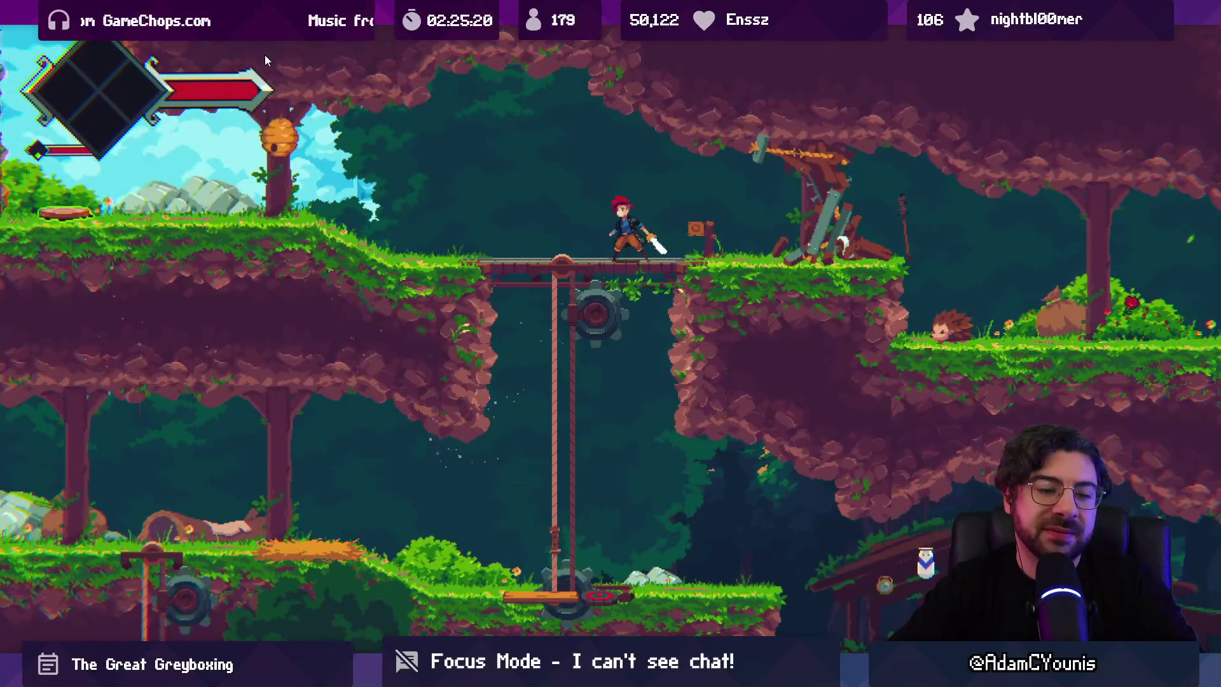
key("F11")
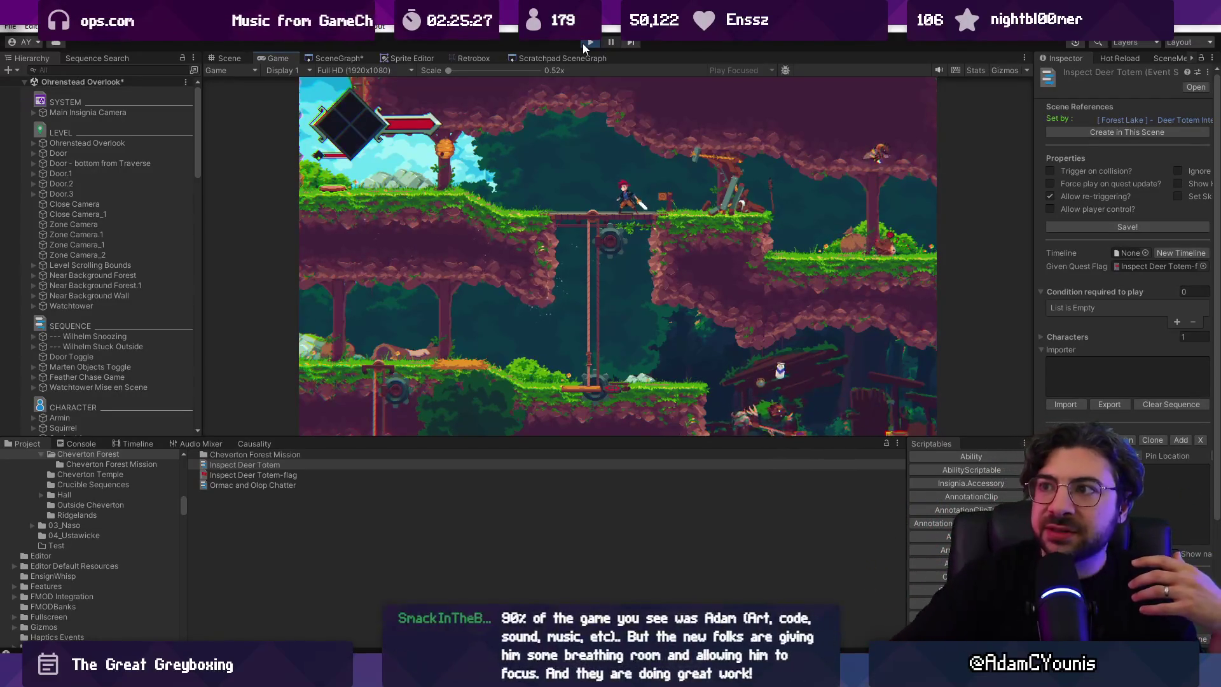
left_click(583, 43)
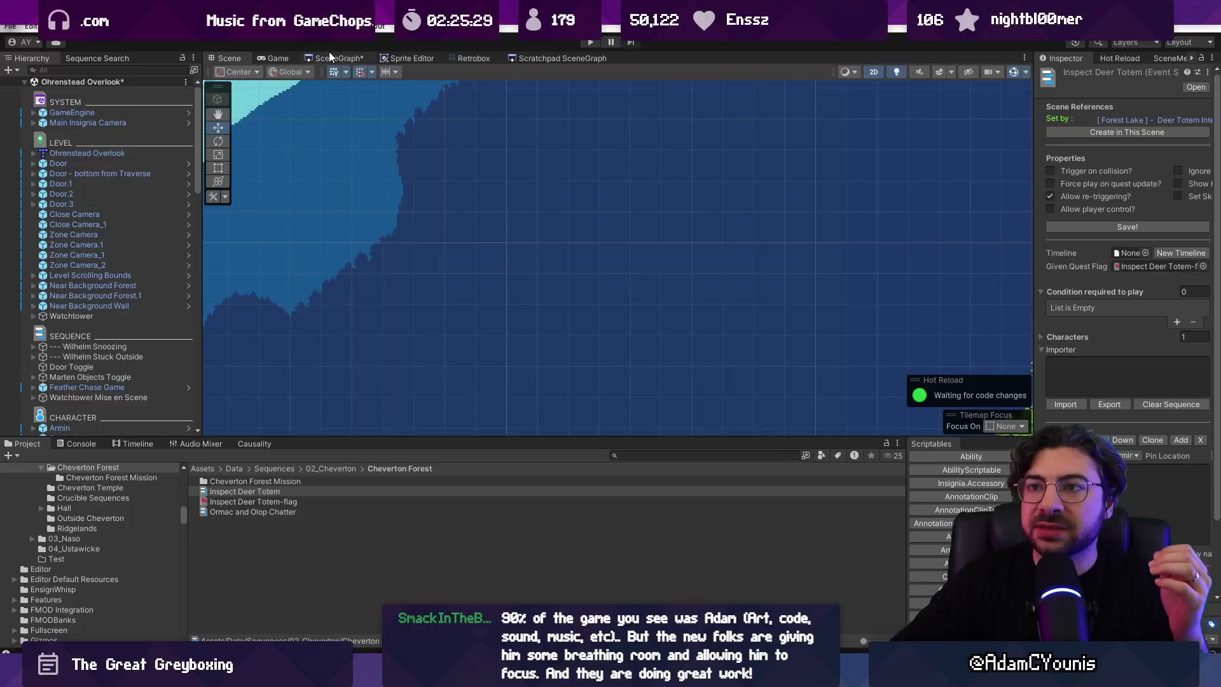
left_click(330, 56)
mouse_move(472, 153)
left_mouse_down()
mouse_move(985, 342)
mouse_move(908, 311)
mouse_move(912, 323)
left_mouse_up()
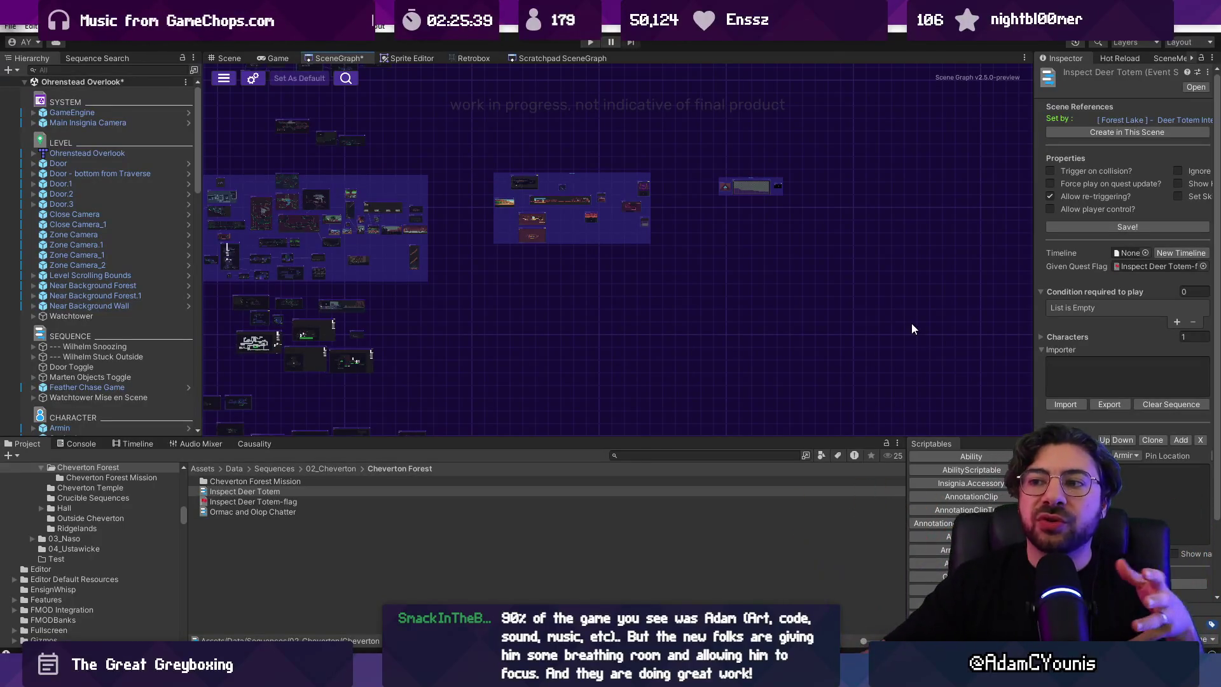
Step: Collapse and re-expand the Ohrenstead Overlook object list, then zoom and pan the world map
scroll(550, 246, "up", 5)
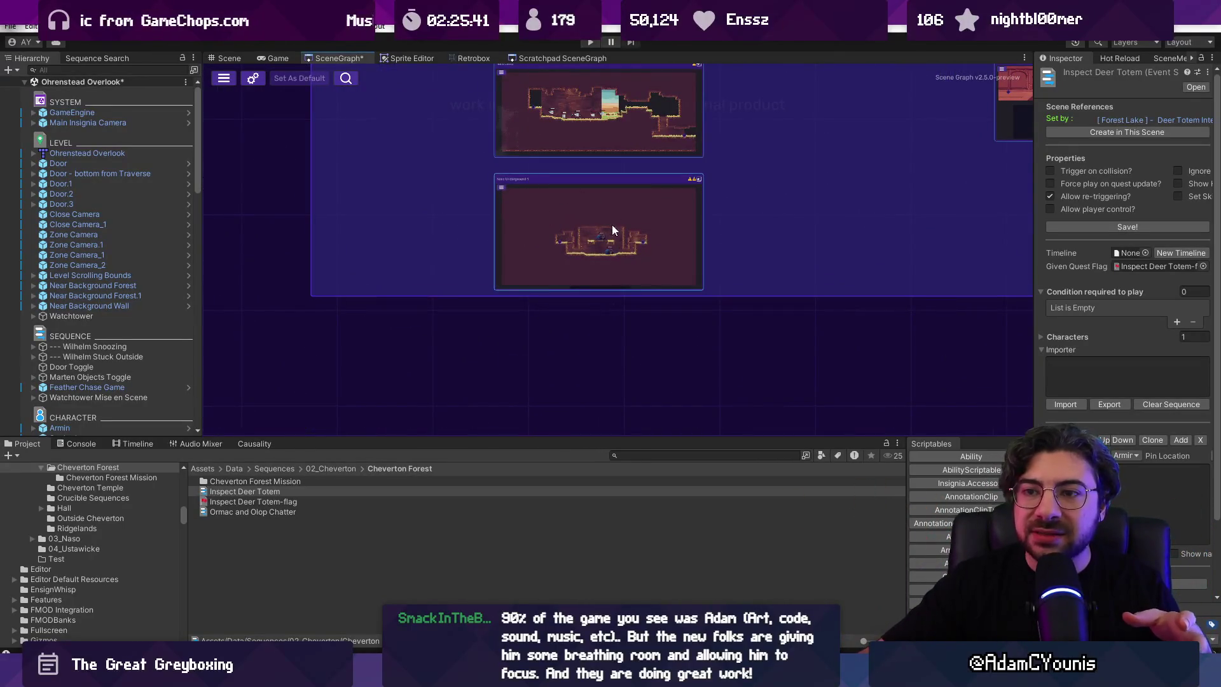
left_click(38, 82)
left_click(25, 82)
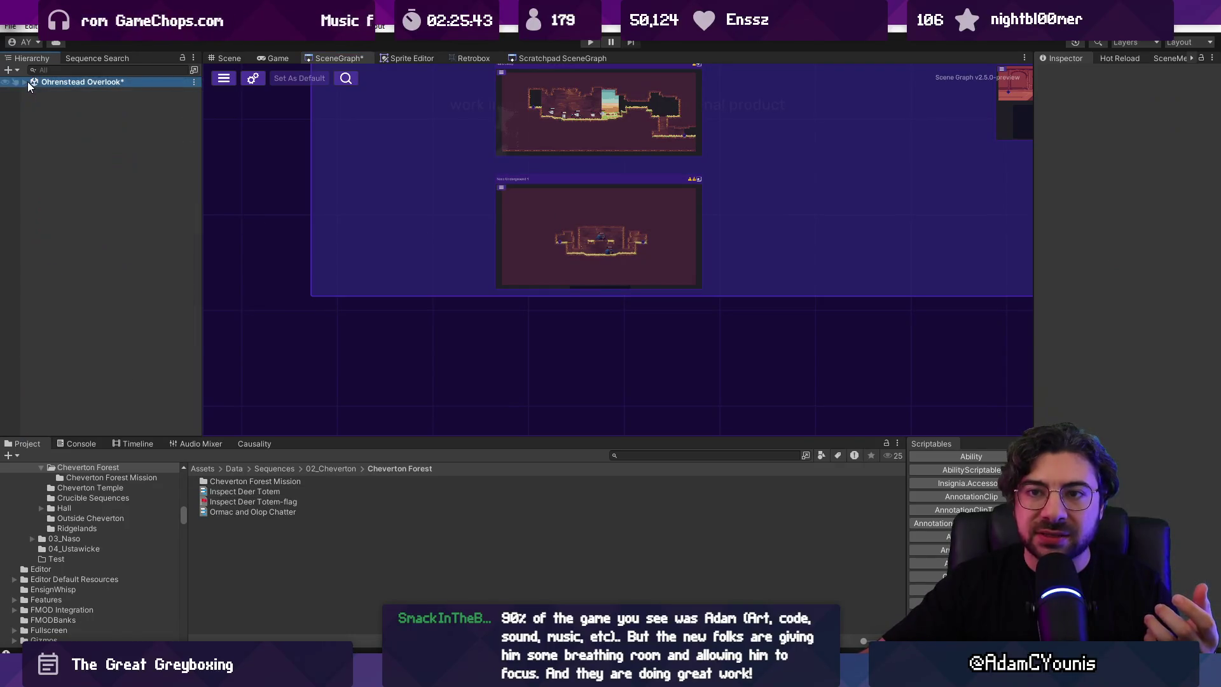
left_click(24, 82)
scroll(326, 218, "down", 4)
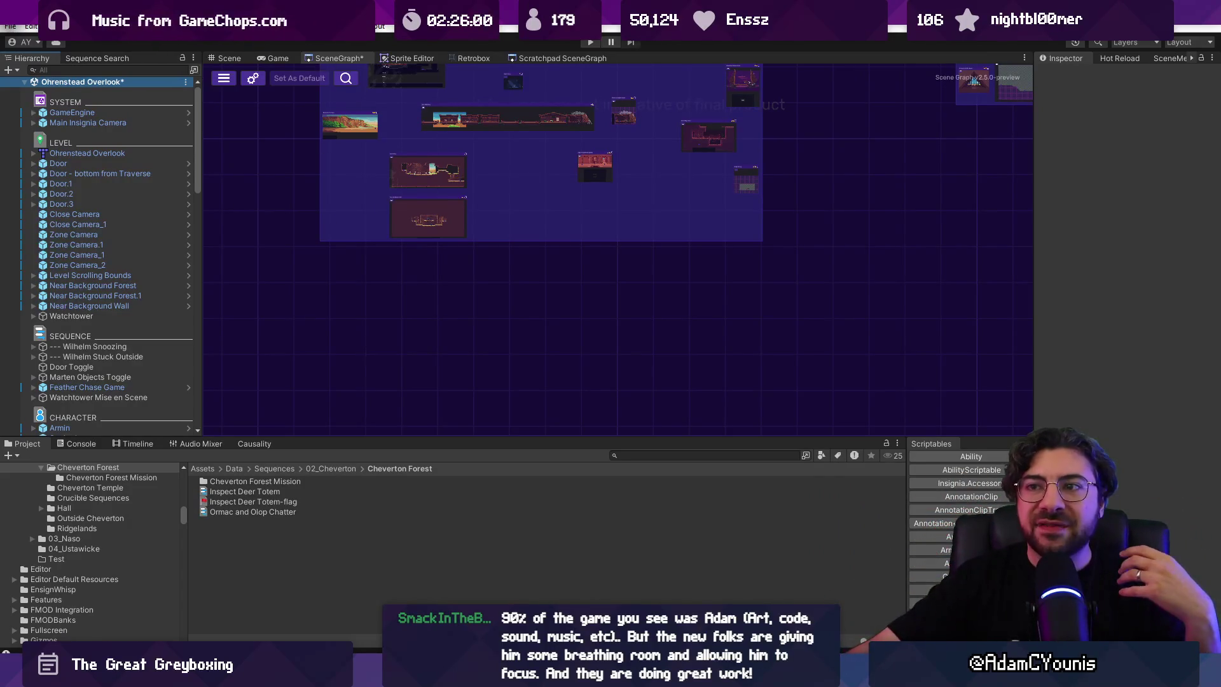
scroll(413, 357, "down", 2)
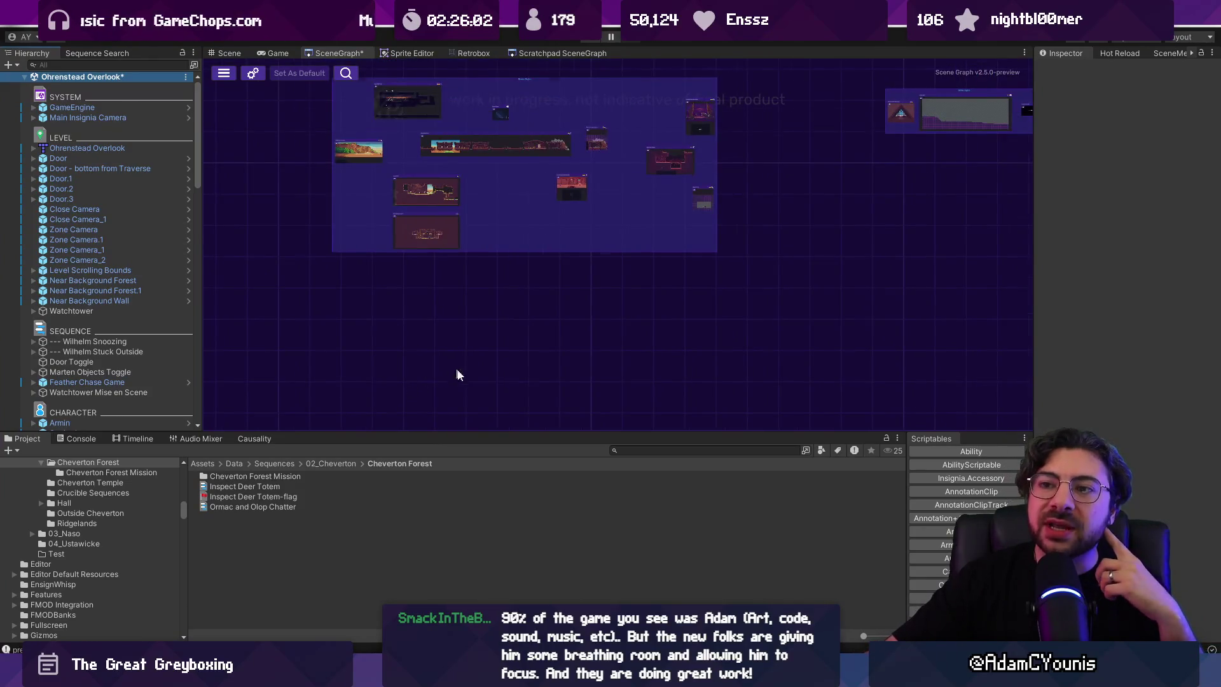
scroll(453, 373, "down", 2)
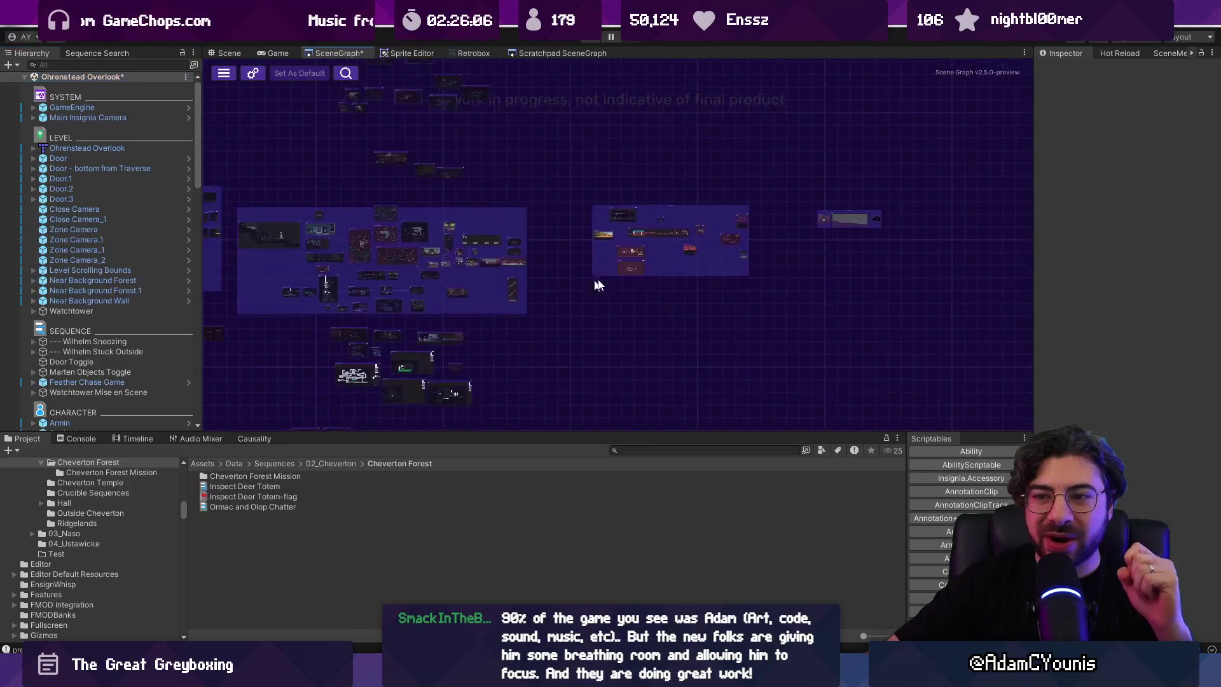
left_click_drag(580, 290, 731, 265)
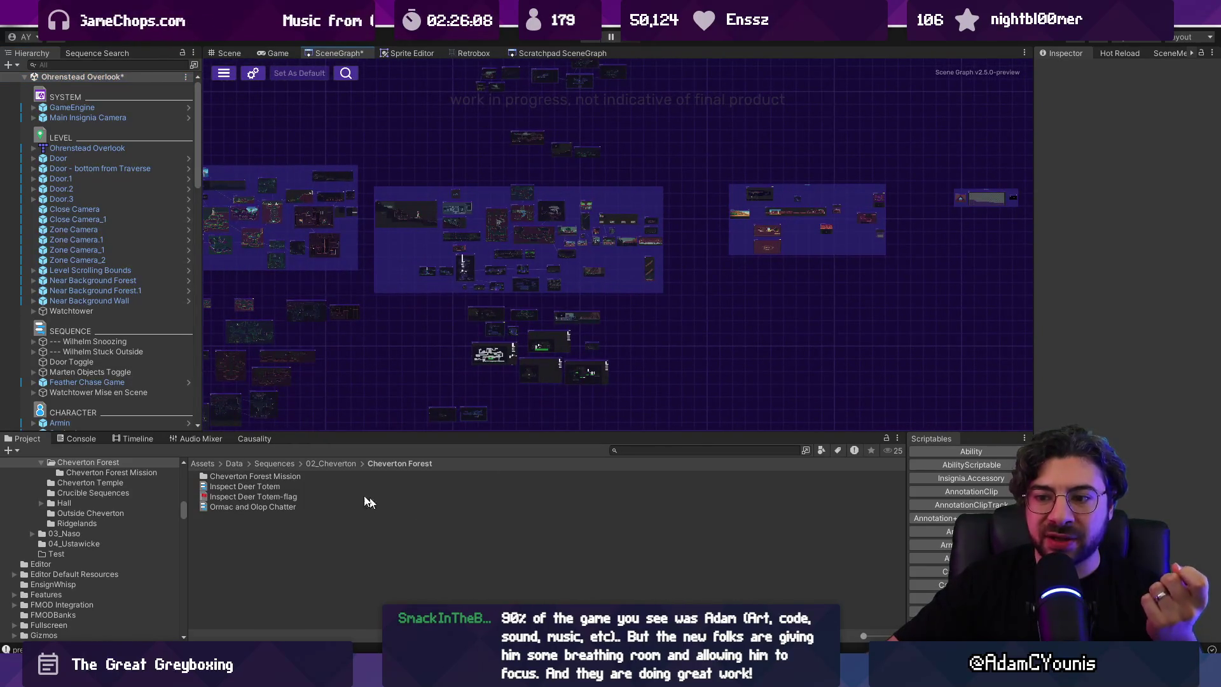
Step: Show the Inspect Deer Totem event sequence in a widened Inspector
left_click(272, 486)
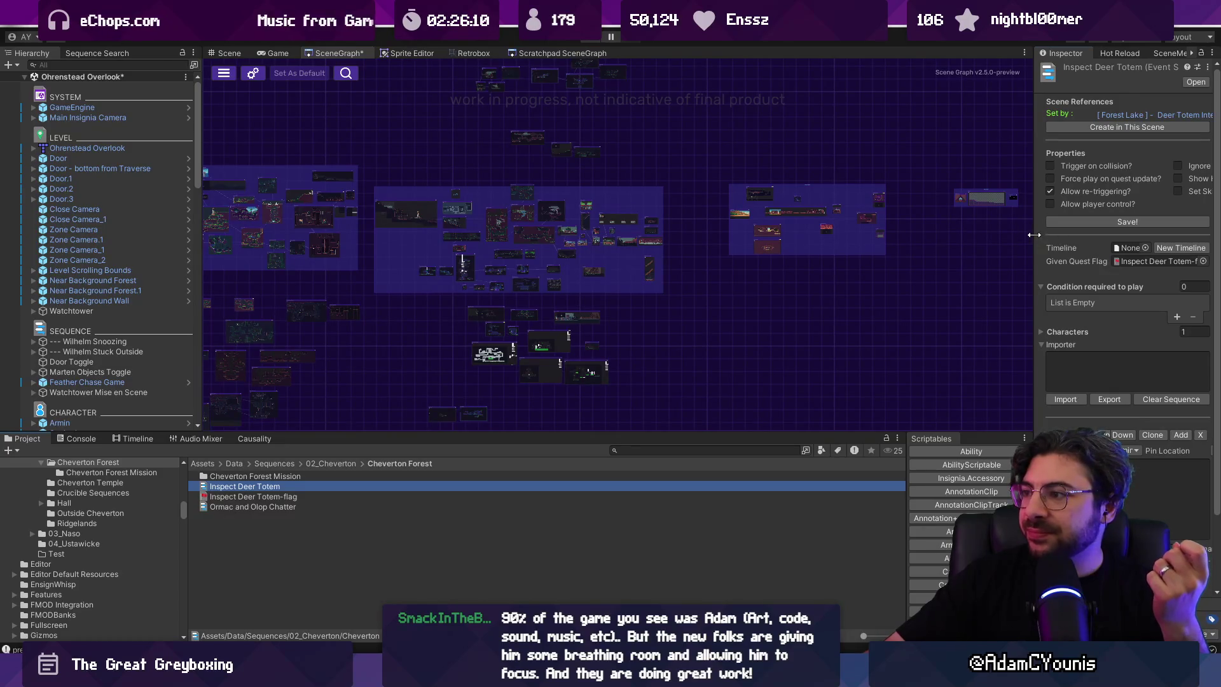
left_click_drag(1035, 235, 751, 235)
scroll(869, 165, "down", 3)
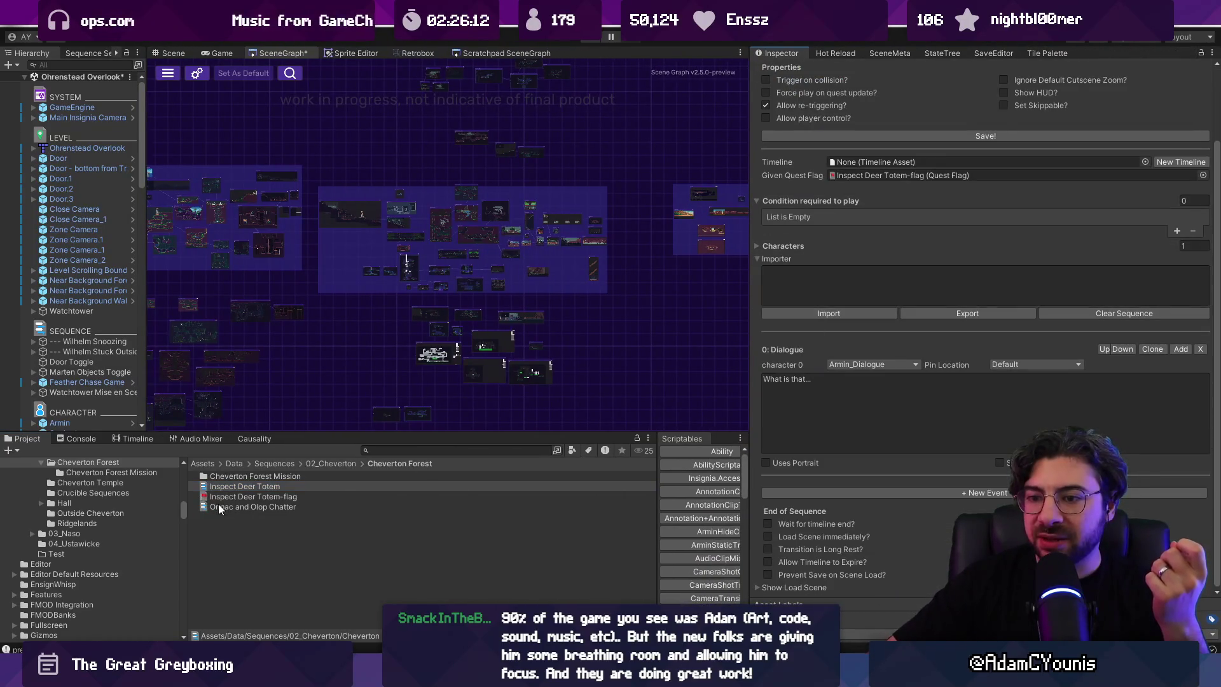
Step: View the Ormac and Olop Chatter popup, then read through the 00_Rose_Day 1 - 1 dialogue
left_click(216, 507)
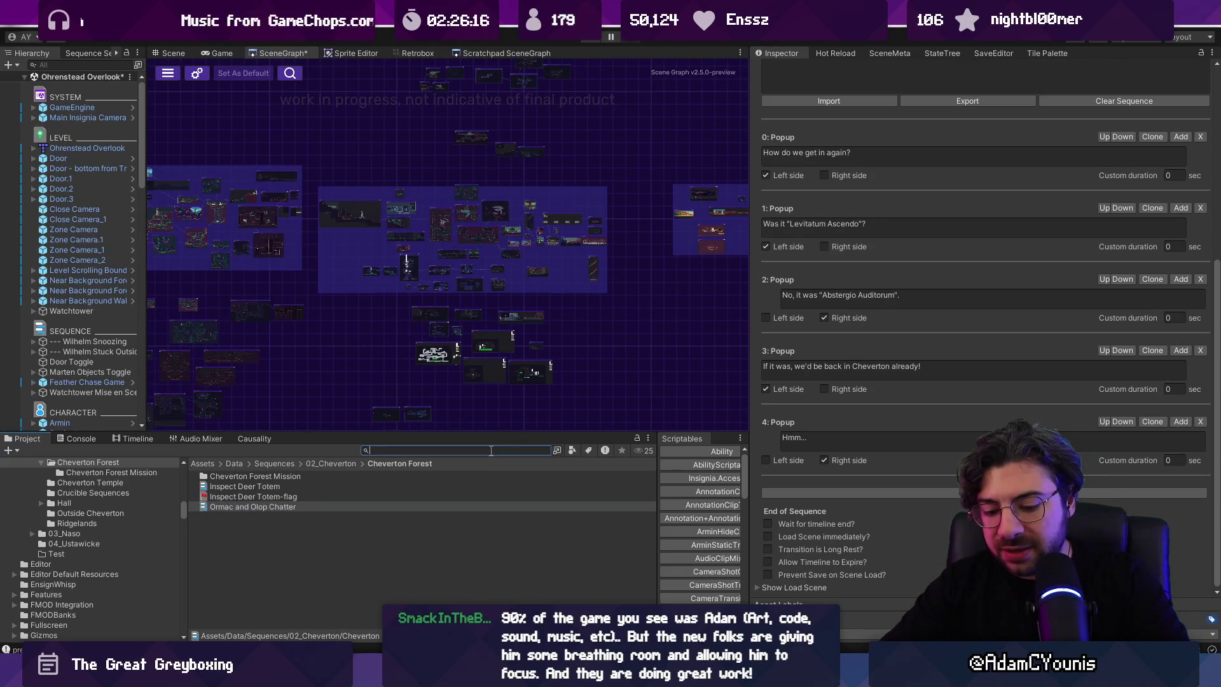
left_click(490, 450)
type("rose")
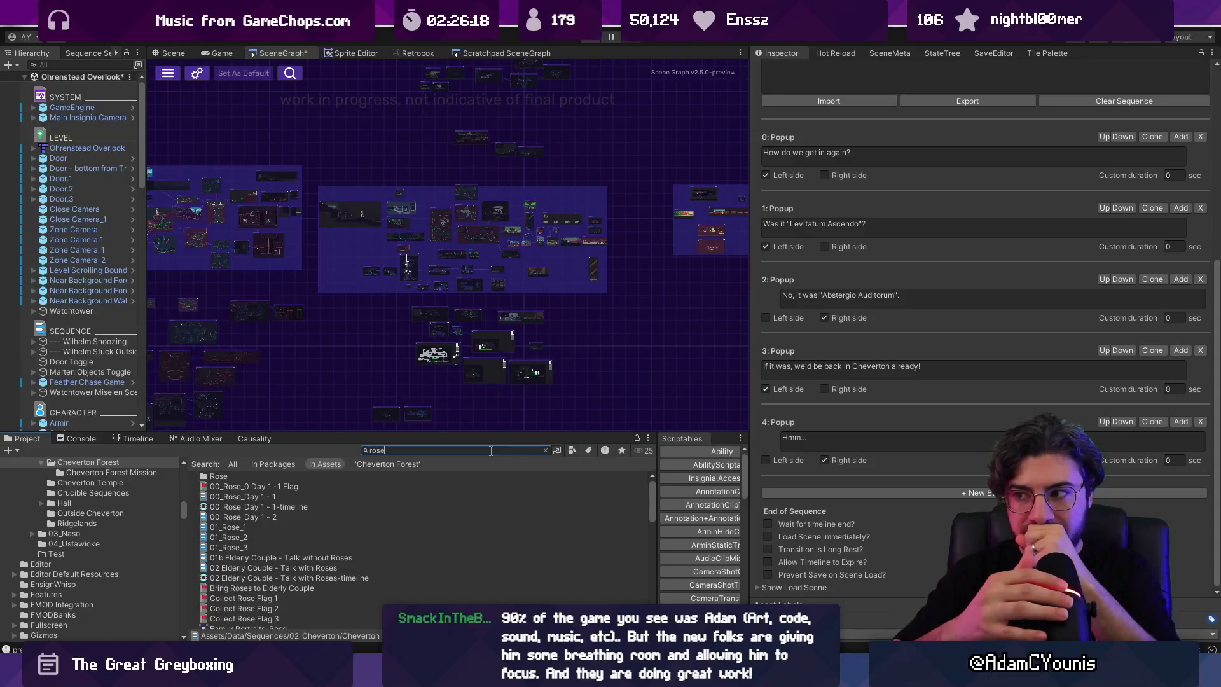
left_click(288, 496)
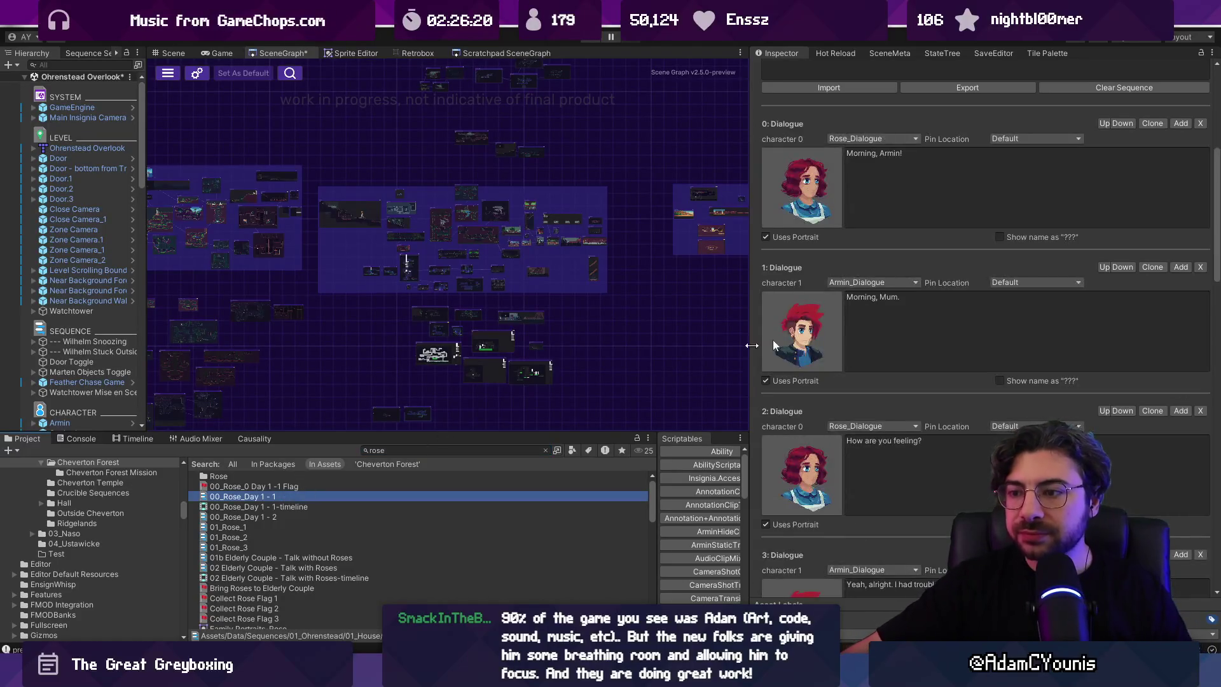
scroll(924, 305, "down", 8)
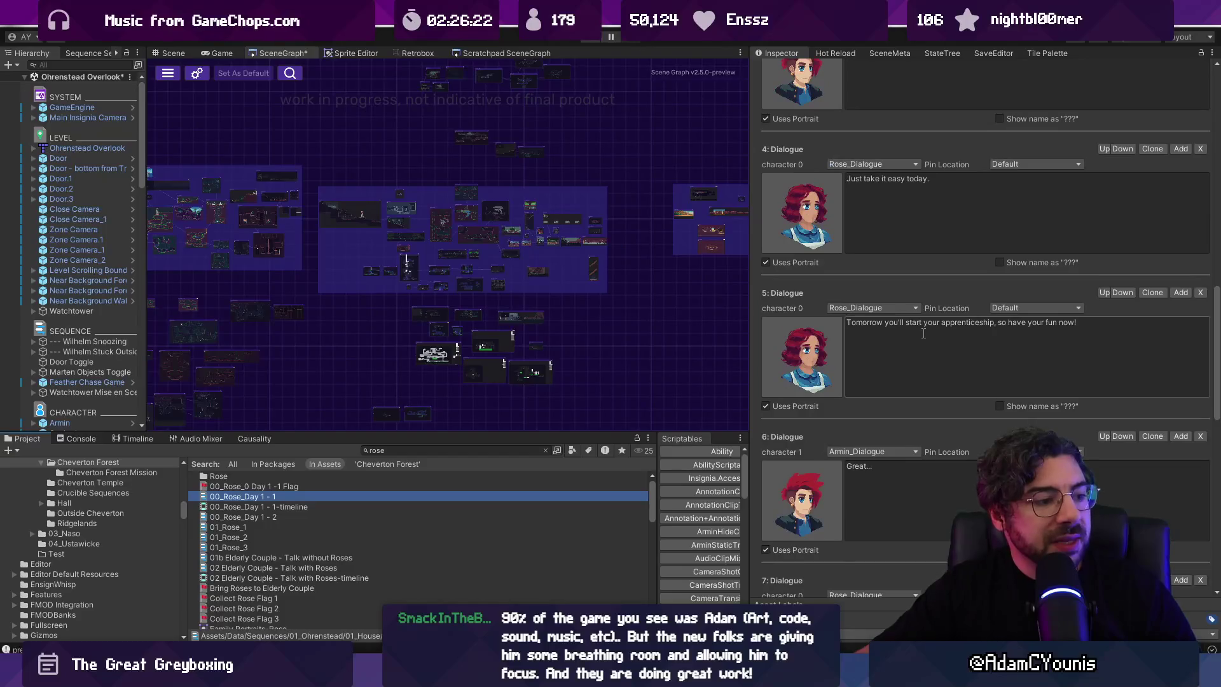
scroll(921, 333, "up", 15)
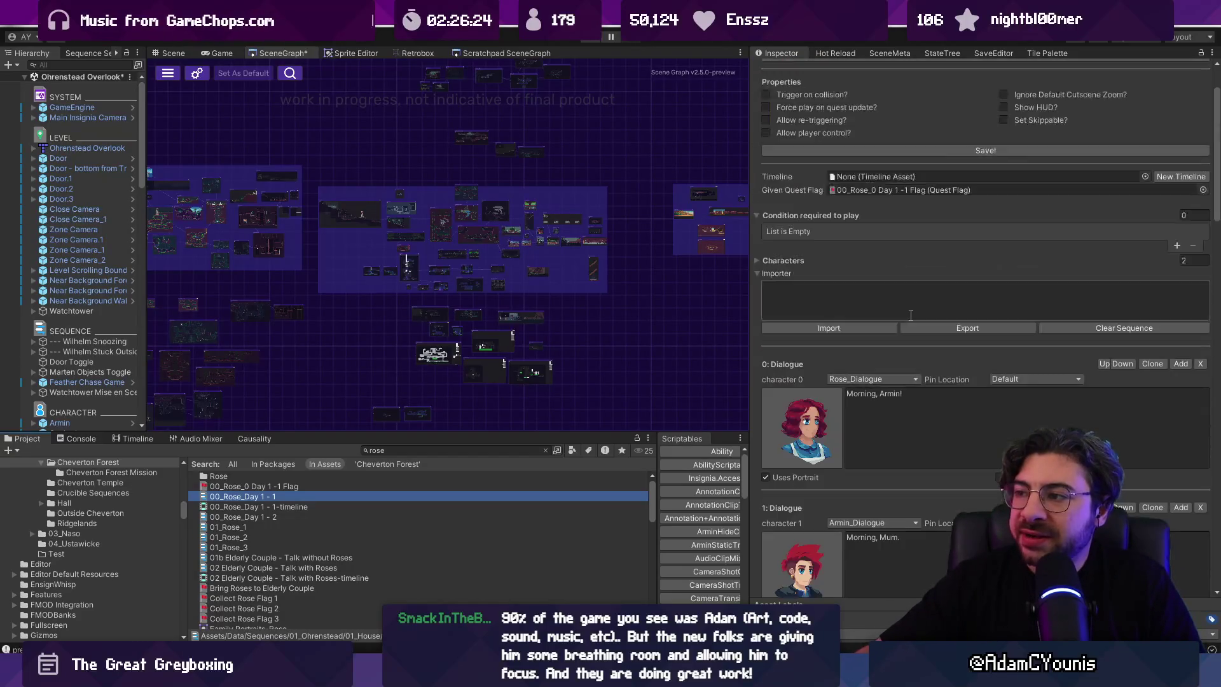
scroll(883, 294, "down", 5)
scroll(878, 284, "up", 8)
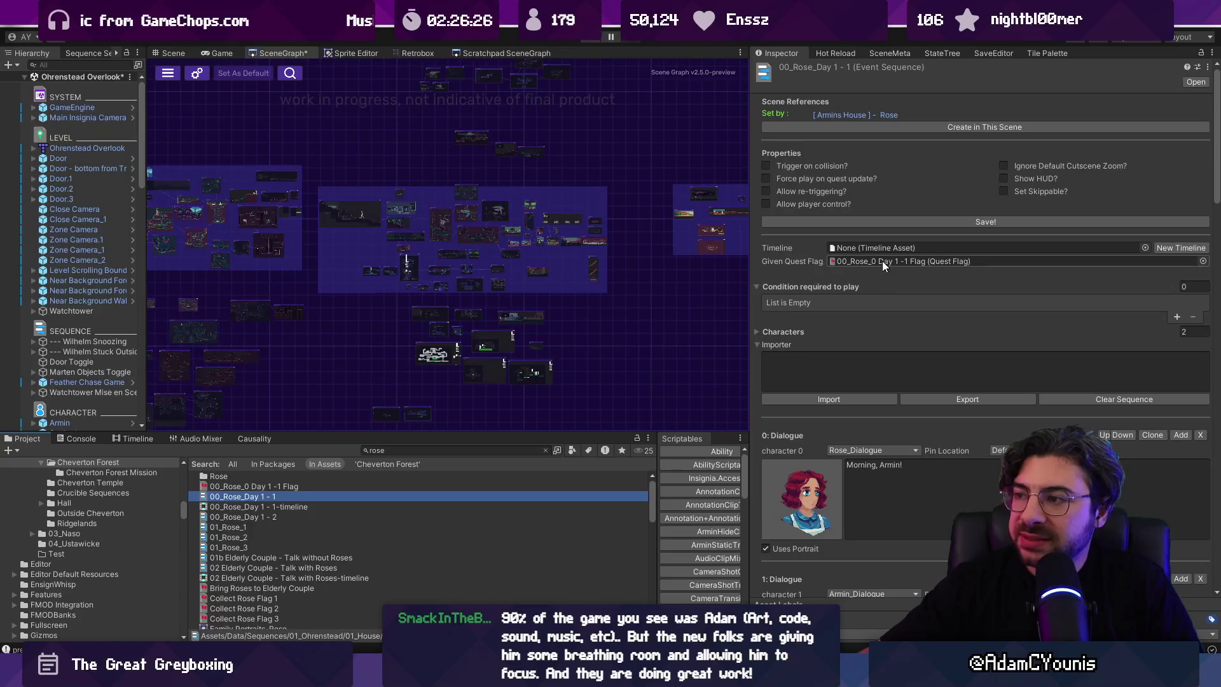
Step: Inspect the sequence's quest flag, then select the Rose Day 1 timeline and quest flag together
left_click(807, 265)
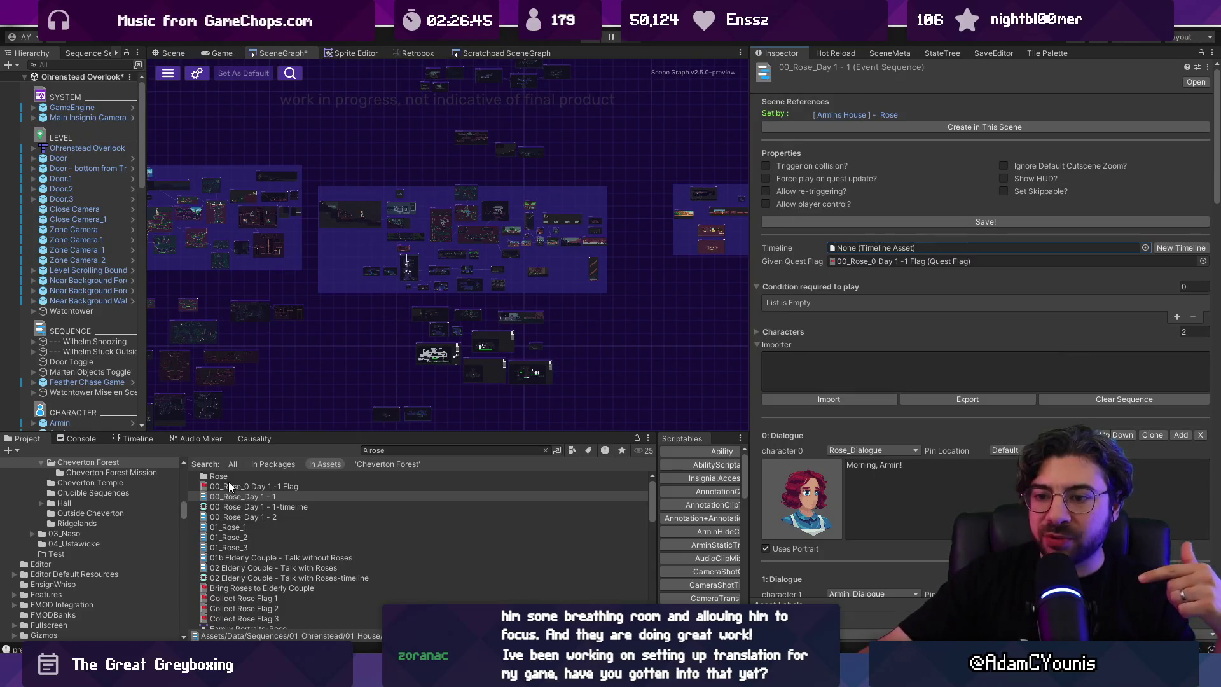
left_click_drag(289, 432, 280, 285)
left_click(271, 362)
left_click(275, 352, "ctrl")
left_click(276, 340, "ctrl")
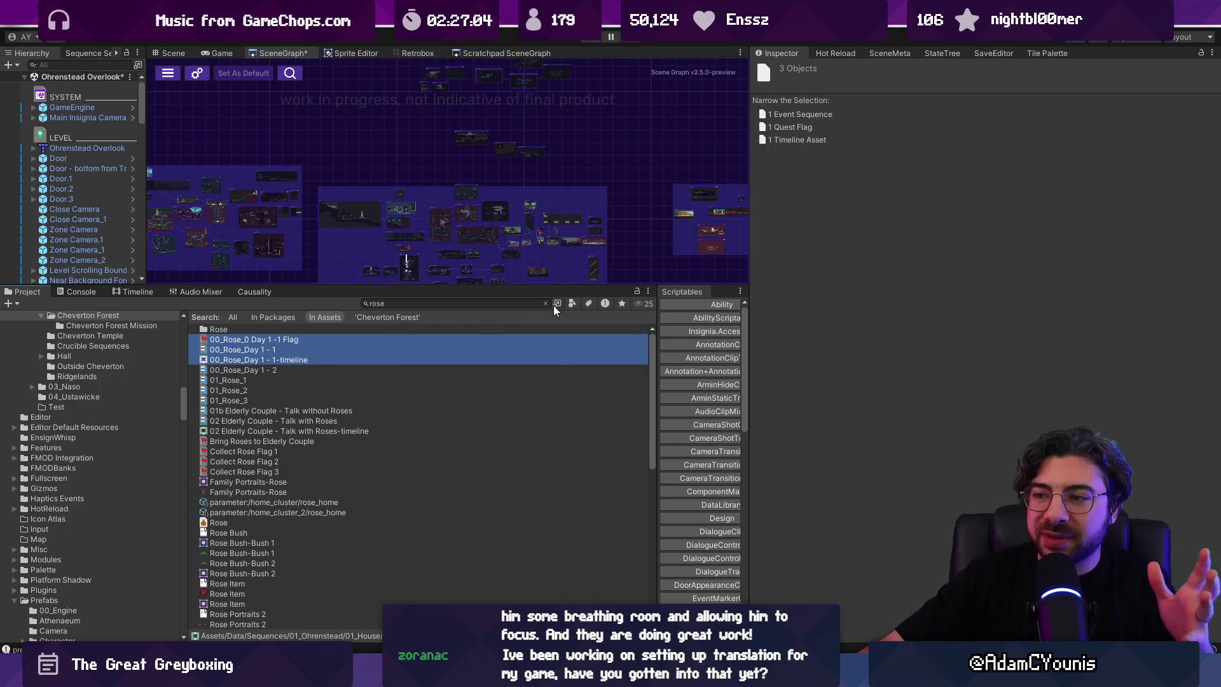
Step: Clear the 'rose' search to show 01_House, enlarge the world map, and bring up Windows Media Player
left_click(907, 178)
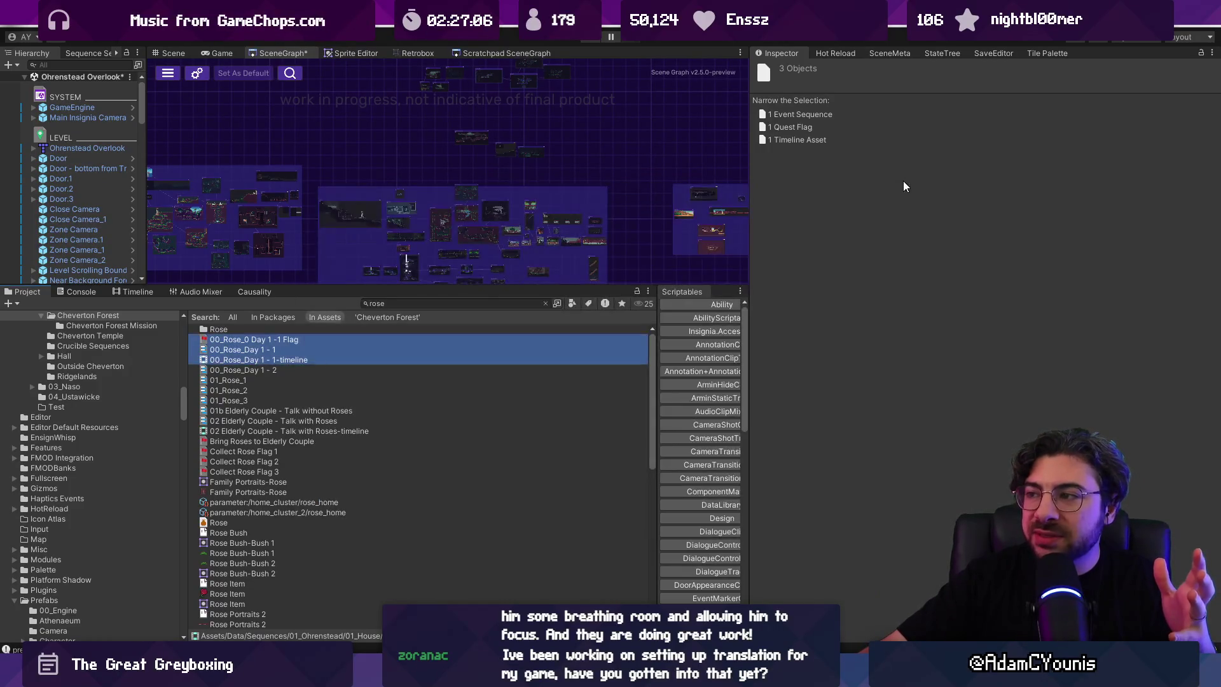
left_click(546, 304)
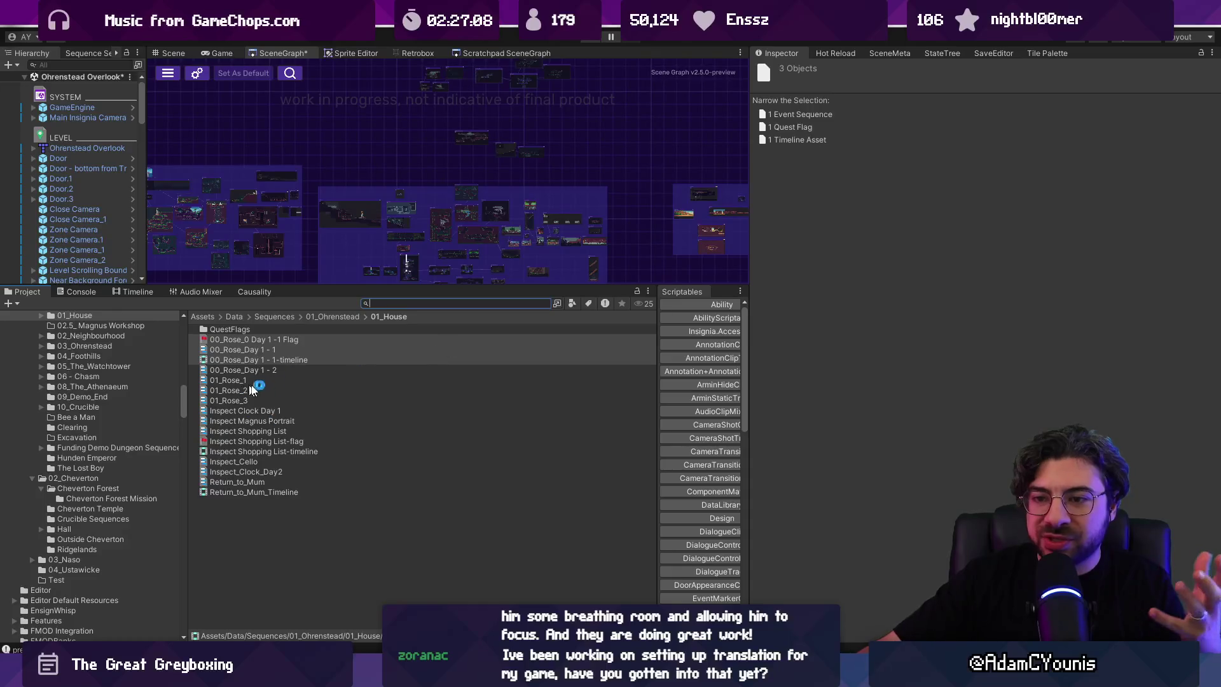
mouse_move(509, 287)
left_mouse_down()
mouse_move(592, 374)
mouse_move(621, 371)
left_mouse_up()
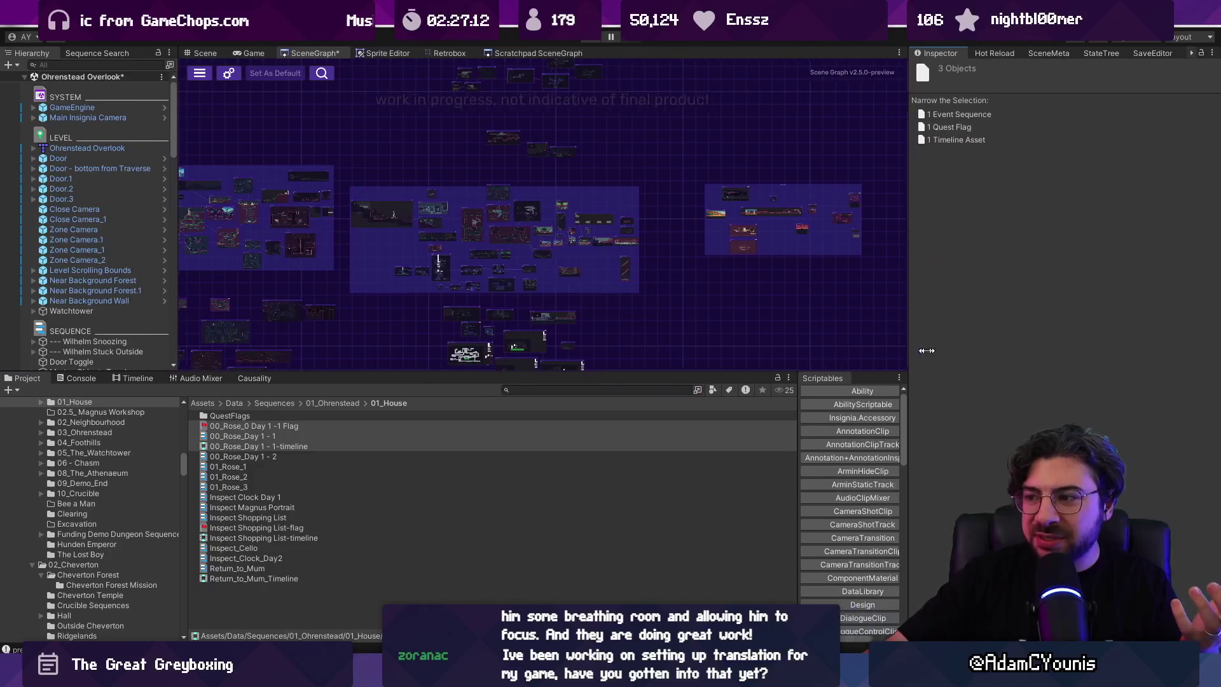
left_click_drag(710, 439, 709, 440)
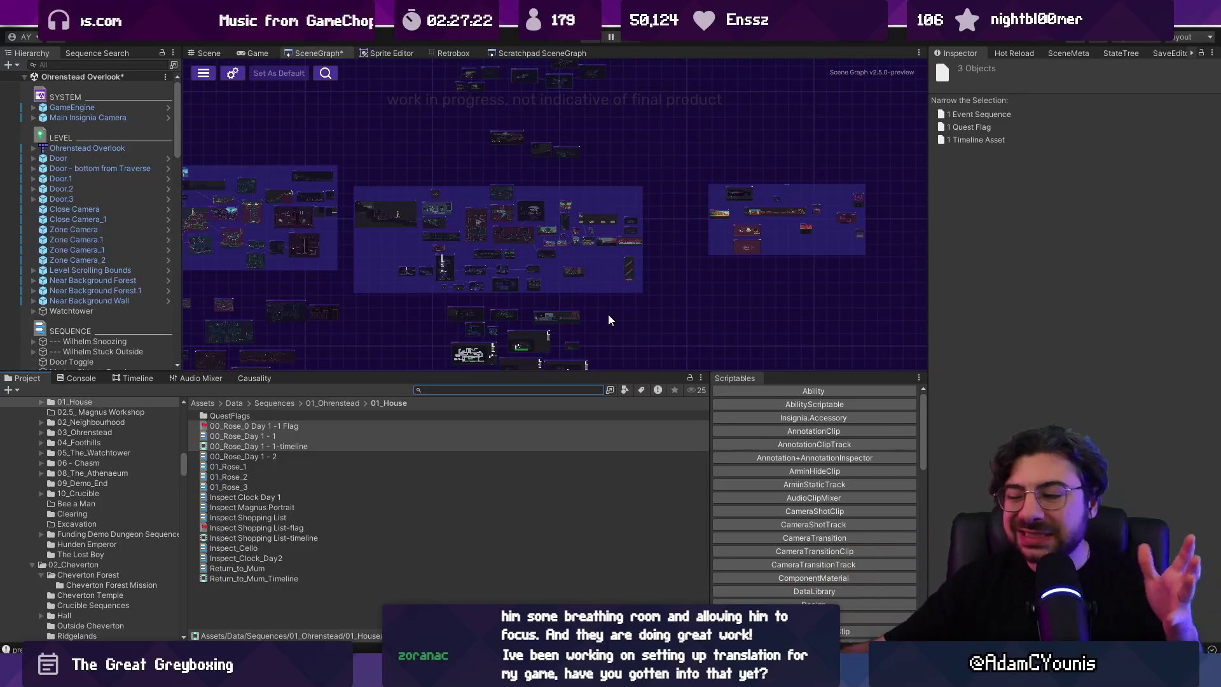
left_click(738, 677)
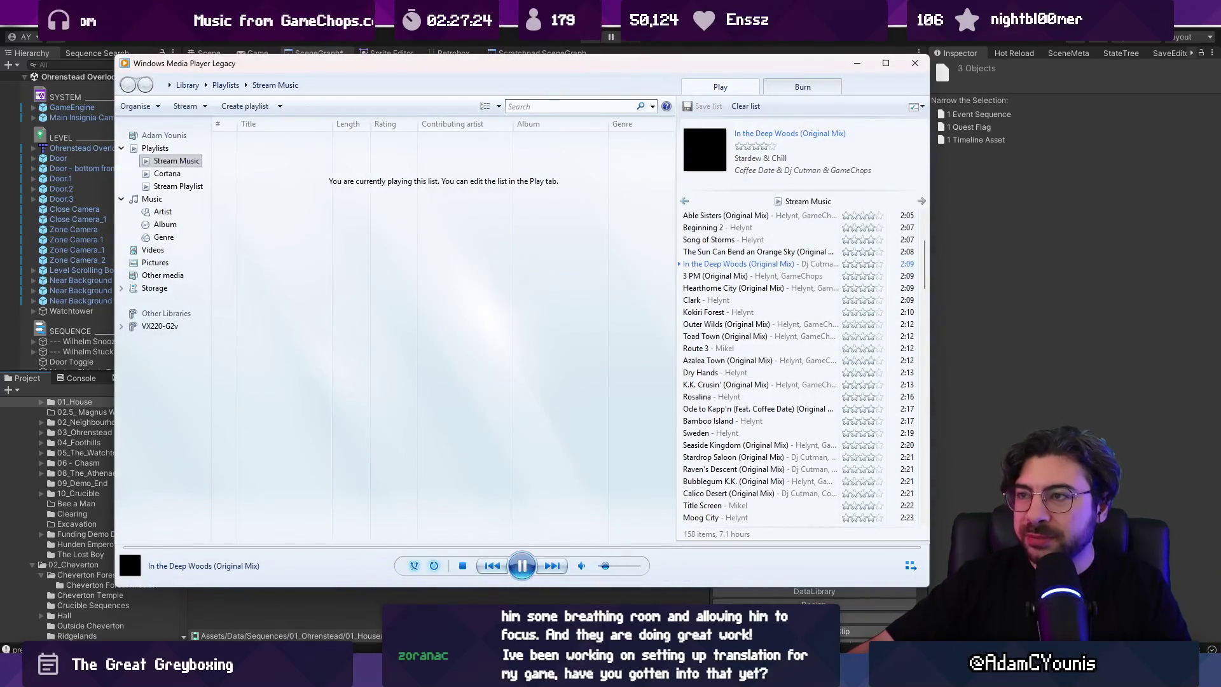
Step: Send Windows Media Player behind Unity and pan the SceneGraph world map up and right
left_click(662, 45)
mouse_move(626, 192)
left_mouse_down()
mouse_move(698, 145)
mouse_move(728, 150)
left_mouse_up()
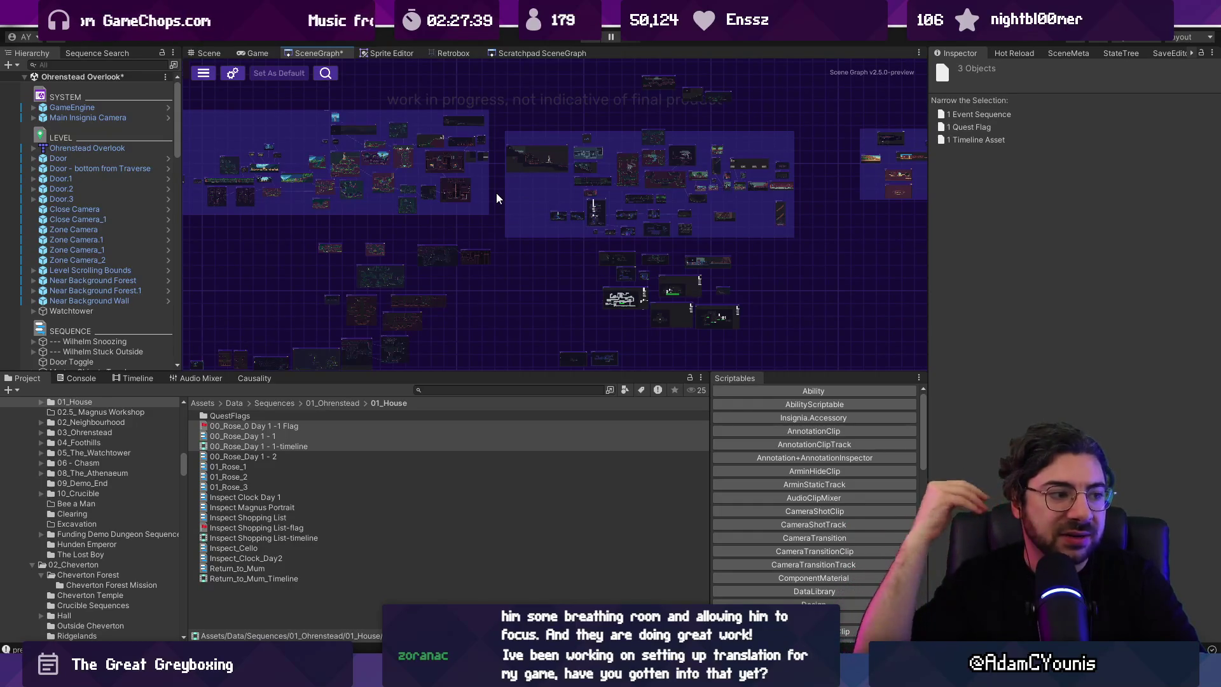
Step: Read the 01_Rose_1 event sequence's dialogue, then select the 01_Rose_3 sequence
left_click(245, 468)
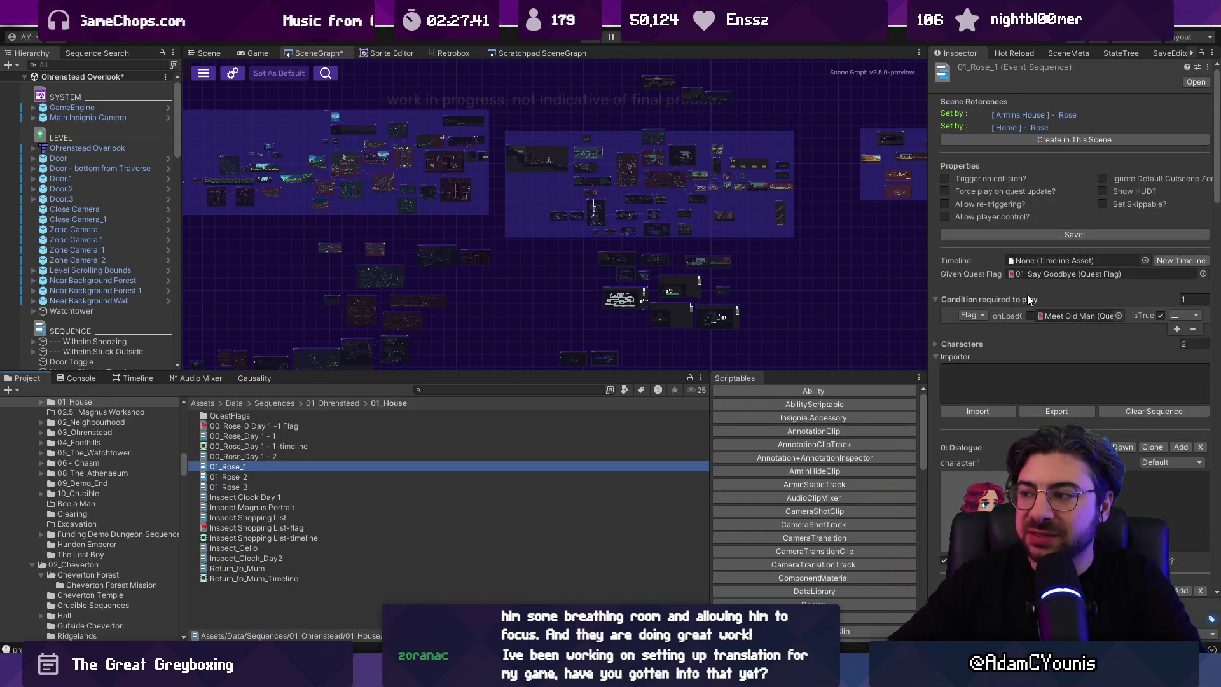
scroll(1050, 331, "down", 10)
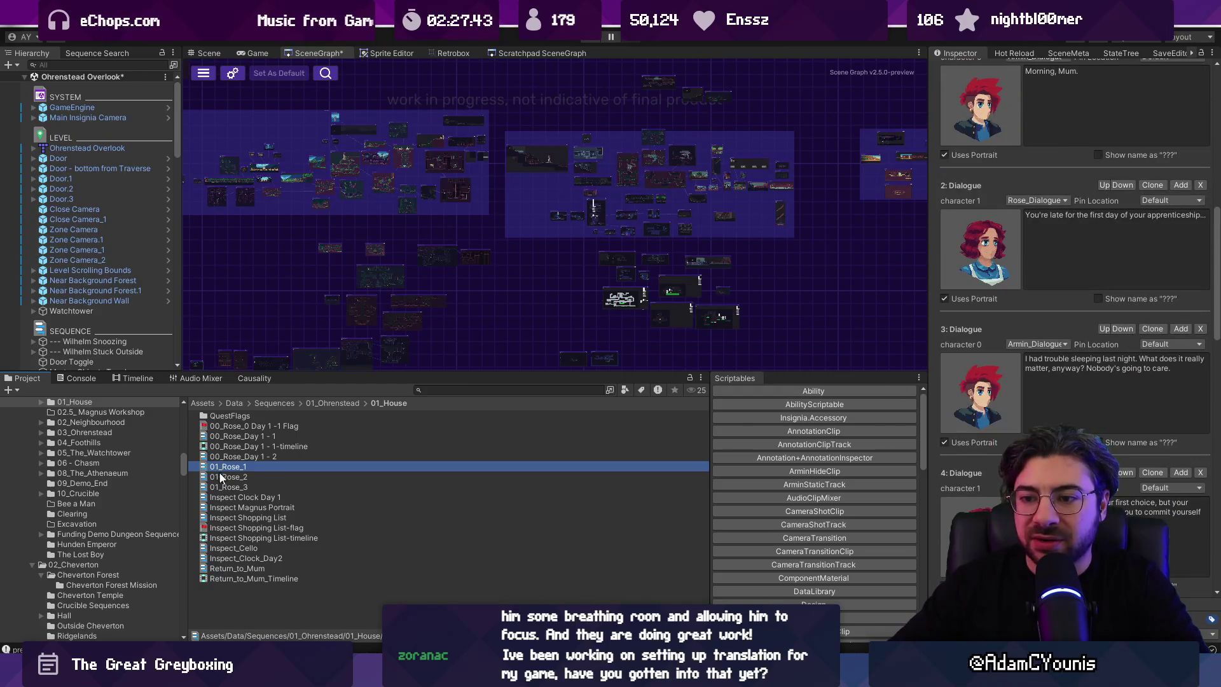
left_click(230, 487)
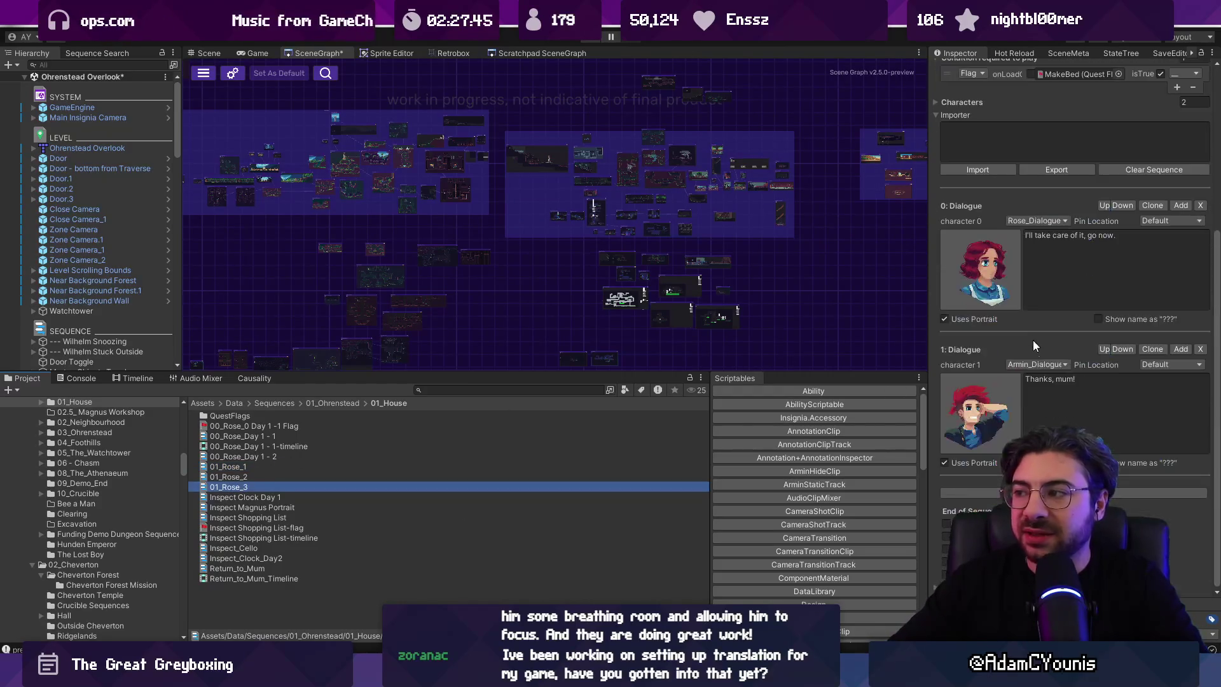
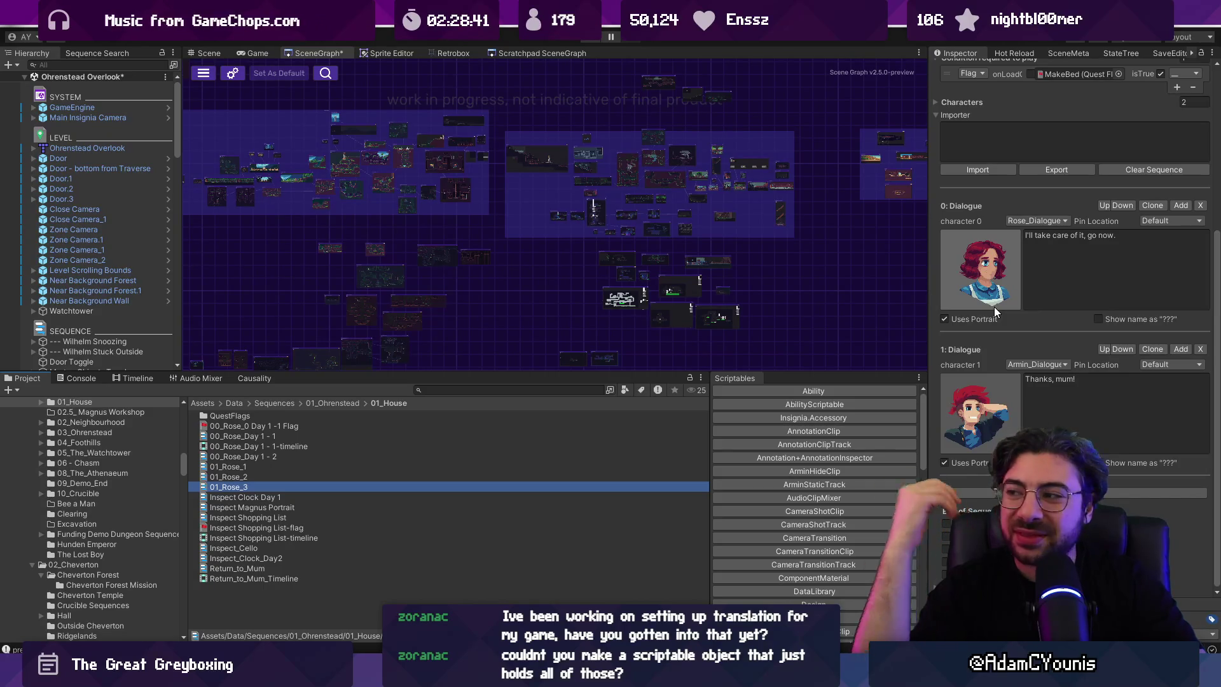
Step: Show the 00_Rose_0 Day 1 -1 Flag asset in the Inspector, reached via the 00_Rose_Day 1 - 1 sequence and timeline
left_click(245, 436)
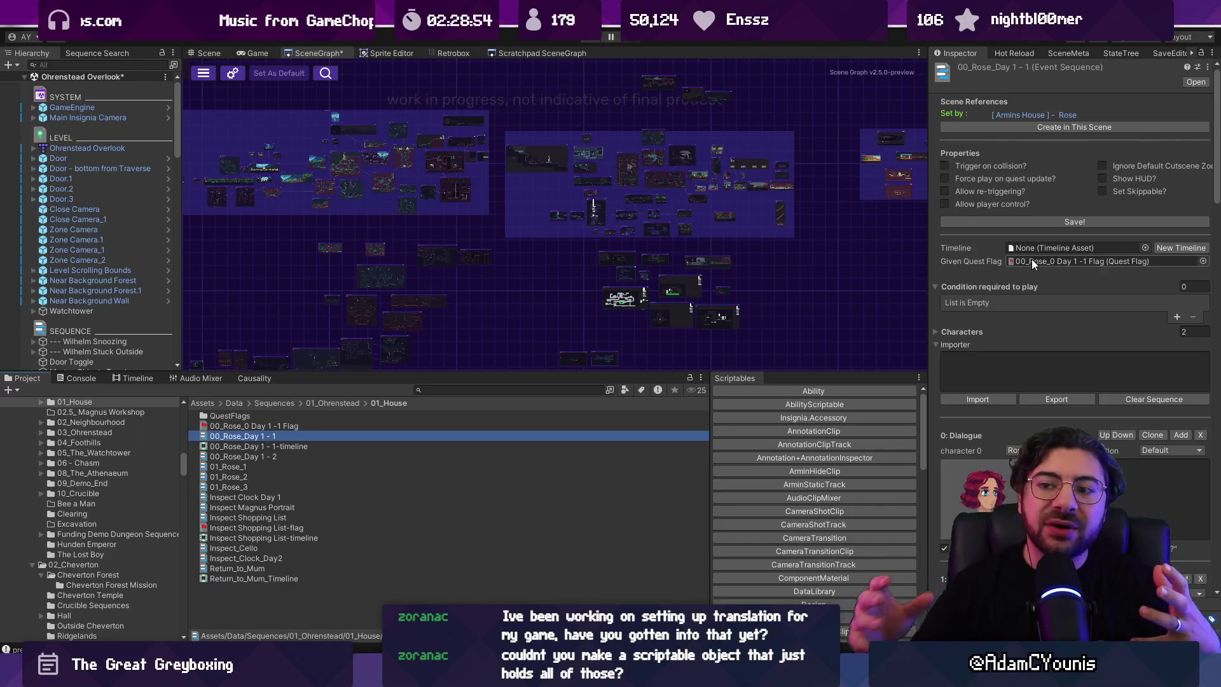
left_click(300, 444)
left_click(306, 428)
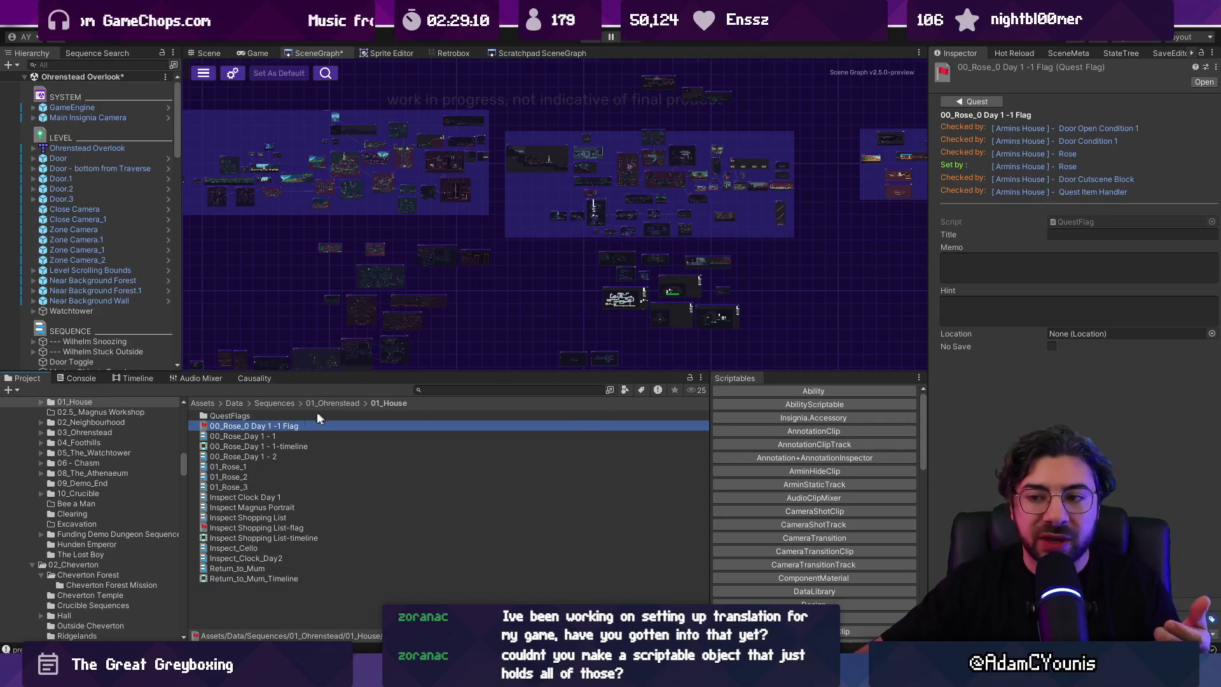
left_click(267, 435)
Step: Enlarge the asset lists with the SceneGraph/Project splitter, then give the scene graph its space back
left_click(270, 446)
left_click(274, 426)
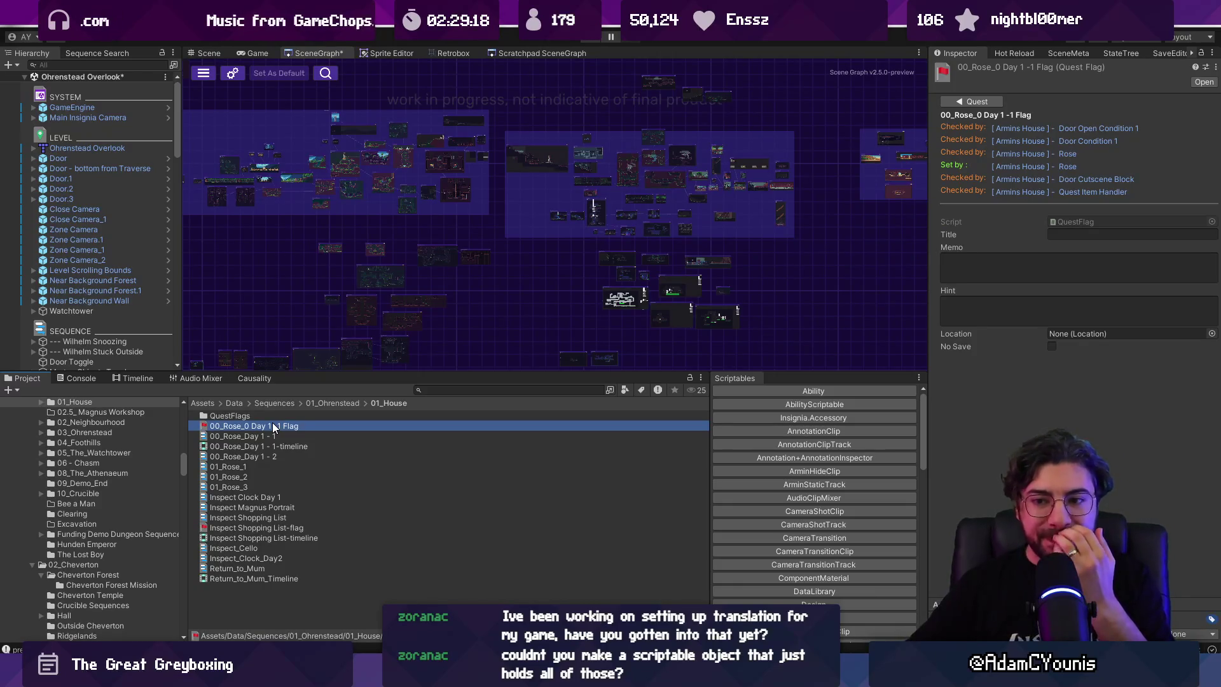
left_click_drag(356, 372, 356, 252)
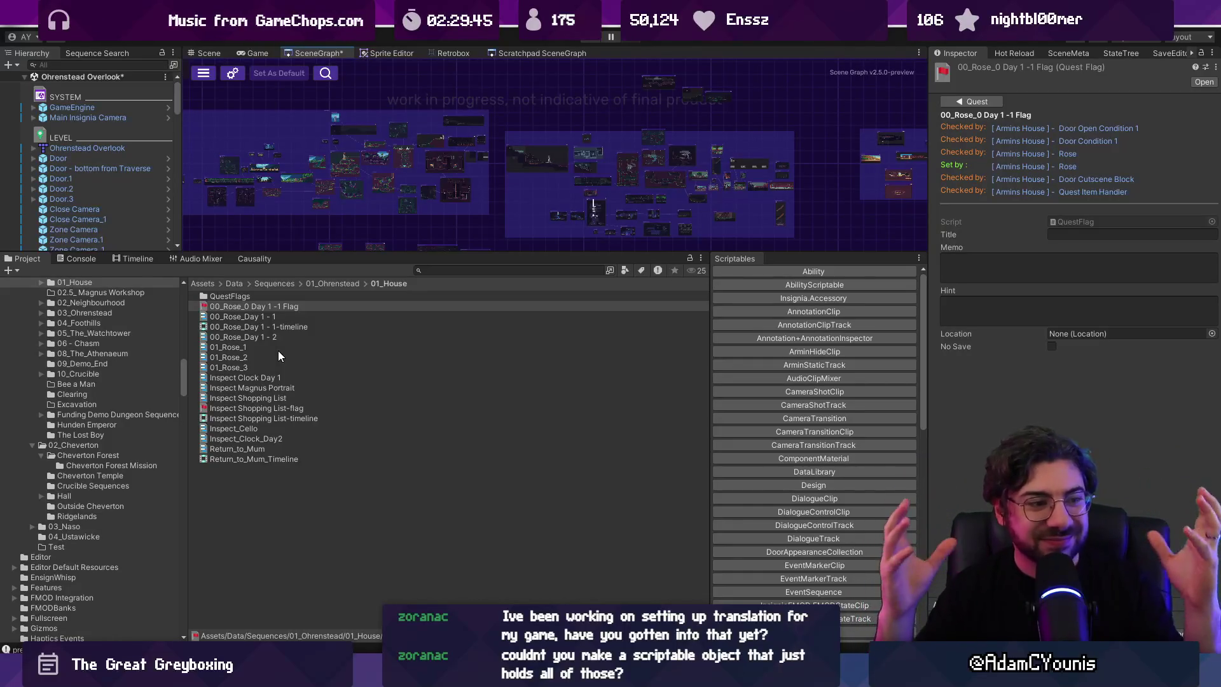
left_click_drag(441, 251, 439, 400)
Step: Pan and zoom the scene graph onto two groups of level thumbnails
left_click_drag(477, 283, 436, 231)
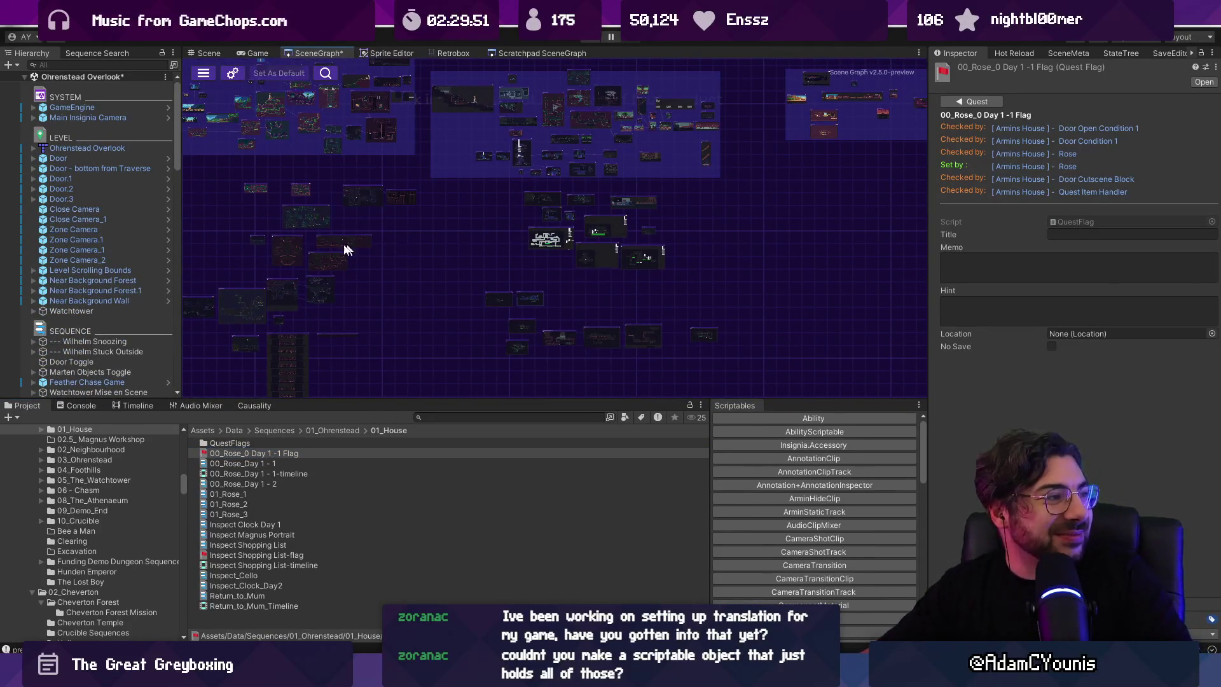
mouse_move(791, 185)
left_mouse_down()
mouse_move(567, 259)
mouse_move(546, 280)
left_mouse_up()
scroll(672, 220, "up", 3)
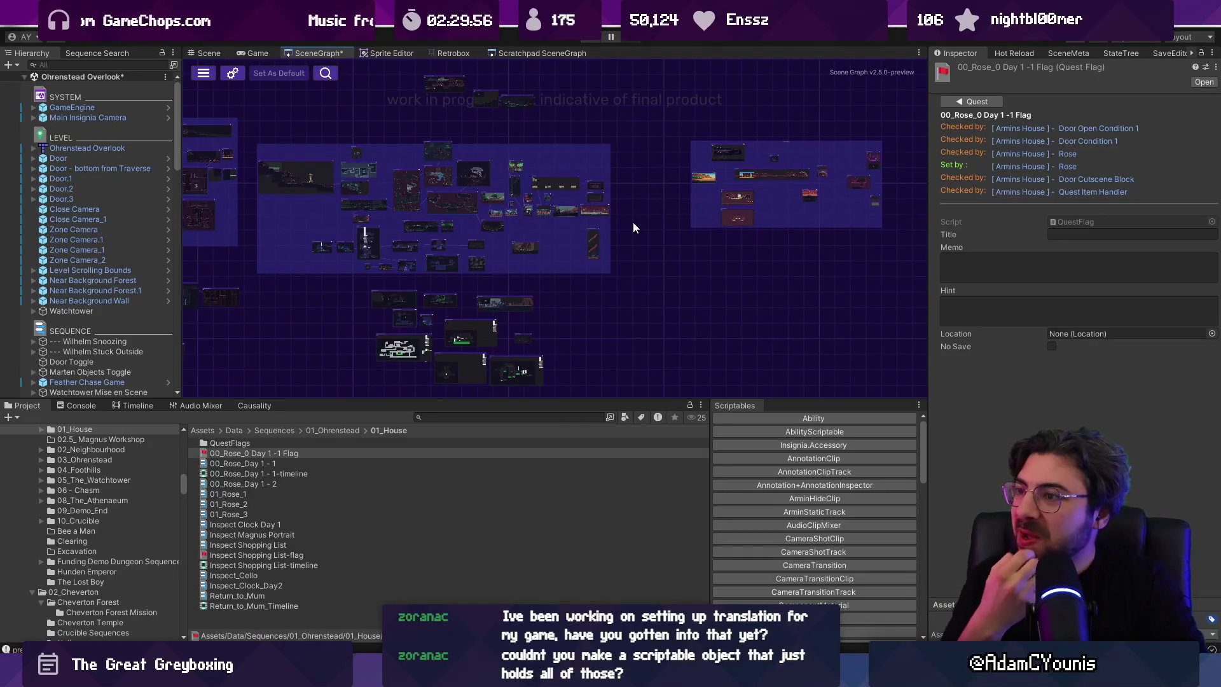
scroll(636, 245, "right", 3)
scroll(634, 258, "up", 3)
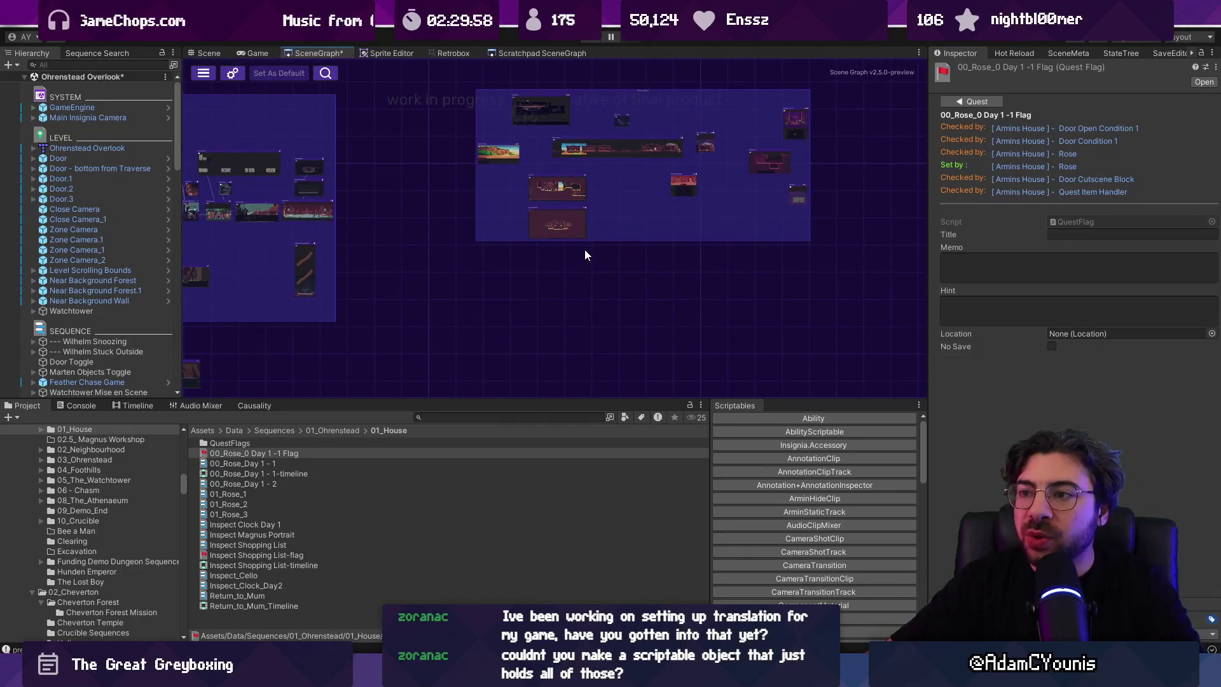
mouse_move(512, 240)
left_mouse_down()
mouse_move(723, 258)
mouse_move(635, 277)
left_mouse_up()
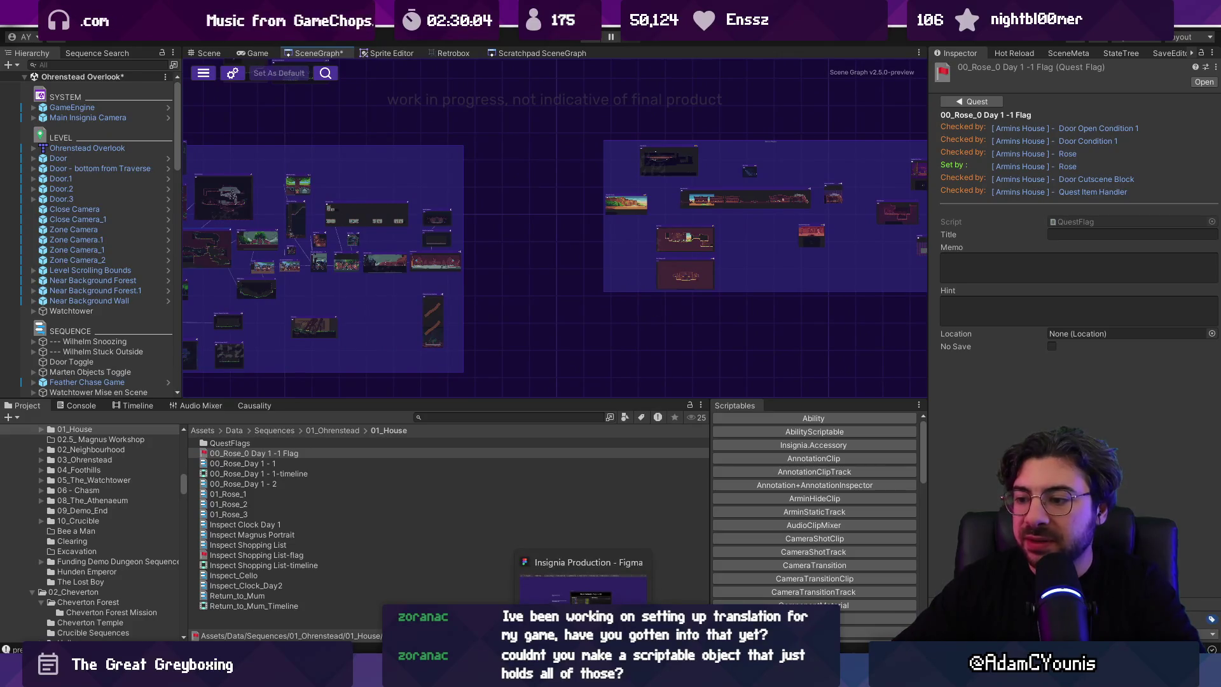
left_click(585, 566)
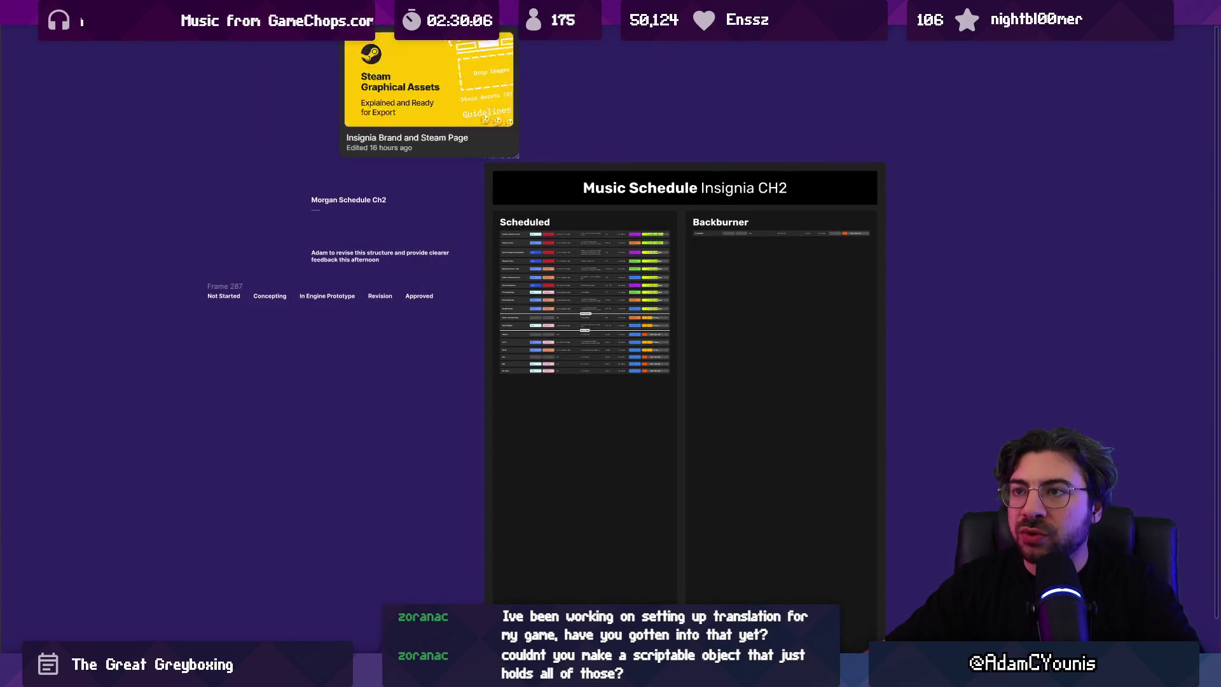
left_click(957, 16)
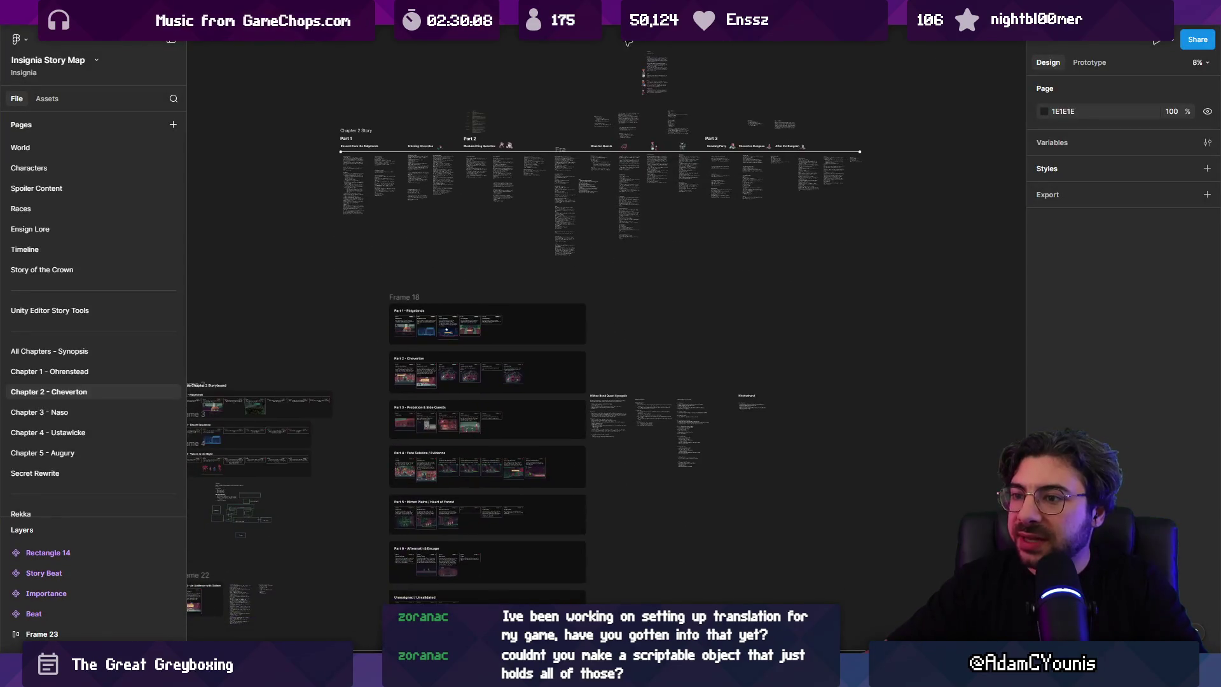
scroll(492, 305, "down", 5)
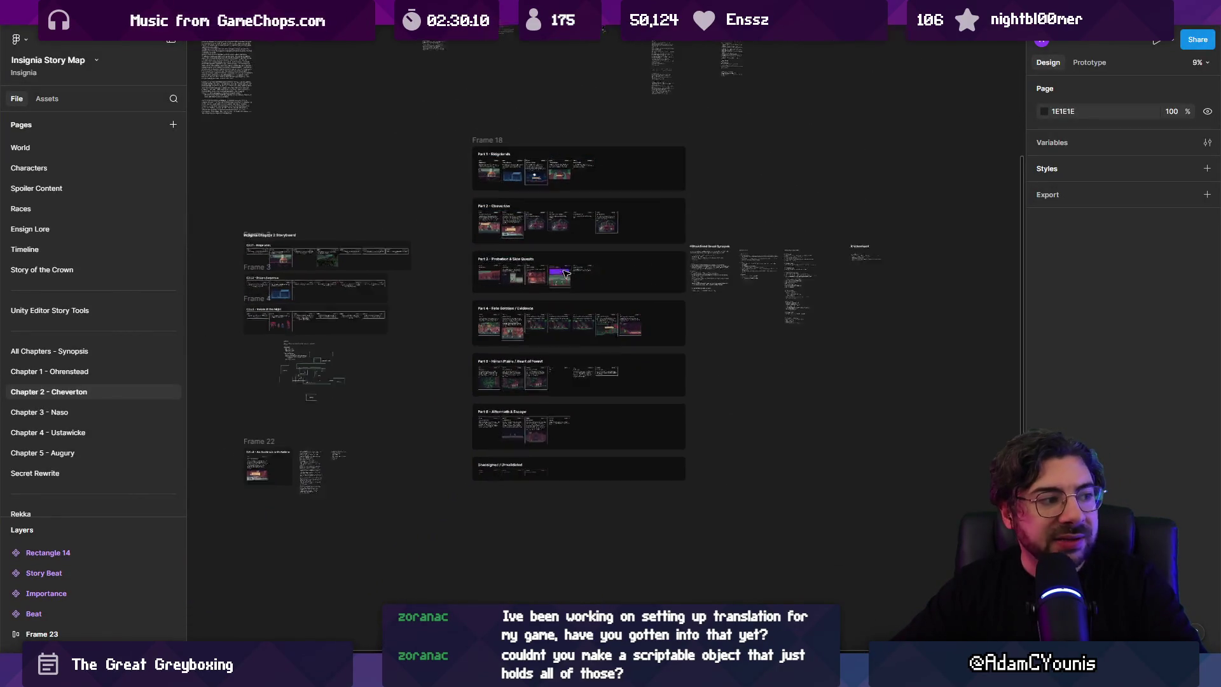
scroll(591, 234, "up", 5, "ctrl")
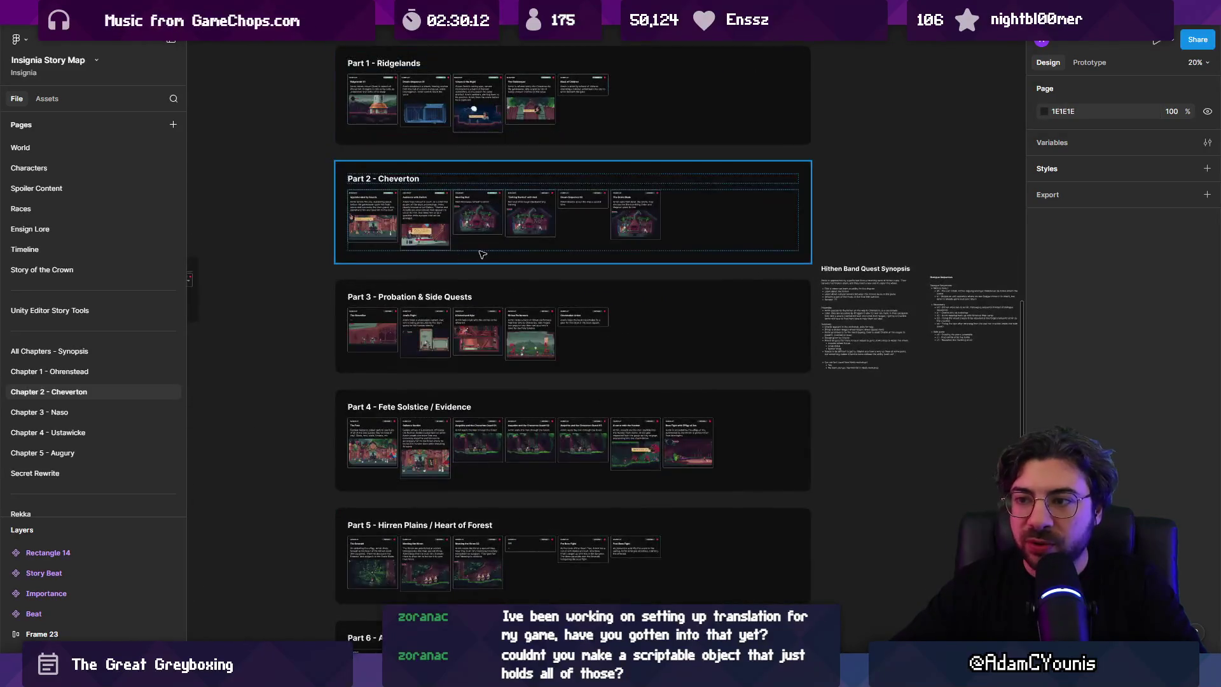
scroll(484, 261, "down", 5)
scroll(487, 254, "up", 5, "ctrl")
scroll(487, 254, "down", 3, "ctrl")
scroll(490, 248, "up", 5)
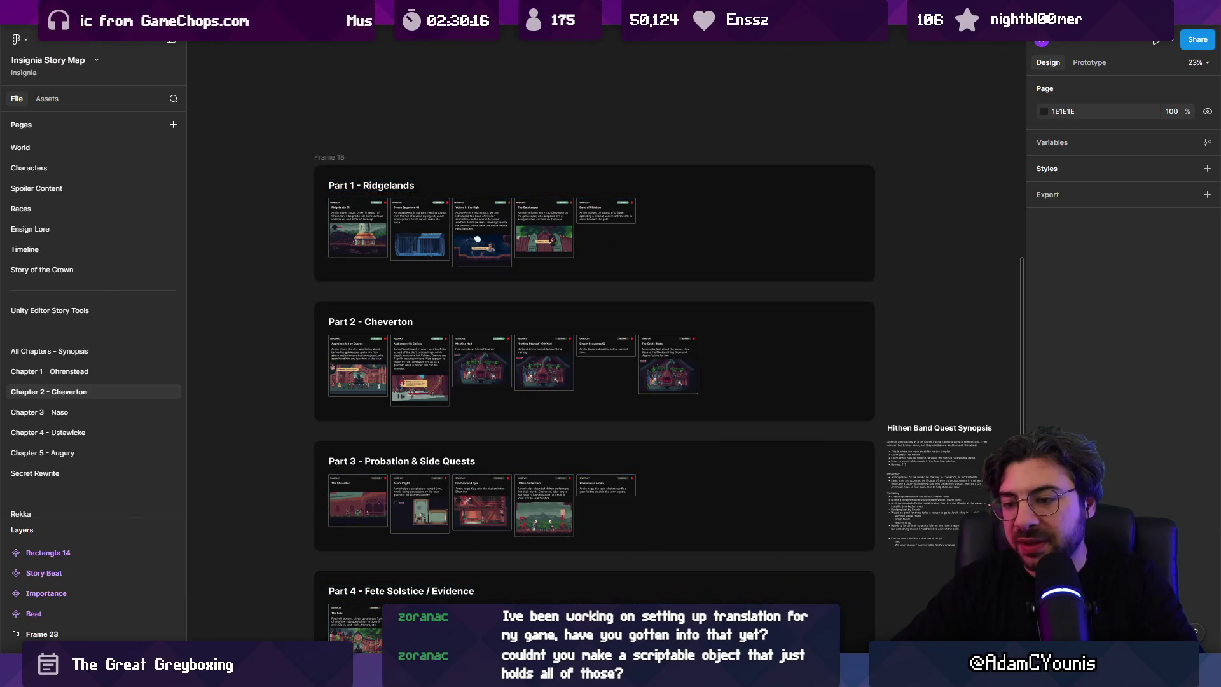
key("alt+Tab")
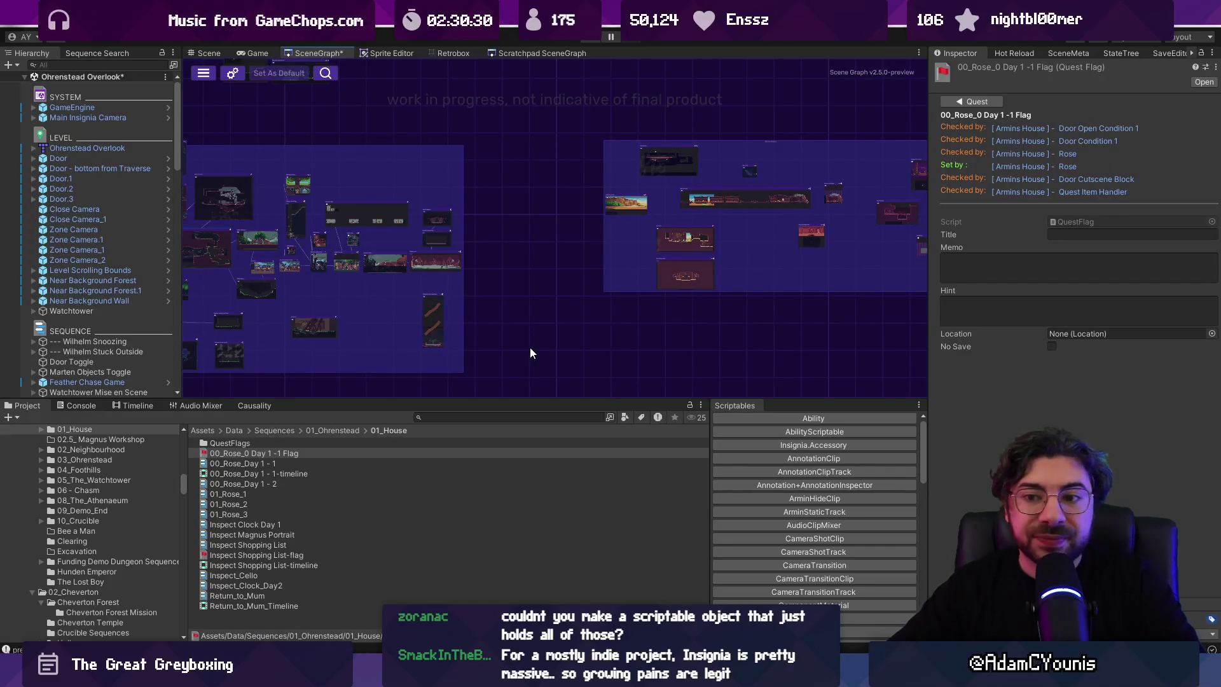
Step: Enlarge the scene graph and pan across the right-hand and left-hand level thumbnail groups
left_click_drag(530, 399, 531, 450)
scroll(598, 330, "down", 3)
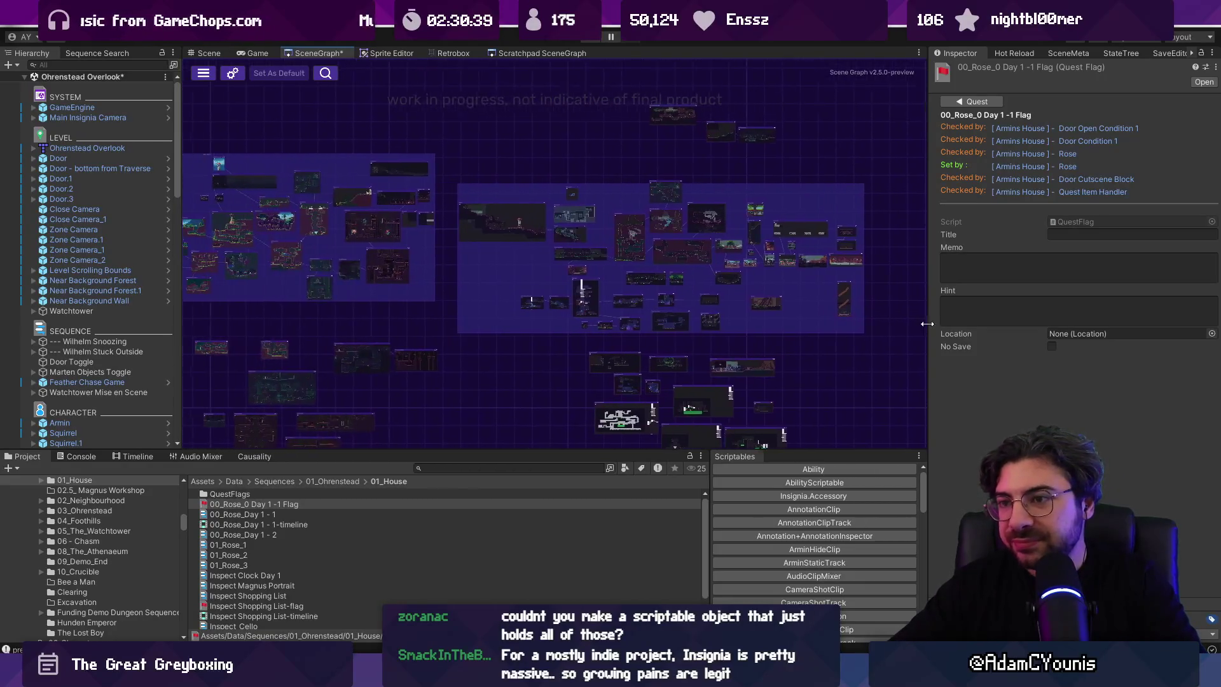
left_click_drag(675, 307, 677, 308)
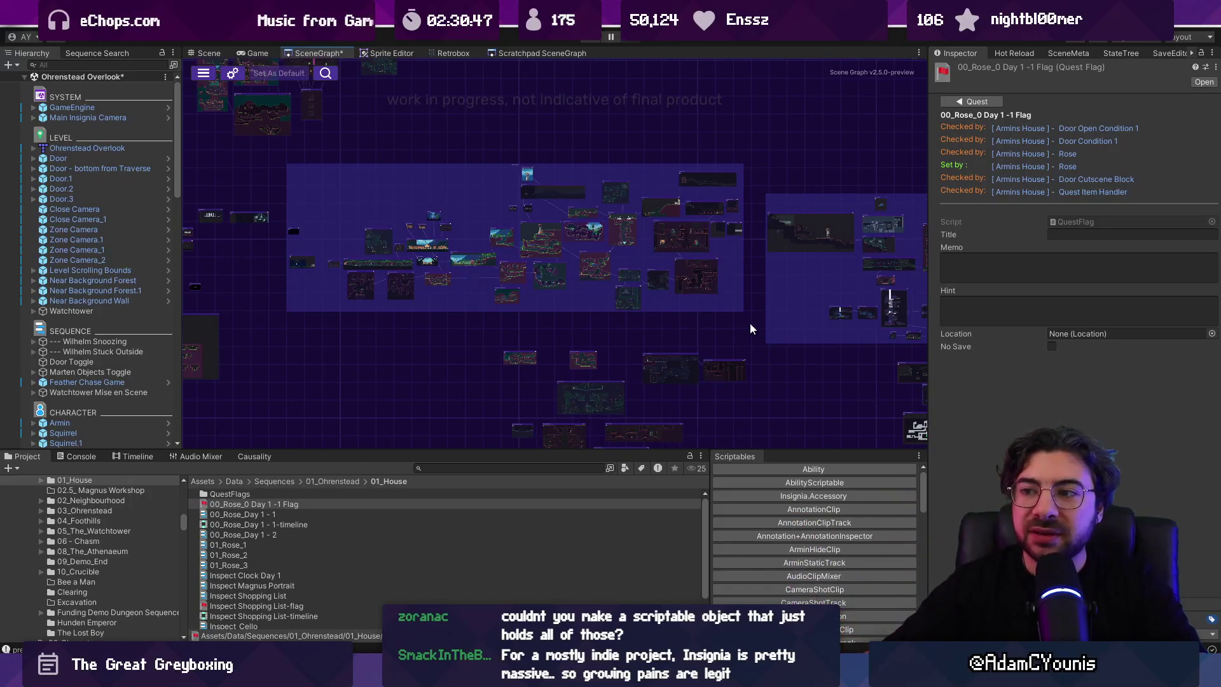
left_click_drag(759, 247, 284, 195)
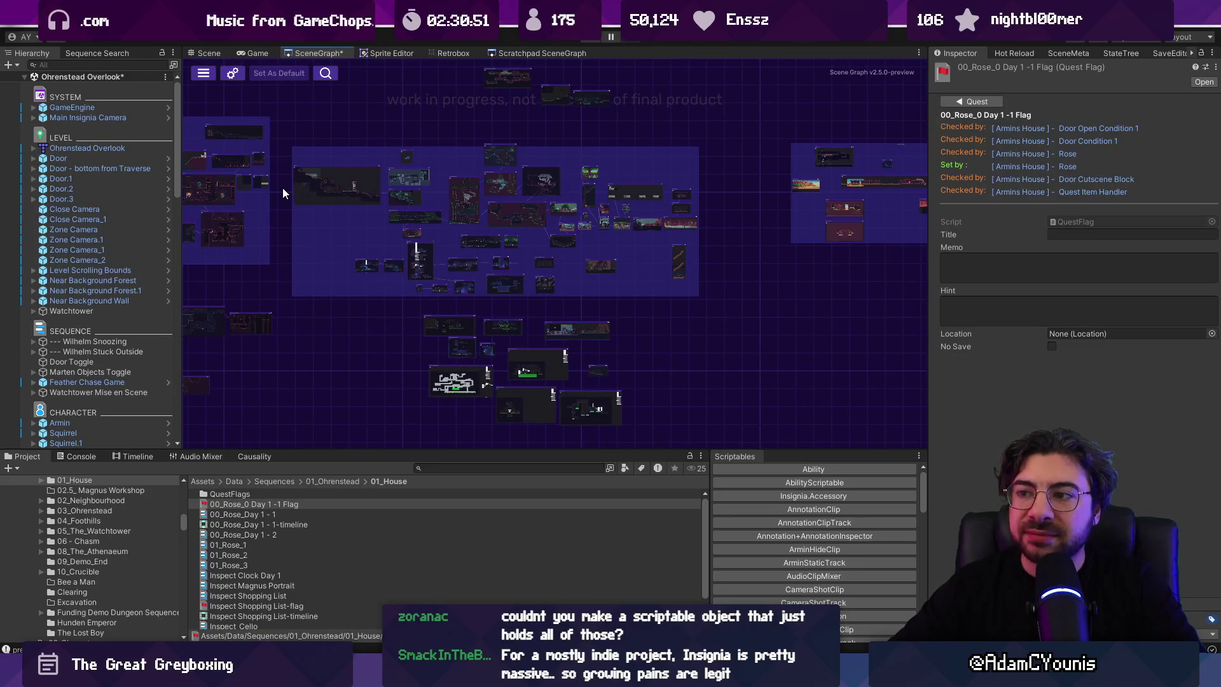
scroll(284, 193, "down", 3)
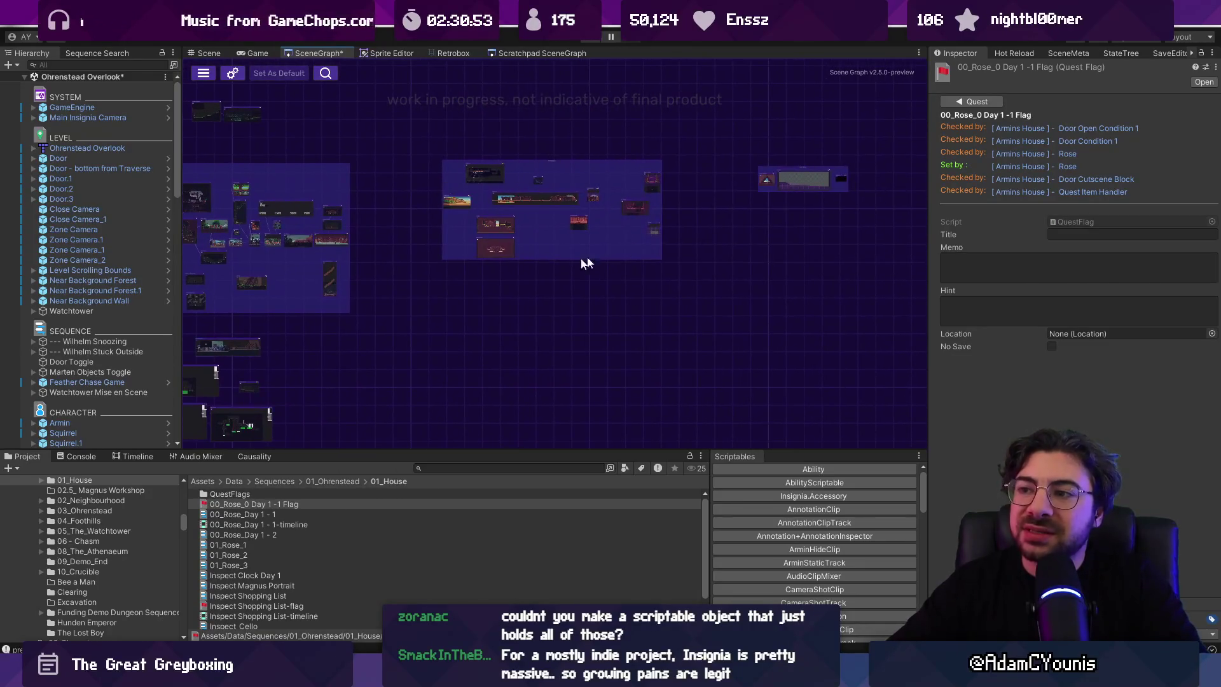
scroll(588, 218, "up", 5)
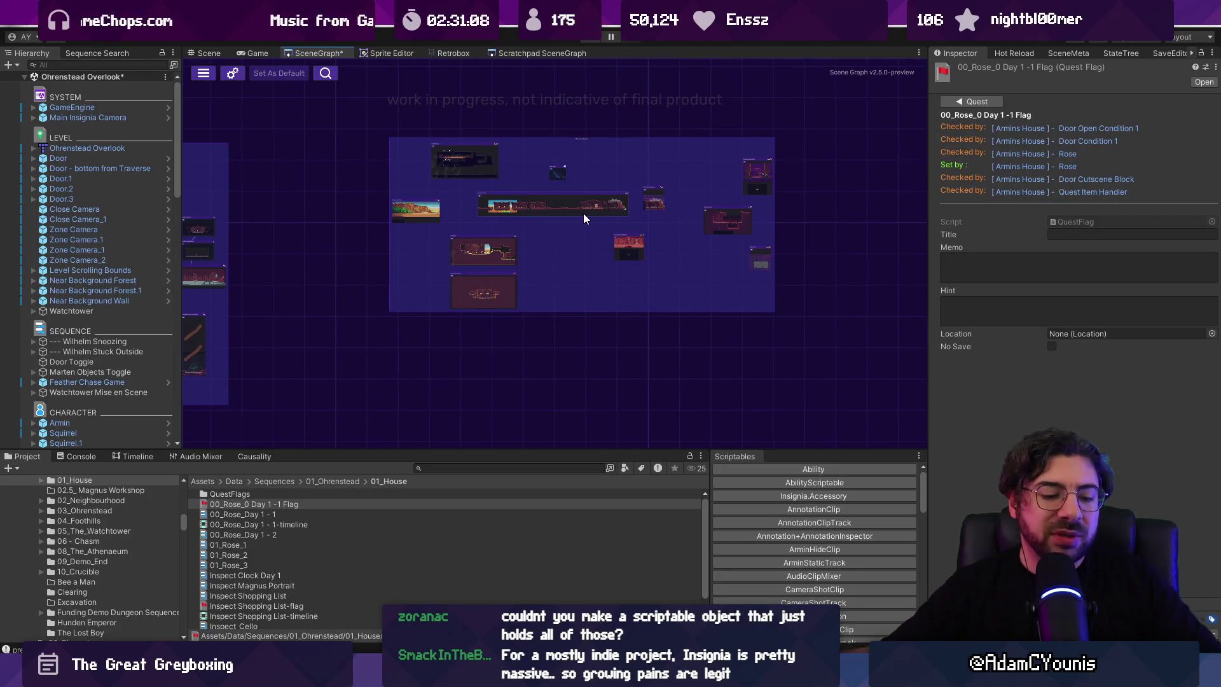
mouse_move(584, 218)
left_mouse_down()
mouse_move(809, 237)
mouse_move(717, 237)
left_mouse_up()
scroll(717, 237, "down", 2)
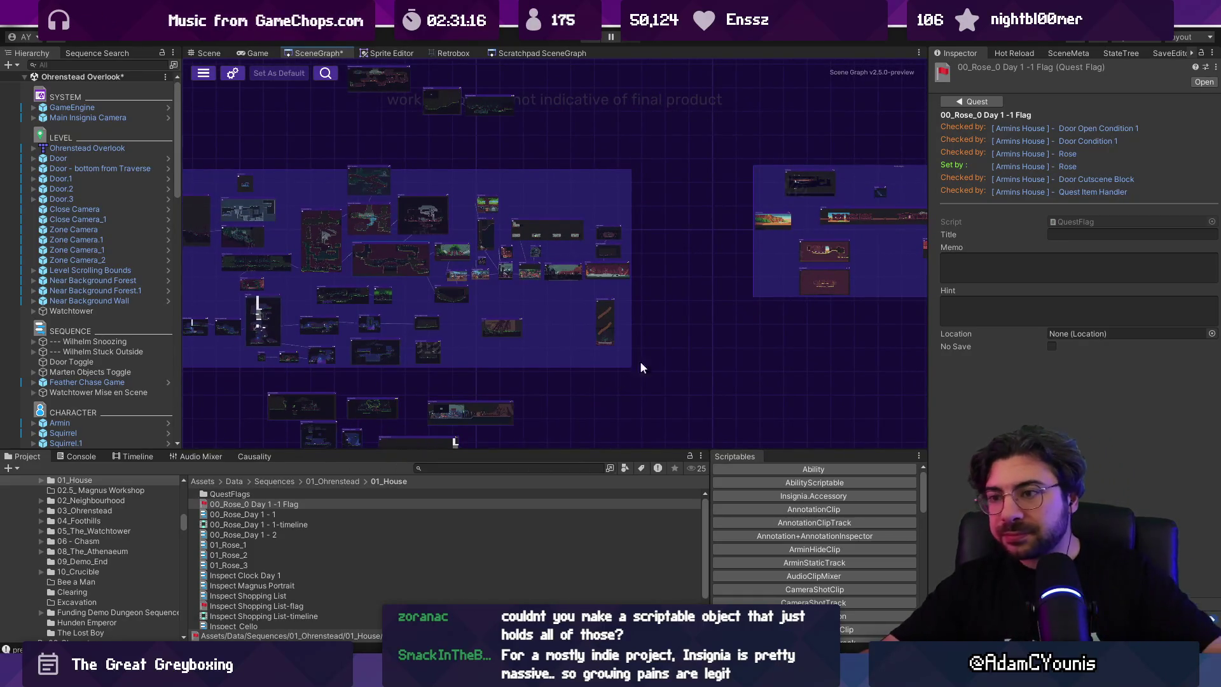
scroll(635, 357, "up", 3)
left_click_drag(598, 311, 548, 319)
Step: Start a Project asset search, then go back to the Figma Chapter 2 story map
left_click(587, 471)
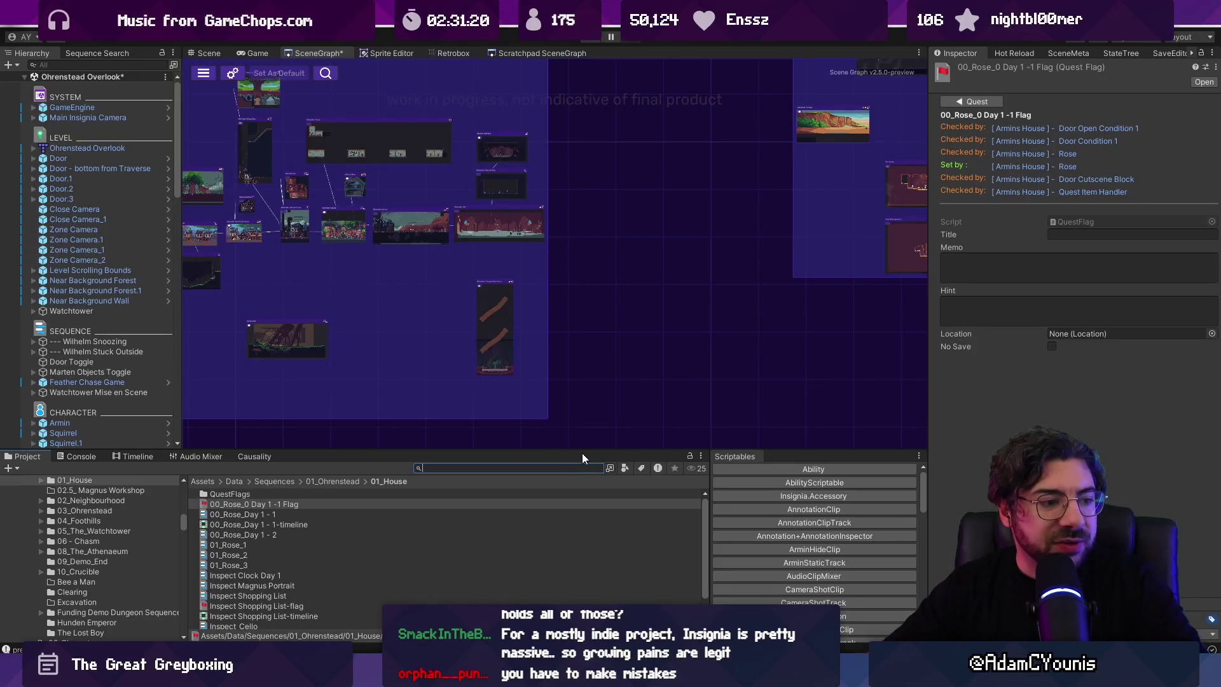
scroll(574, 342, "up", 2)
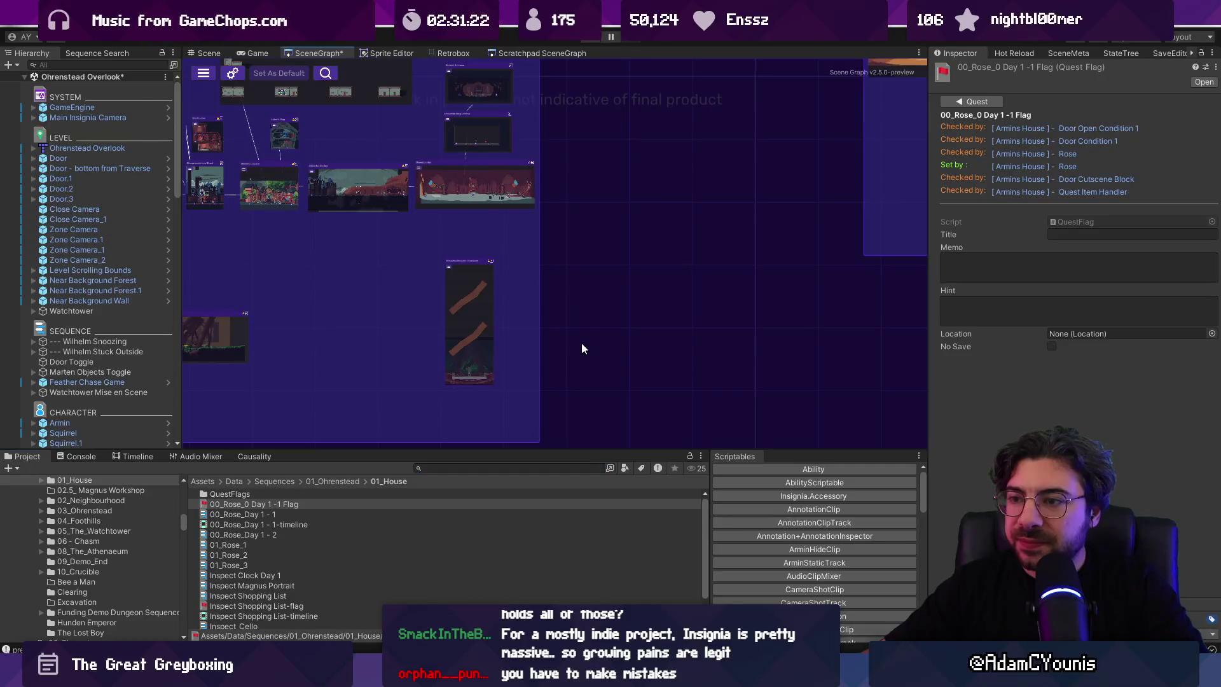
key("alt+Tab")
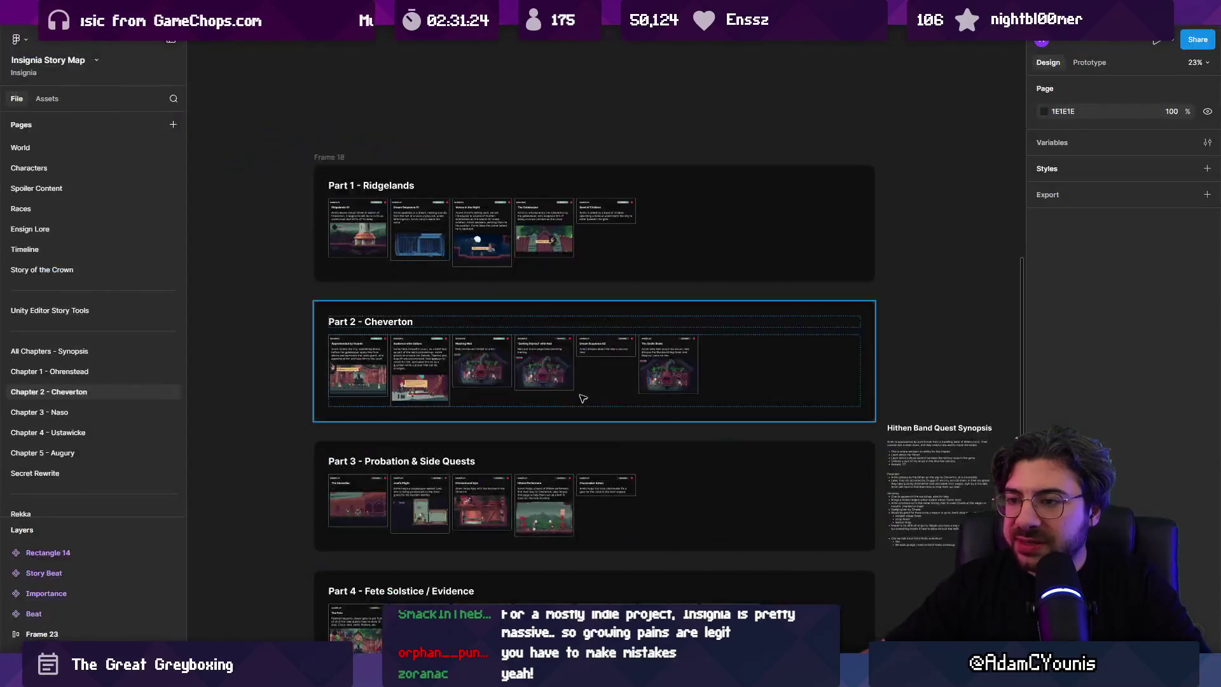
Step: Duplicate and copy the a0 - Wrong turn scene notes text for The Desktop file
scroll(694, 400, "down", 3)
scroll(695, 400, "up", 10)
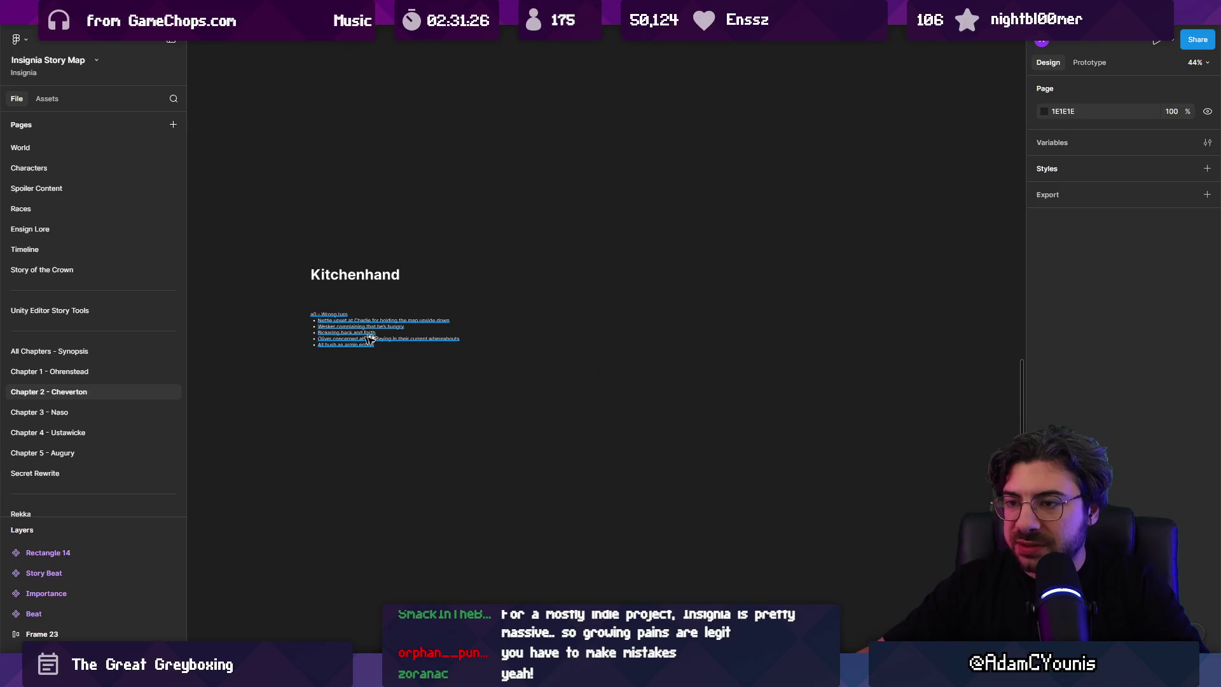
left_click_drag(356, 318, 833, 318, "alt")
key("shift+2")
key("Return")
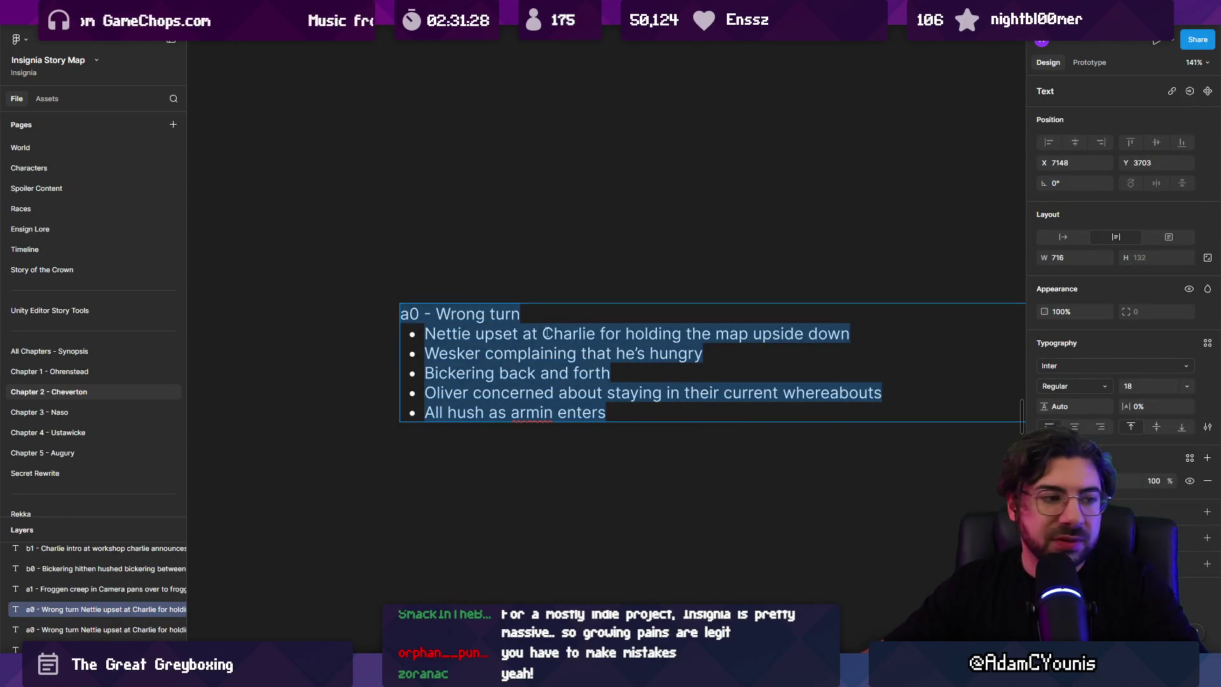
key("Escape")
key("ctrl+Tab")
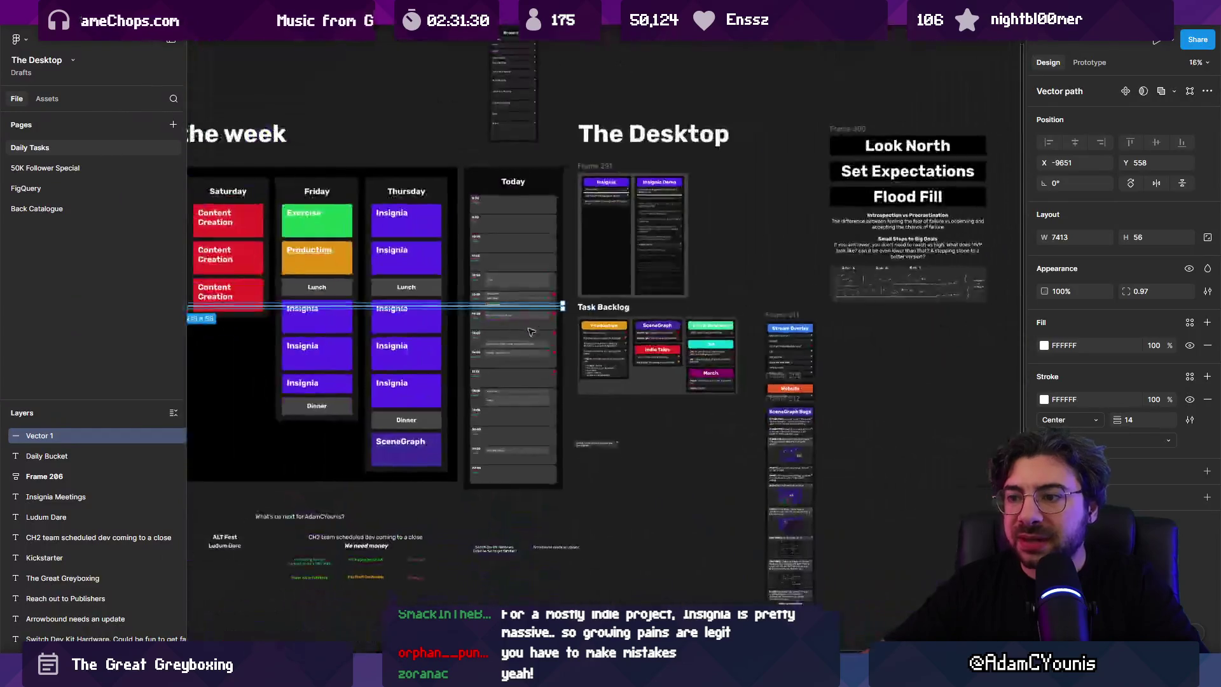
Step: Paste on Daily Tasks and retype as bullets 'Write some dialogue' and 'Define basic blocking in the scene'
scroll(531, 331, "down", 3)
left_click(464, 277)
type("a0 - Wrong turn Nettie upset at Charlie for holding the map upside down Wesker complaining that he's hungry Bickering back and forth Oliver concerned about staying in their current whereabouts All hush as armin enters")
key("shift+2")
key("Return")
type("Wrrite")
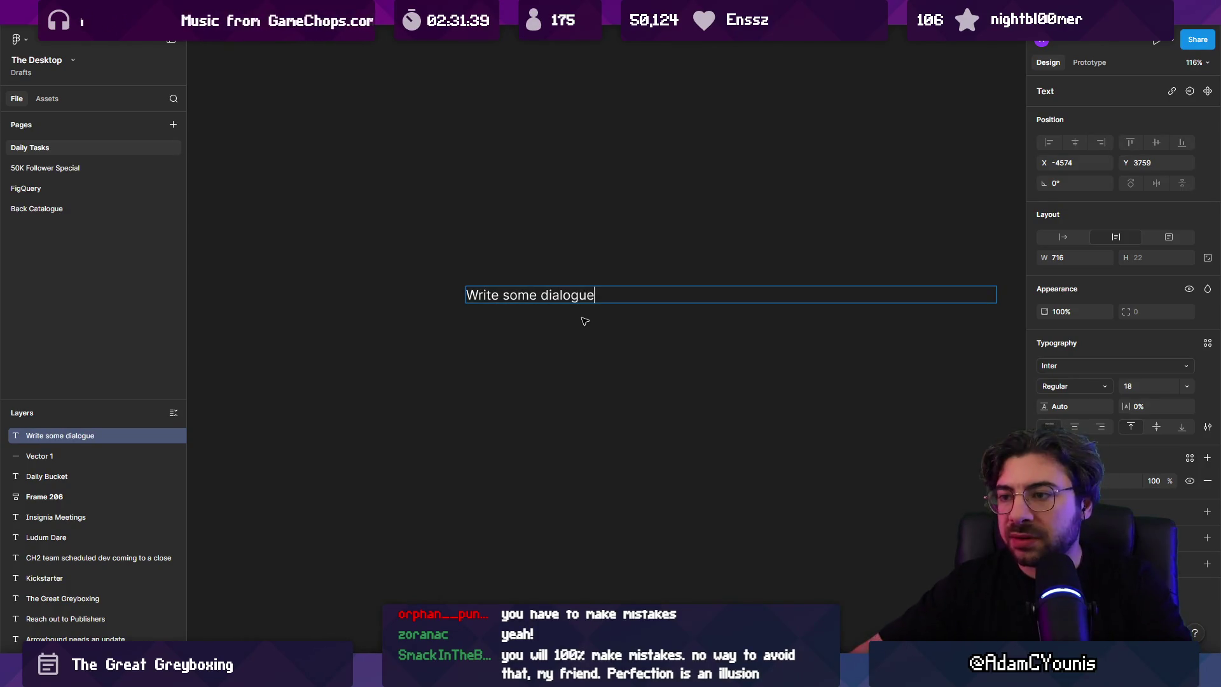
key("ctrl+shift+8")
key("Return")
type("Define cha")
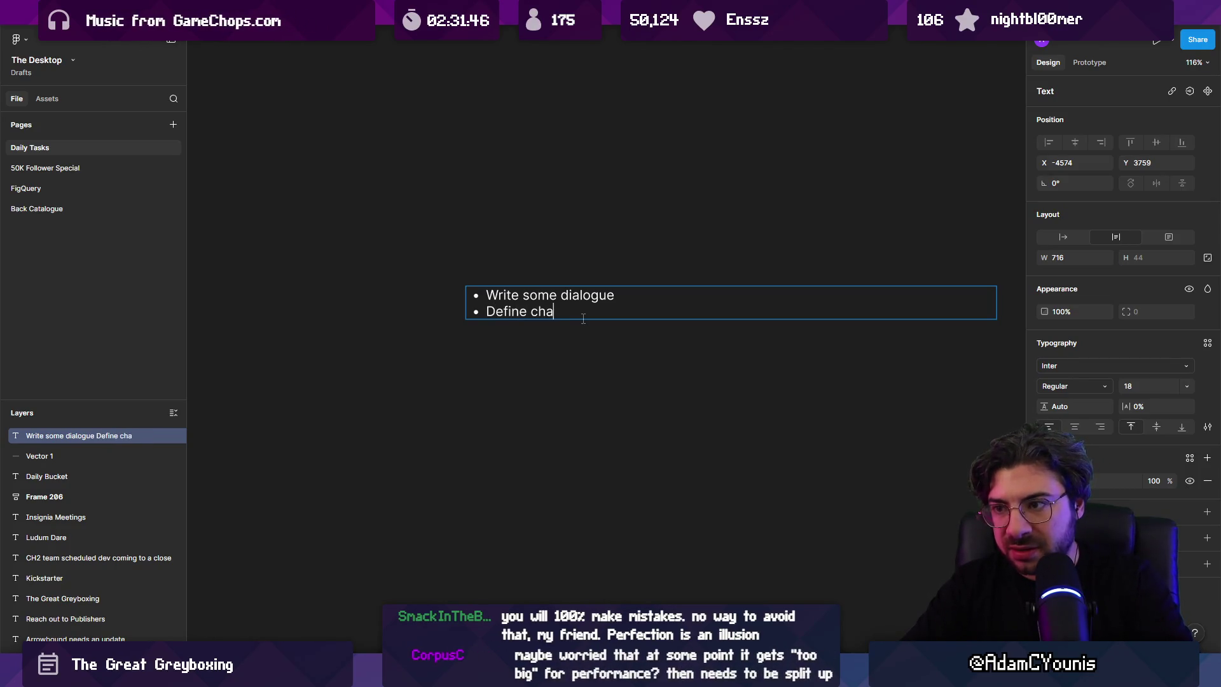
key("BackSpace")
key("BackSpace")
key("BackSpace")
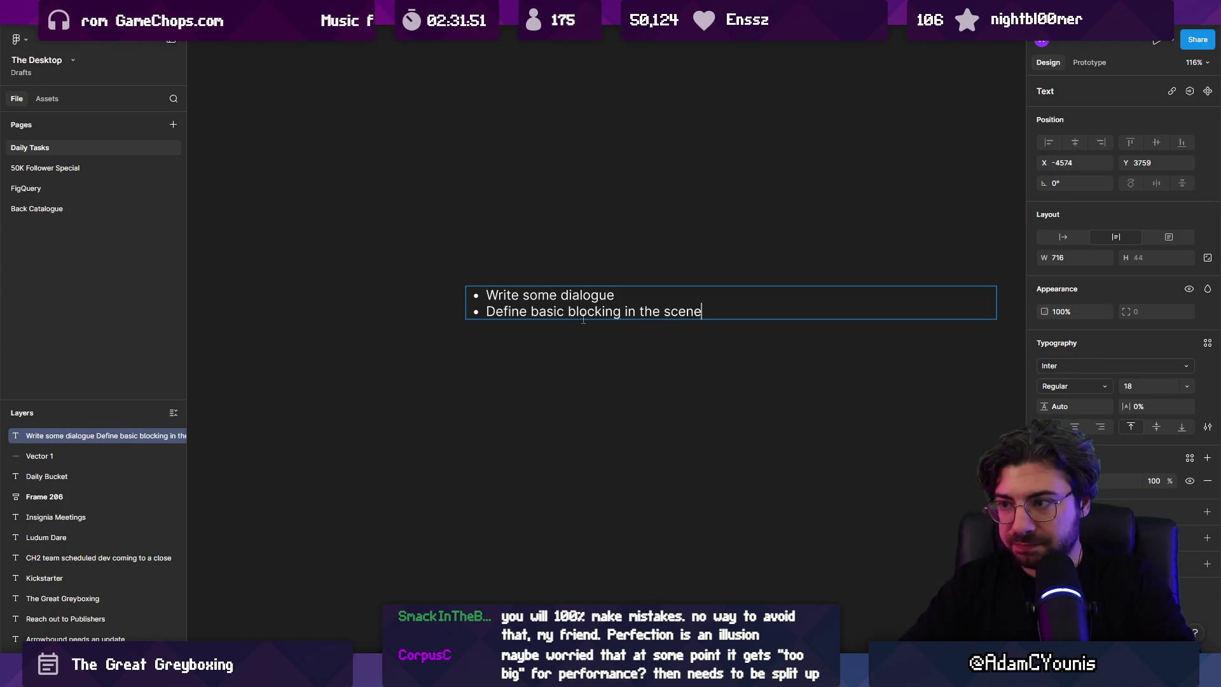
key("Return")
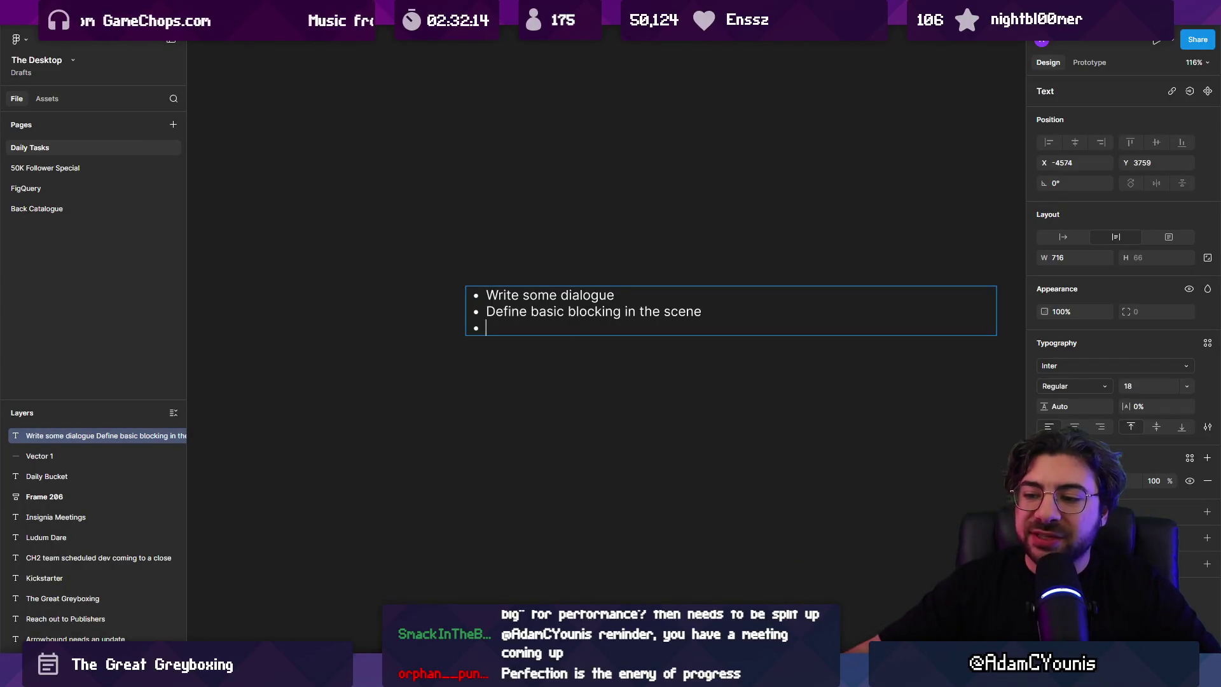
key("alt+Tab")
Step: Open 00_Rose_Day 1 - 2 and scroll its dialogue lines and settings in the Inspector
left_click(256, 535)
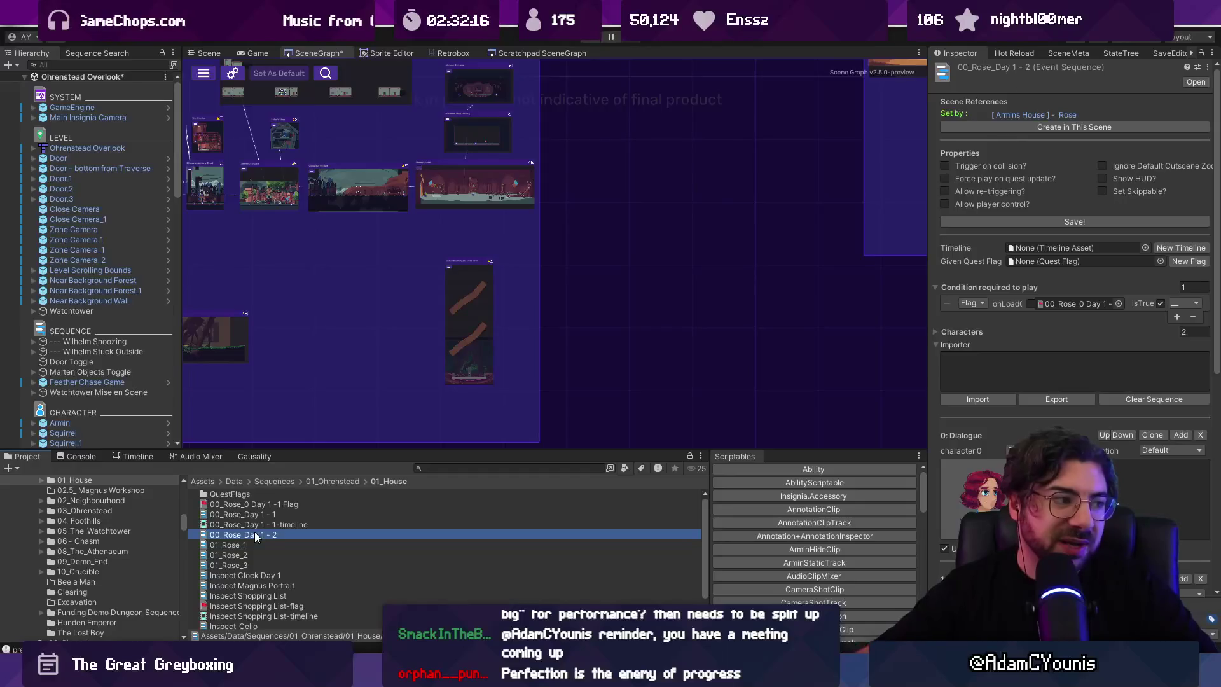
scroll(1019, 353, "down", 6)
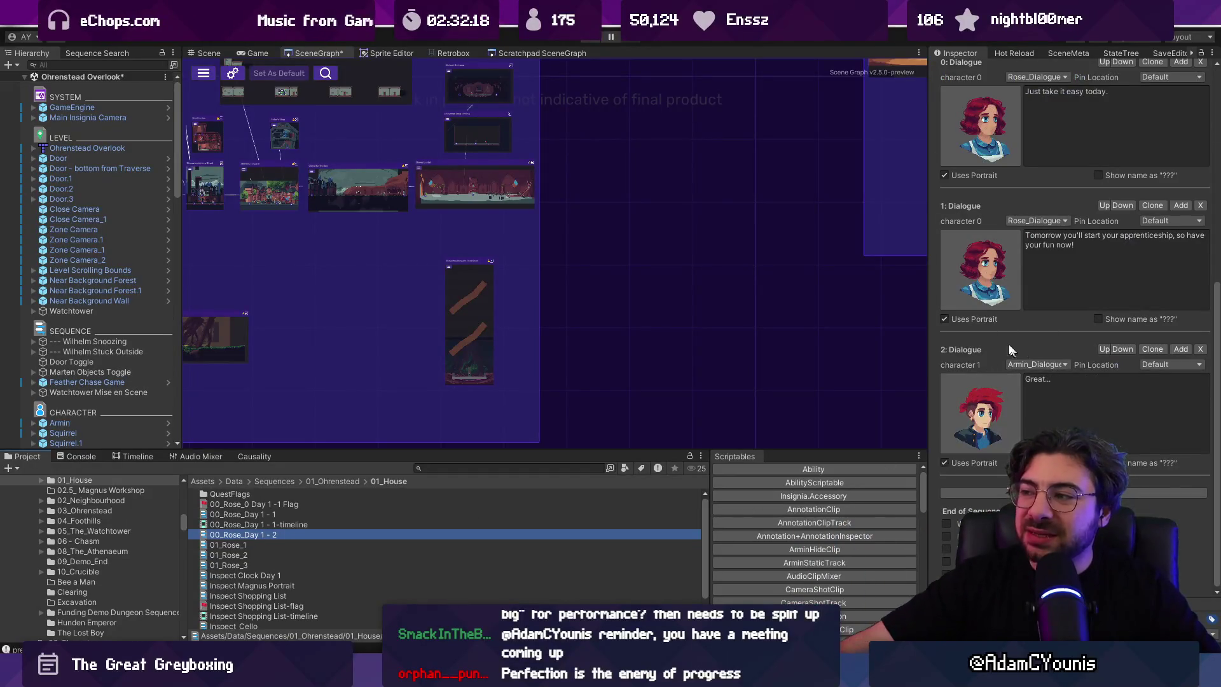
scroll(1059, 327, "up", 4)
scroll(1059, 327, "down", 4)
left_click(1075, 399)
scroll(1095, 178, "up", 3)
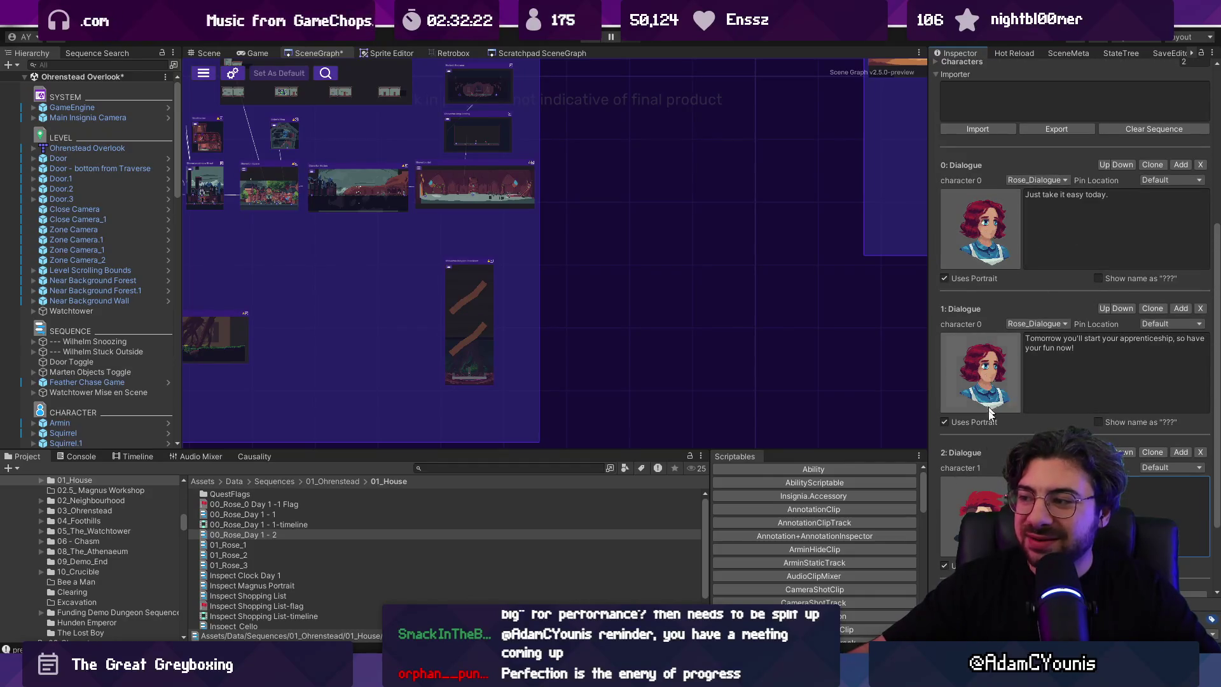
scroll(978, 346, "down", 2)
scroll(978, 347, "down", 1)
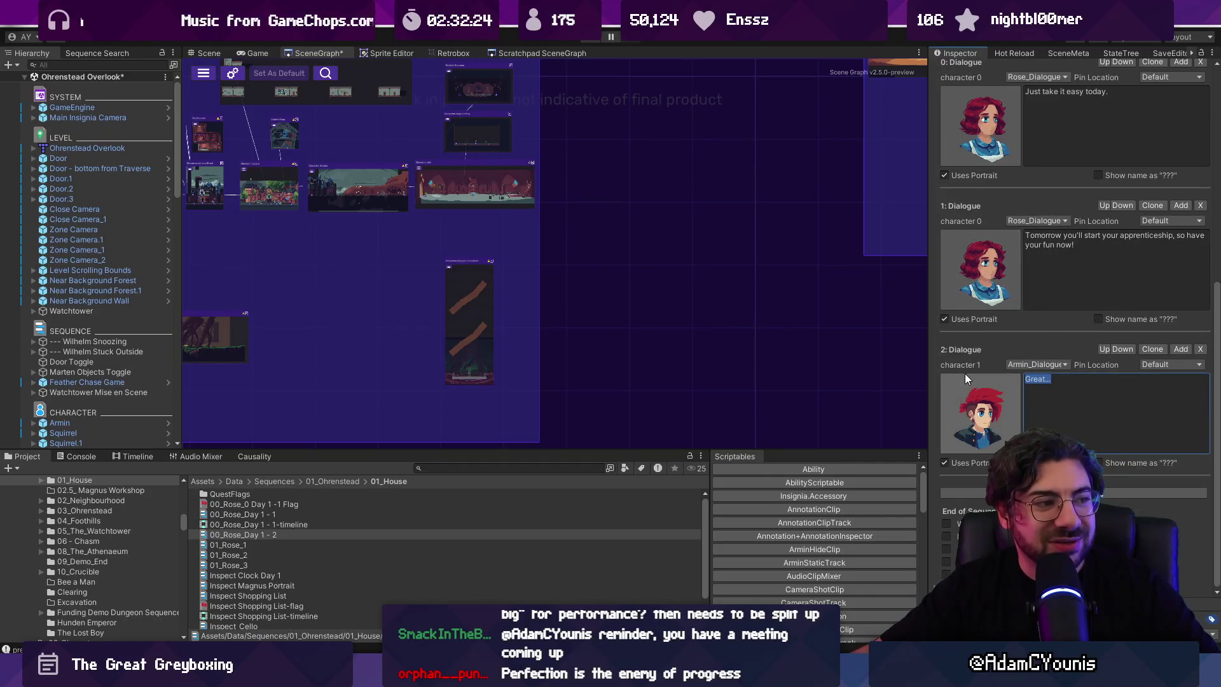
scroll(1112, 393, "up", 8)
scroll(1112, 393, "up", 3)
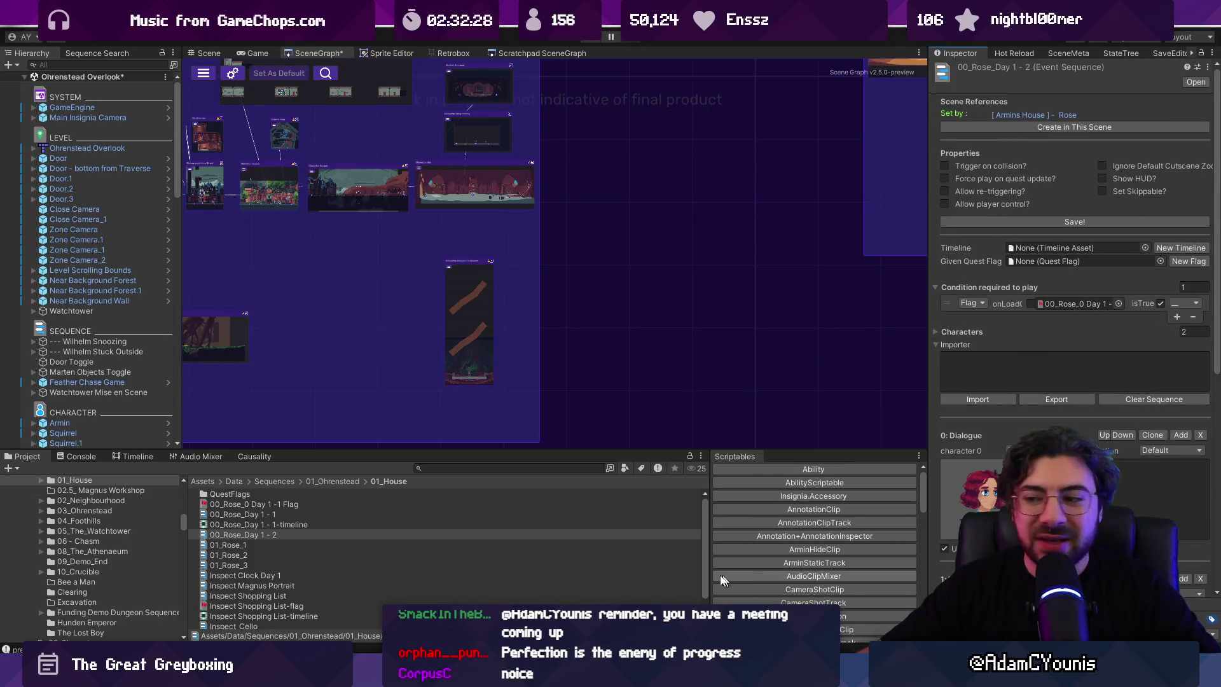
mouse_move(414, 675)
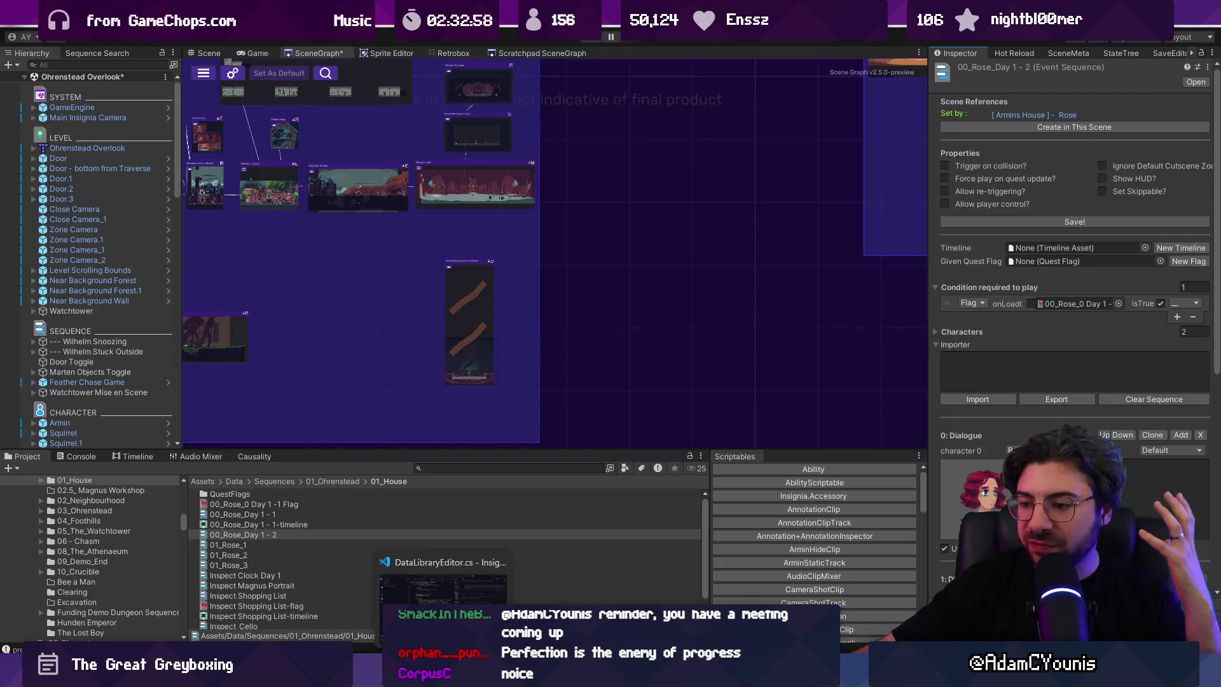
Step: Return to Unity from Figma and pan and zoom around the scene graph
left_click(583, 674)
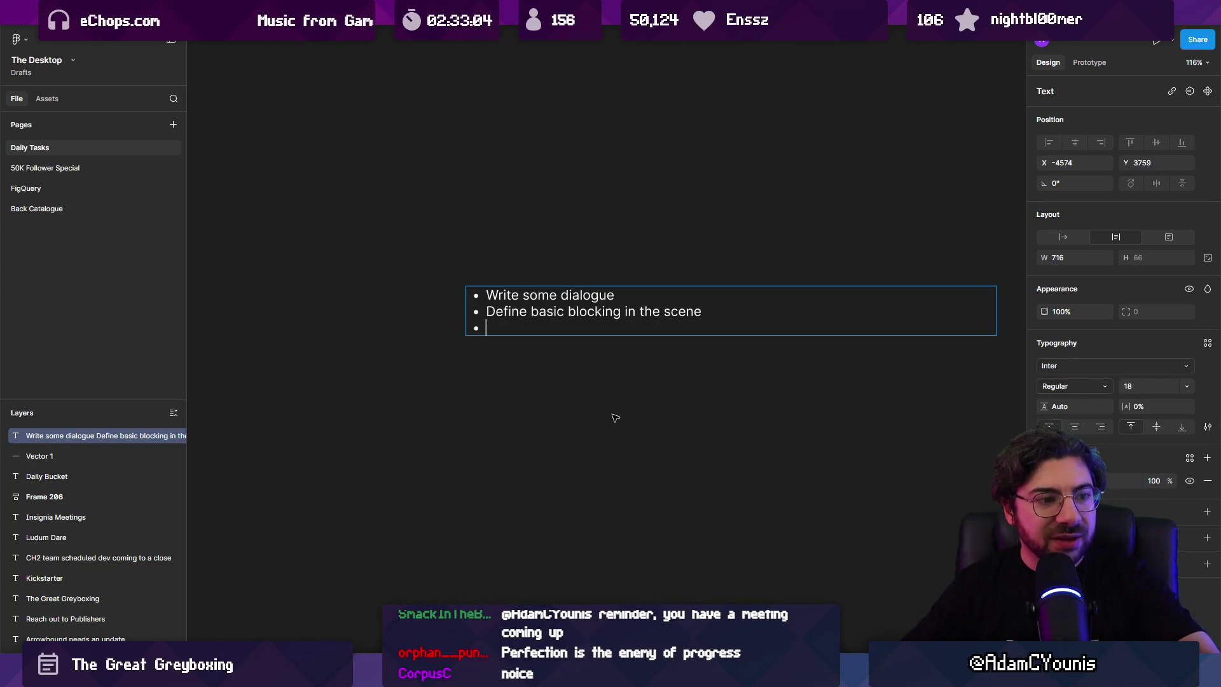
key("alt+Tab")
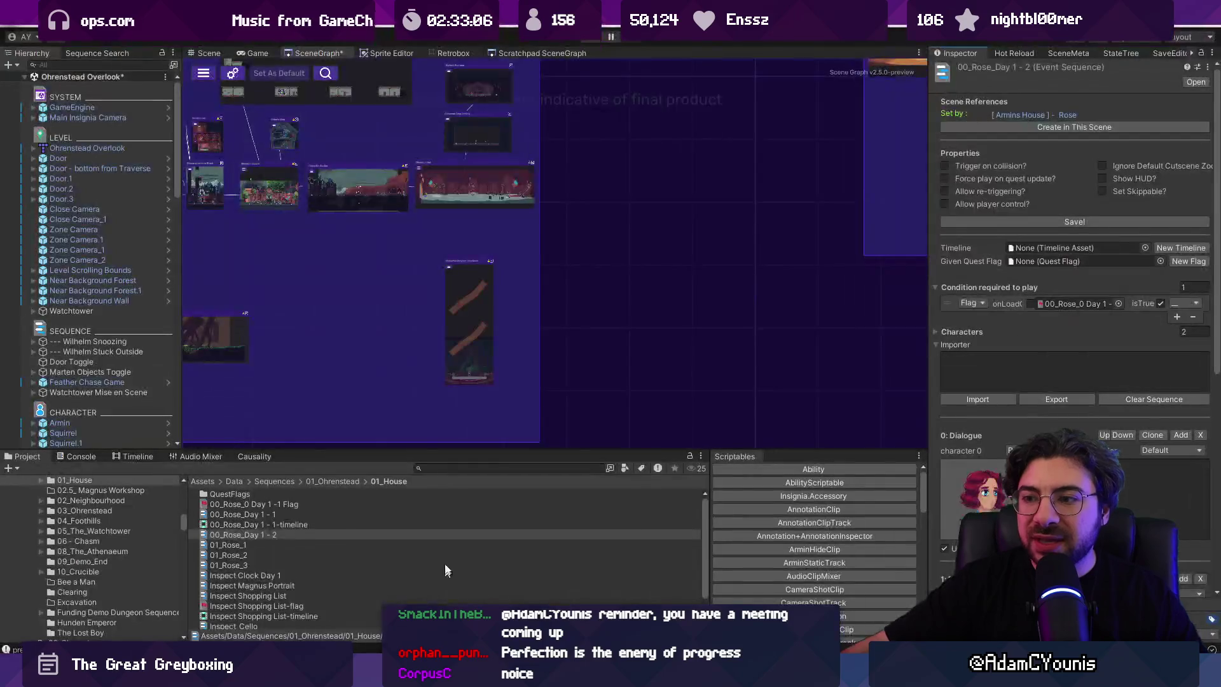
scroll(581, 261, "down", 3)
scroll(478, 308, "up", 2)
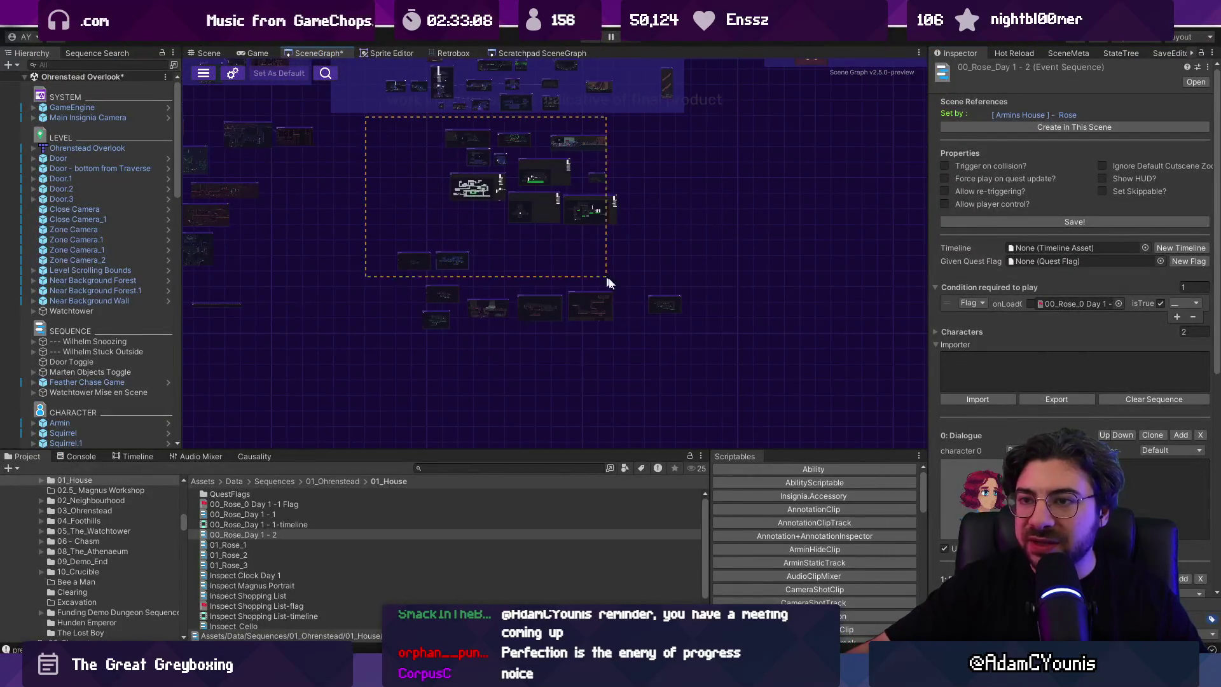
scroll(490, 287, "down", 2)
scroll(426, 255, "up", 2)
mouse_move(264, 194)
left_mouse_down()
mouse_move(859, 374)
mouse_move(553, 367)
left_mouse_up()
scroll(615, 272, "up", 3)
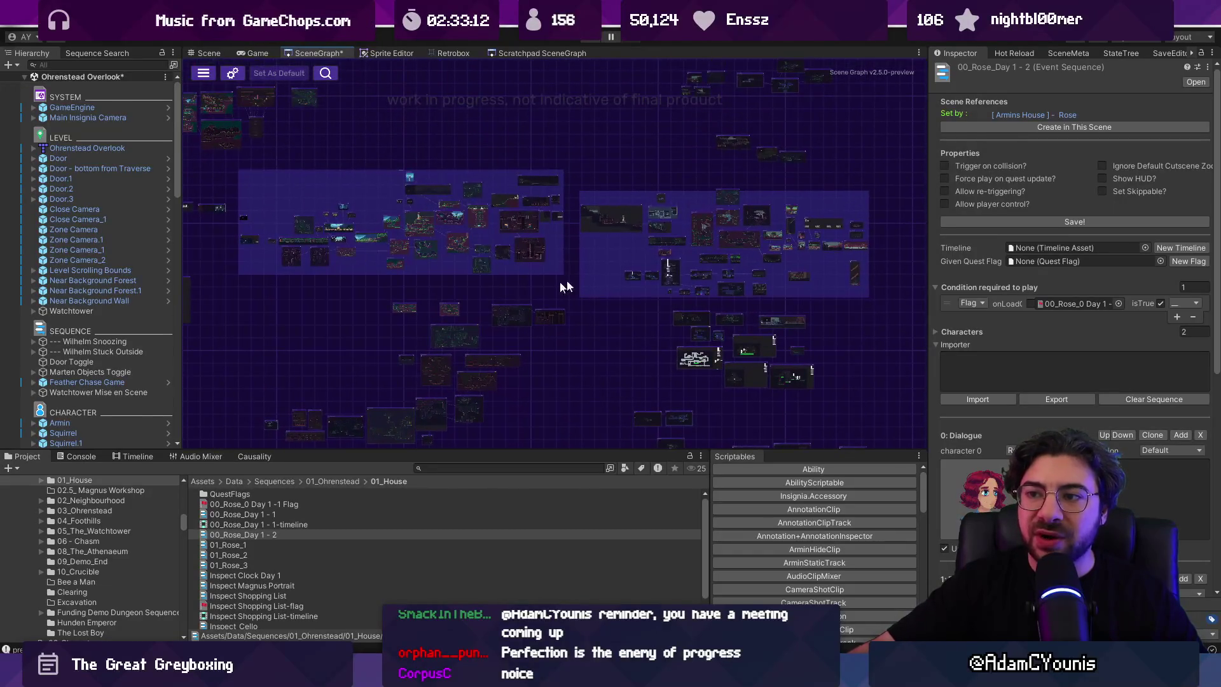
scroll(409, 349, "down", 3)
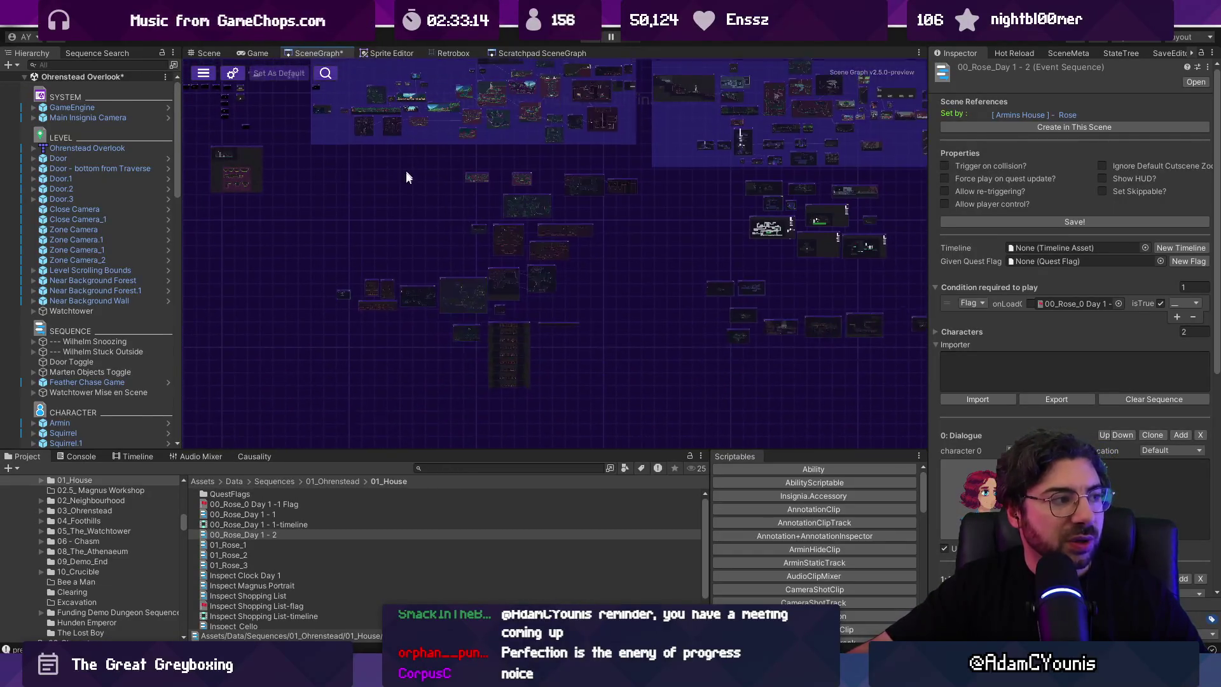
scroll(409, 164, "up", 2)
scroll(509, 331, "up", 3)
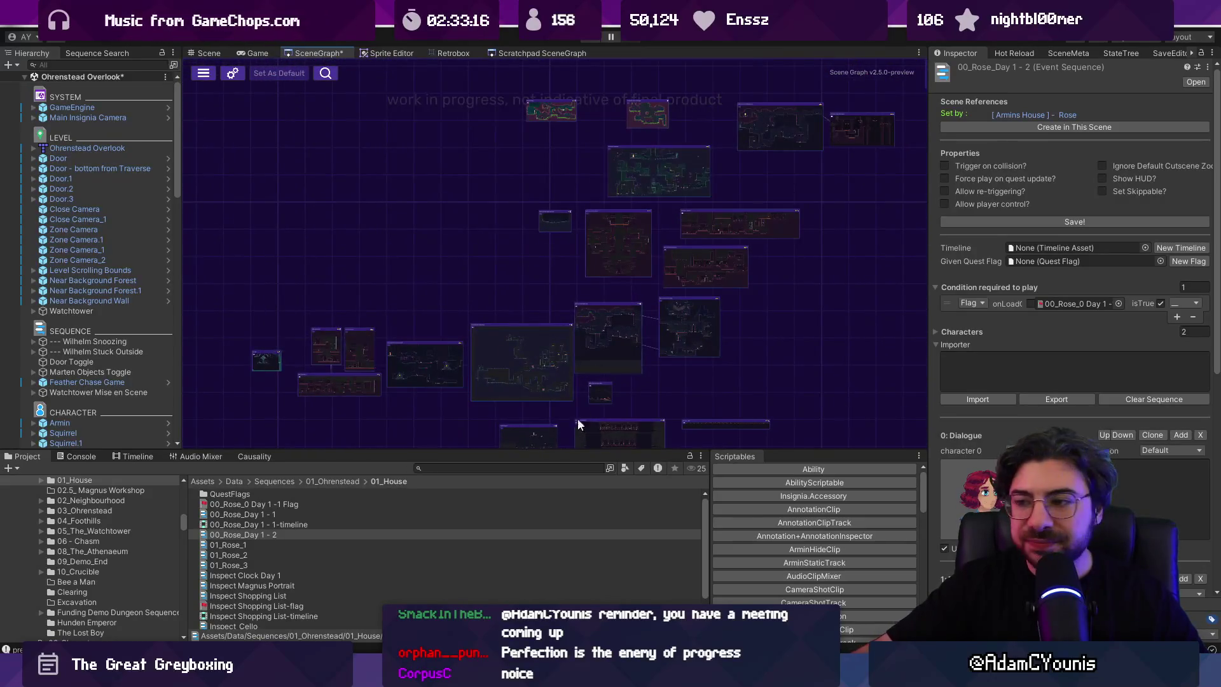
Step: Enlarge the scene graph and bring the Athenaeum Map and Ohrenstead Demo nodes into view
left_click_drag(573, 450, 569, 542)
scroll(537, 465, "up", 5)
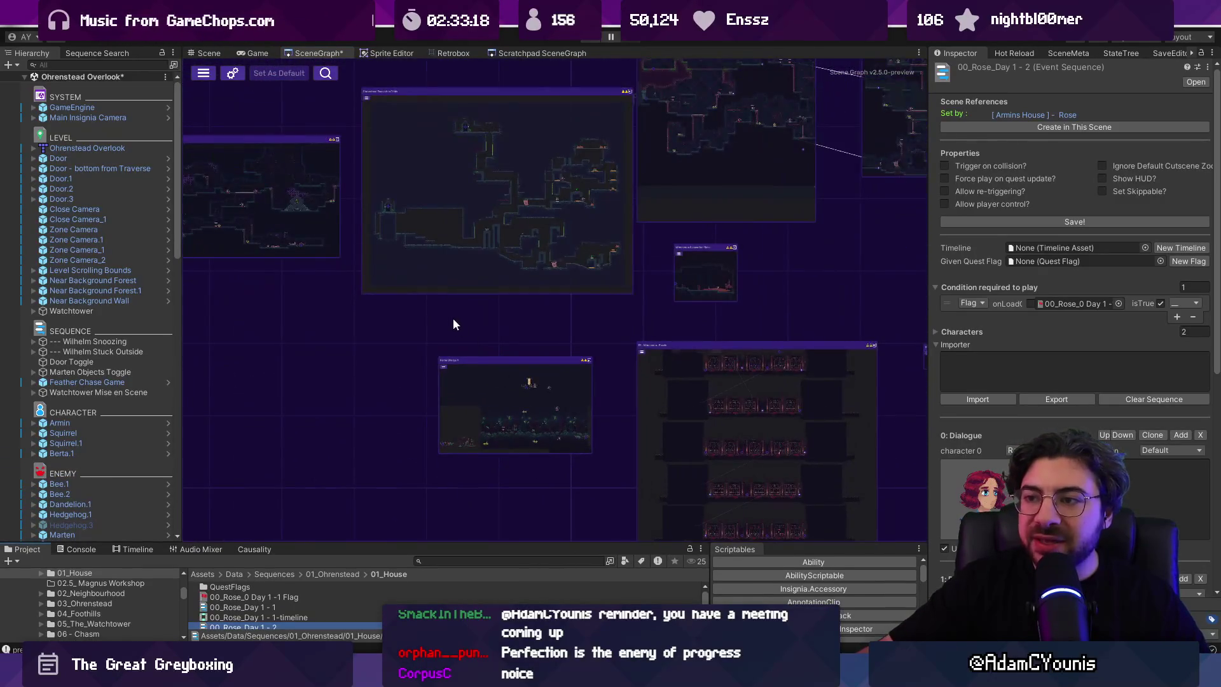
scroll(496, 248, "up", 3)
scroll(544, 222, "down", 3)
scroll(559, 234, "up", 3)
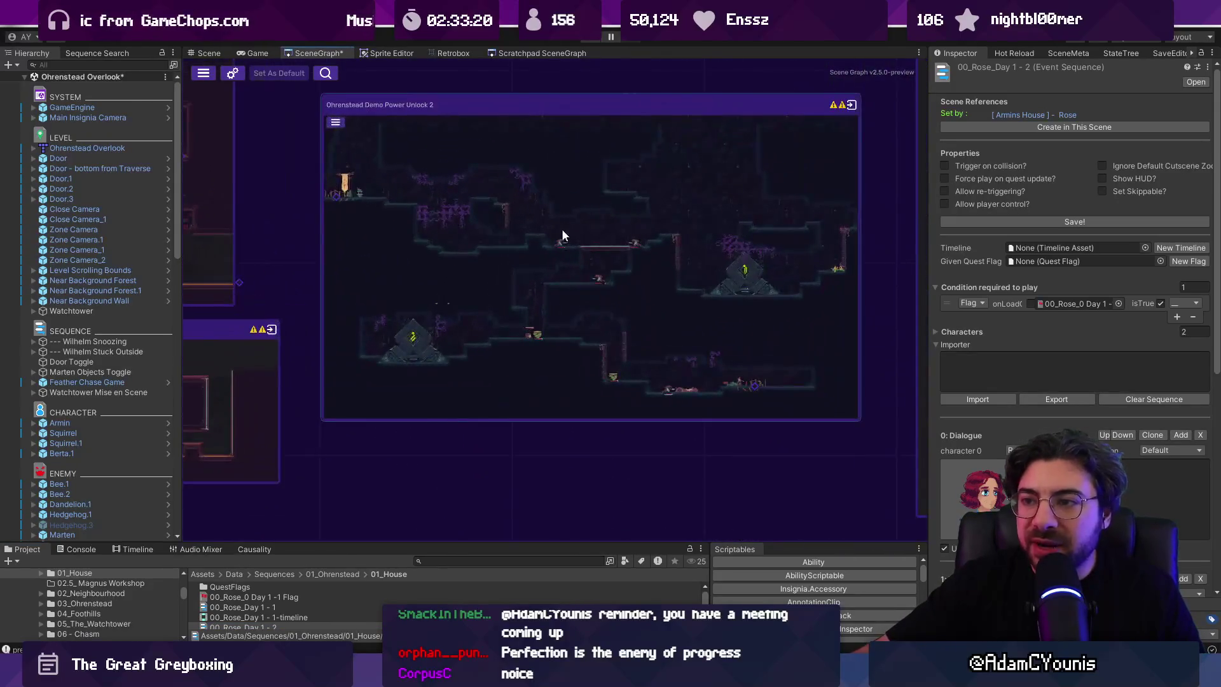
mouse_move(467, 240)
left_mouse_down()
mouse_move(876, 252)
mouse_move(955, 279)
mouse_move(910, 309)
left_mouse_up()
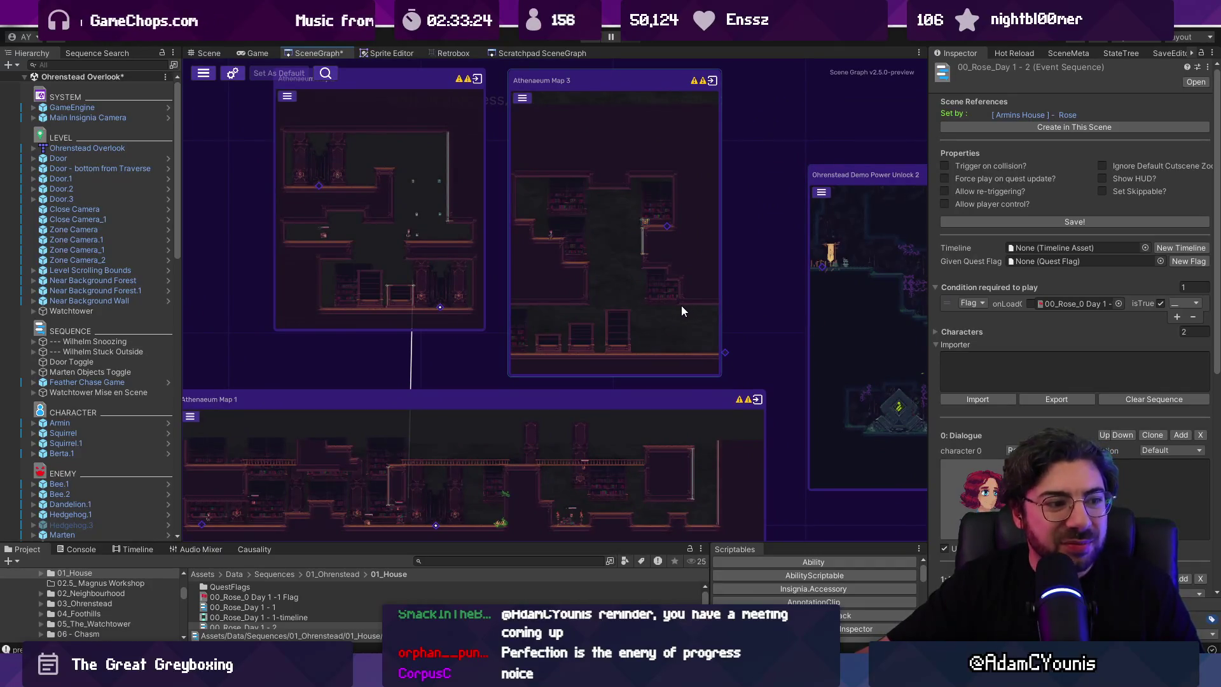
scroll(671, 304, "down", 5)
scroll(666, 303, "up", 4)
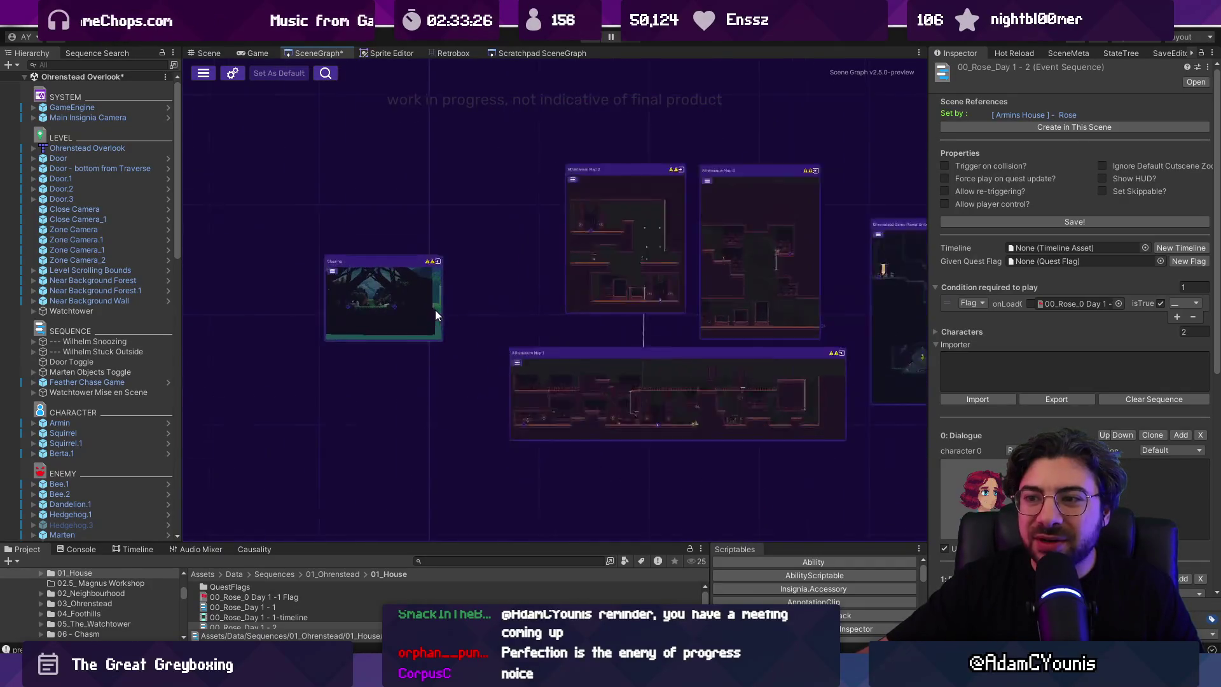
left_click_drag(622, 296, 558, 303)
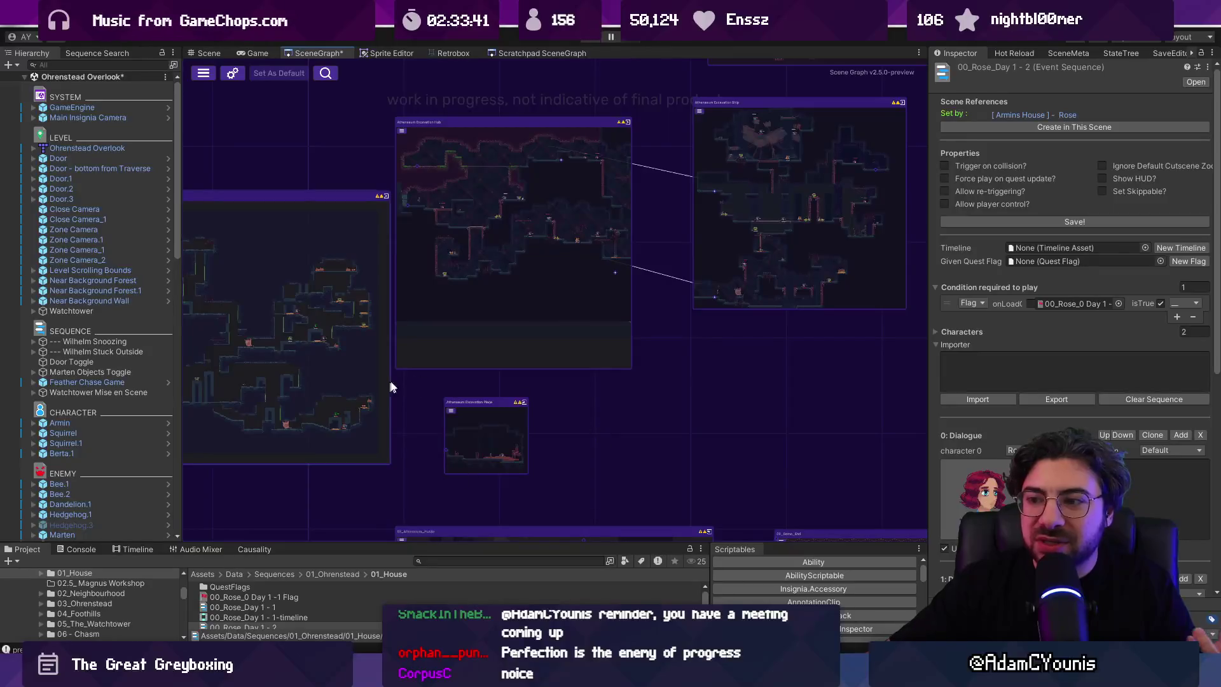
Step: Open the Ohrenstead Golden Path Upper map preview beside the dungeon and puzzle room maps
left_click_drag(795, 283, 617, 459)
scroll(607, 361, "up", 3)
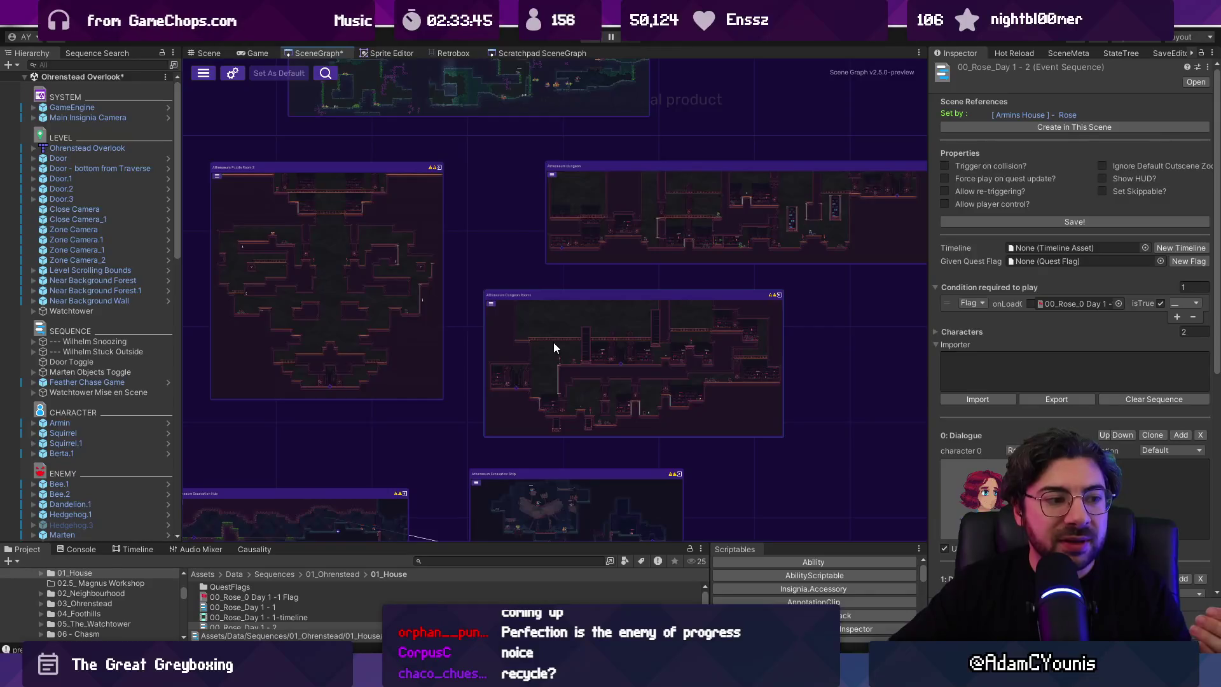
scroll(553, 343, "down", 2)
scroll(559, 331, "down", 3)
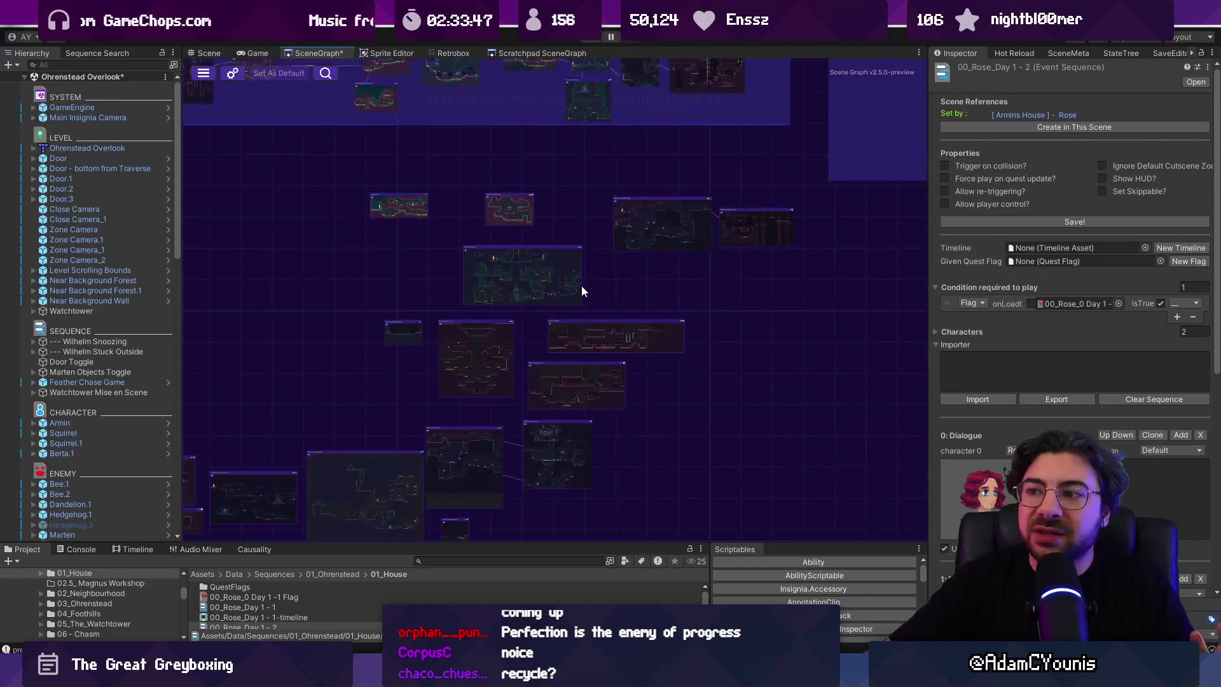
left_click_drag(586, 233, 596, 227)
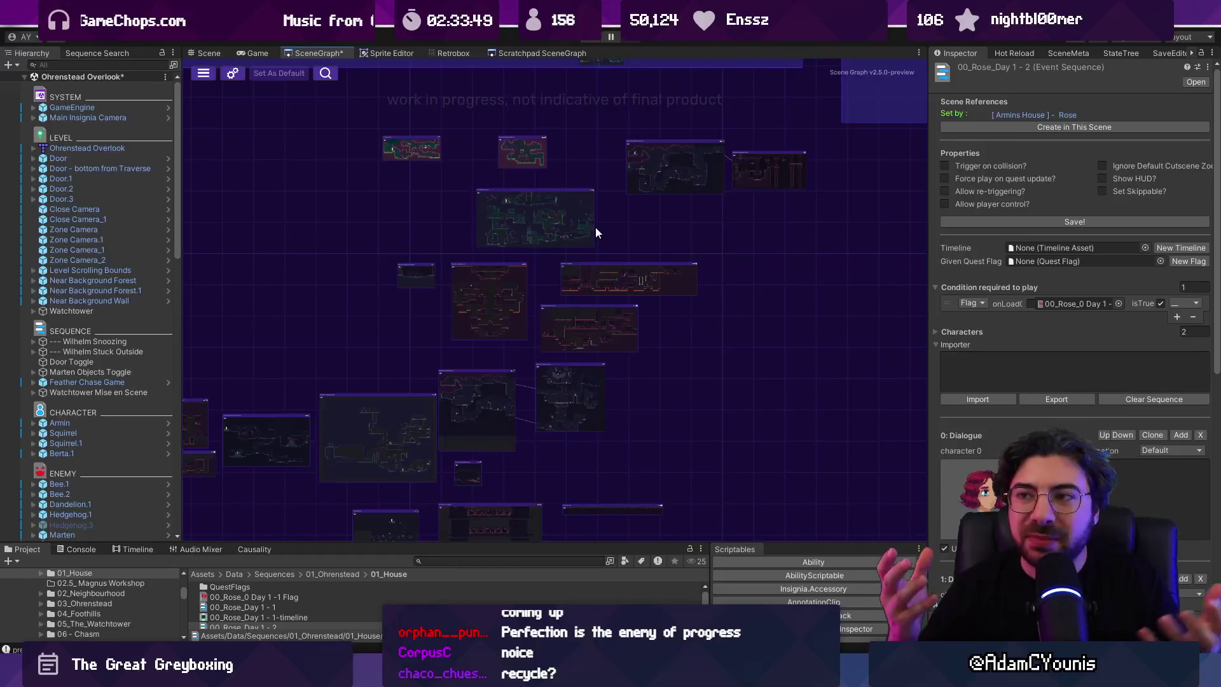
double_click(596, 227)
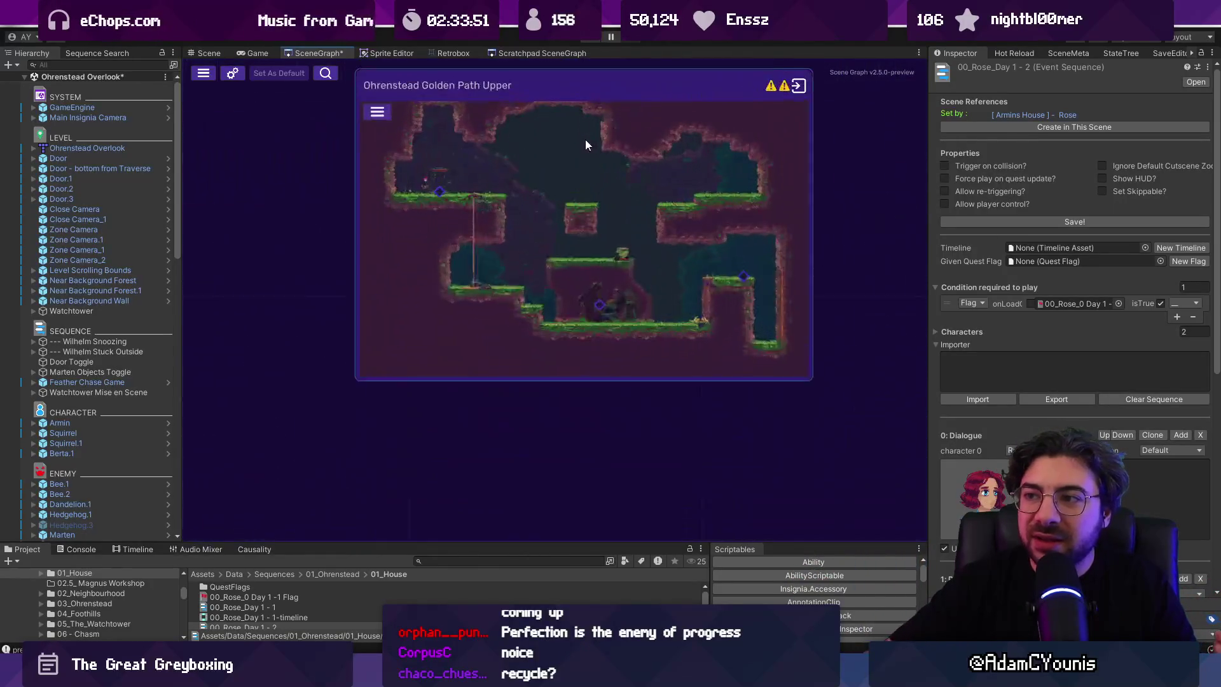
Step: Close the Golden Path Upper preview and pan the scene graph to reveal more maps
key("Escape")
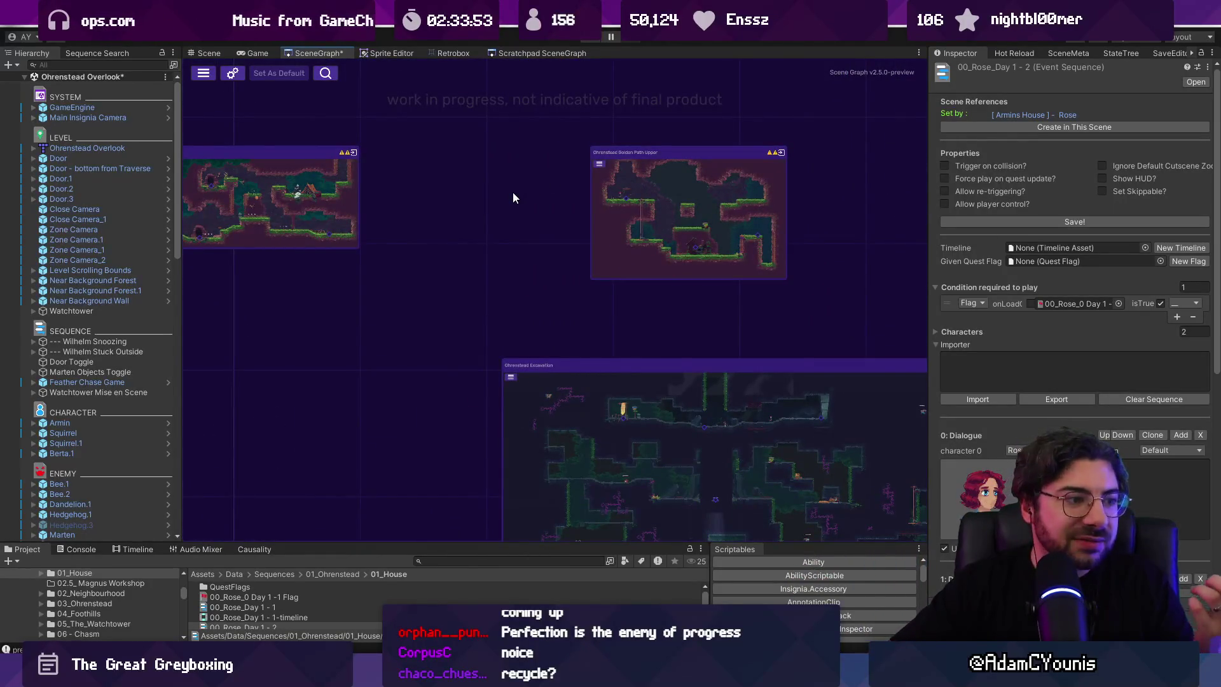
scroll(482, 234, "down", 2)
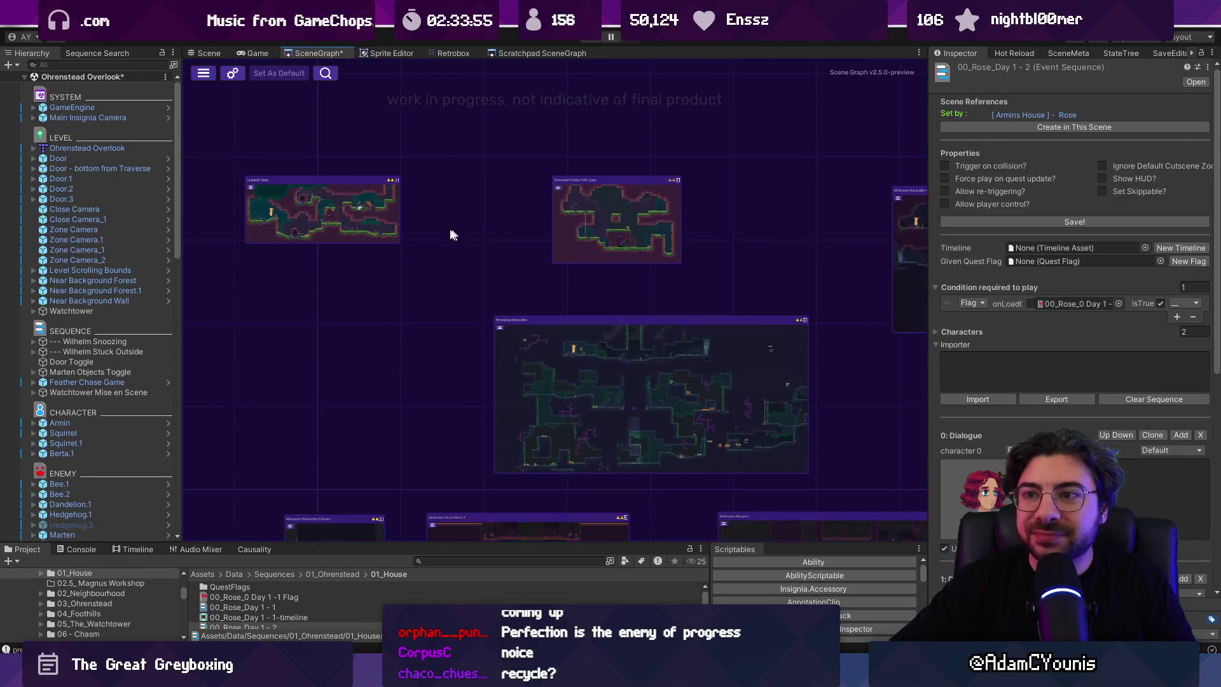
scroll(279, 204, "up", 4)
scroll(292, 216, "up", 3)
scroll(574, 262, "down", 5)
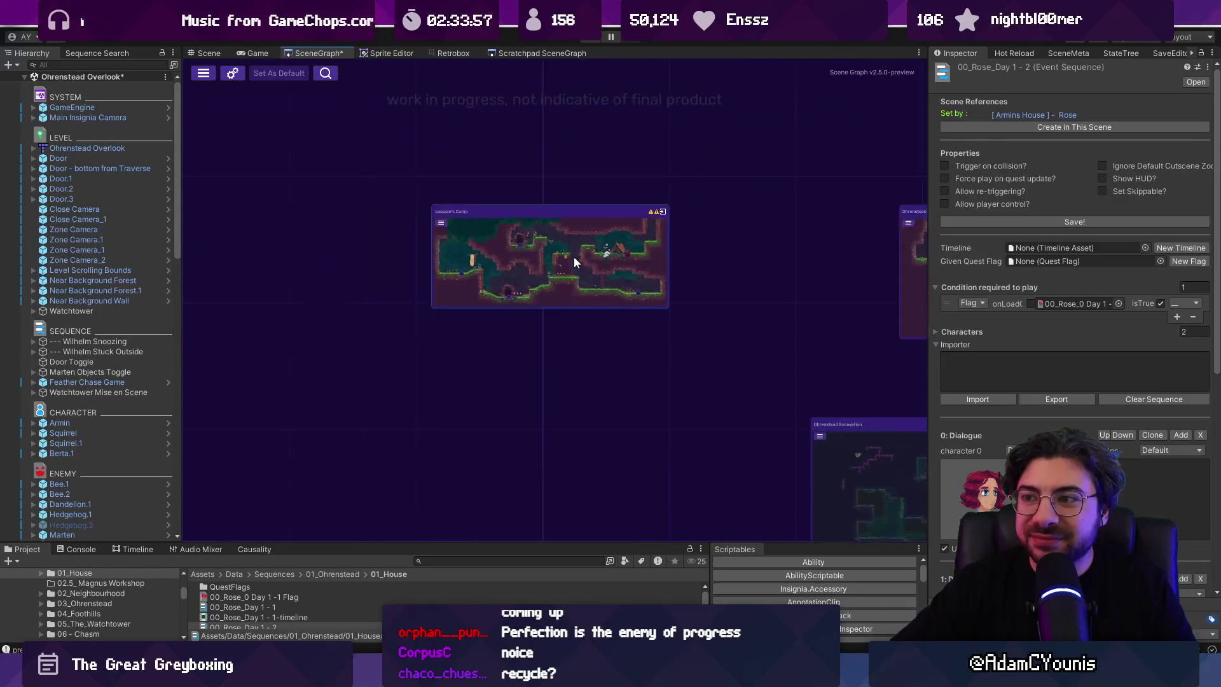
left_click_drag(692, 253, 355, 264)
scroll(477, 273, "down", 3)
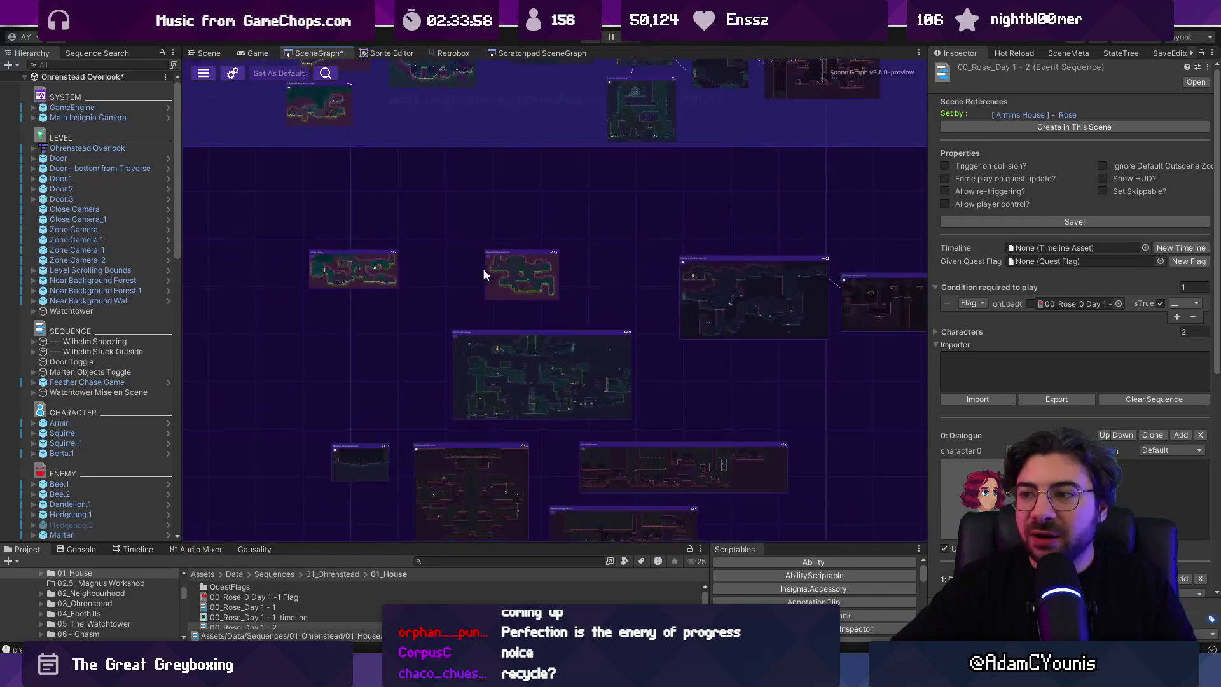
scroll(603, 277, "down", 3)
scroll(483, 247, "up", 1)
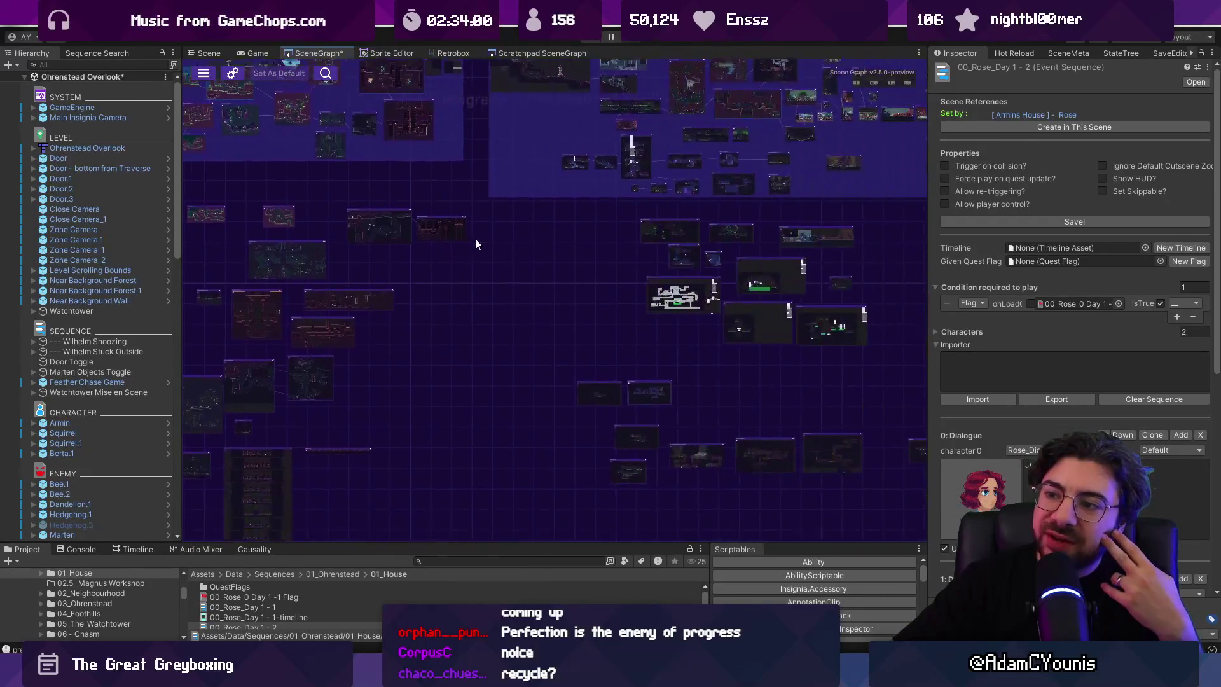
Step: Zoom in closely on one room's node group near the Demo Dungeon Hub maps
left_click_drag(483, 246, 395, 231)
scroll(592, 378, "up", 4)
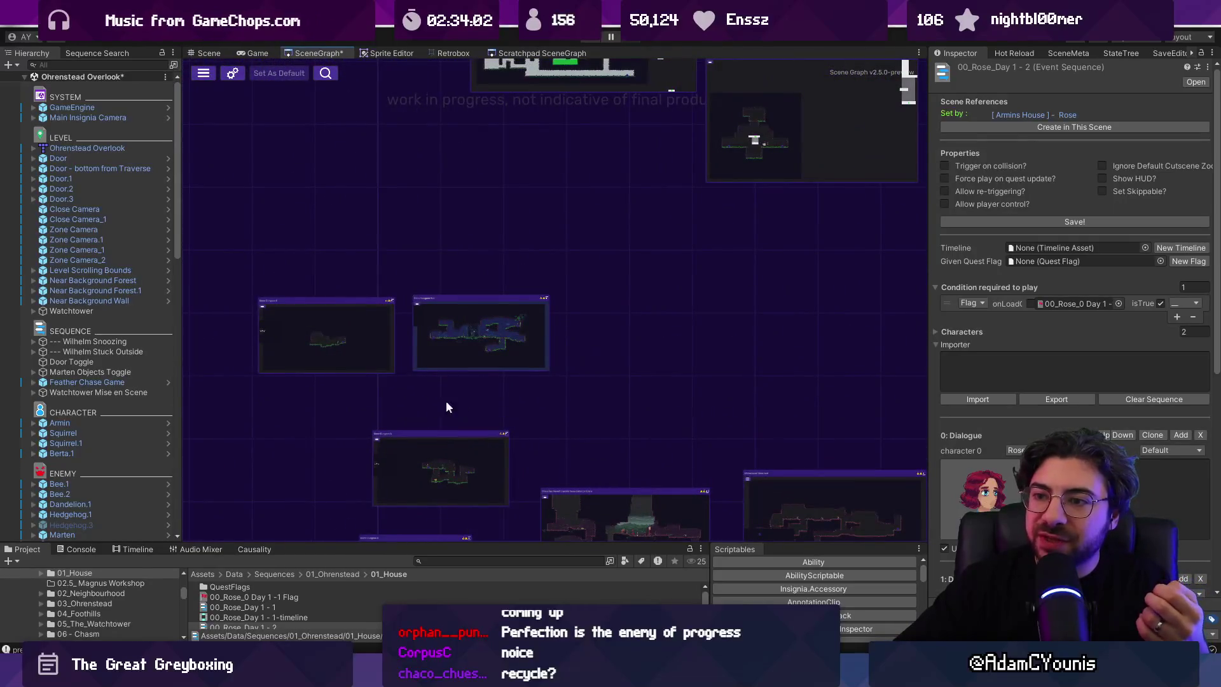
scroll(462, 406, "up", 3)
scroll(668, 261, "down", 5)
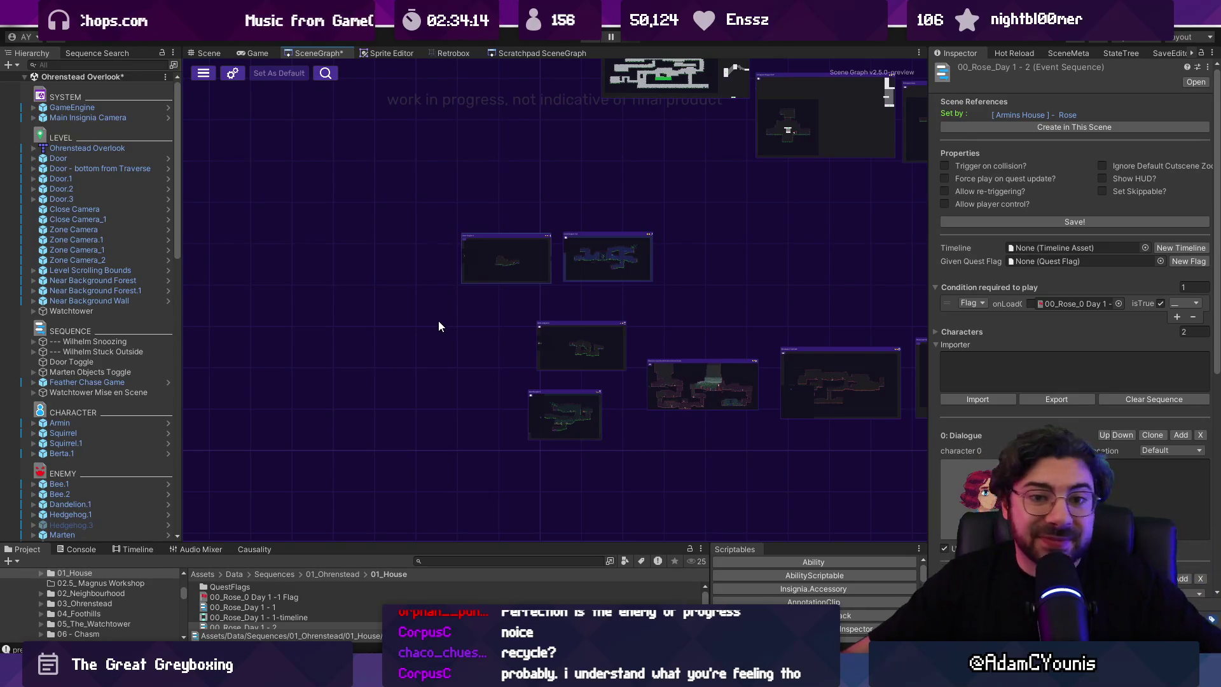
scroll(438, 321, "down", 5)
scroll(697, 261, "up", 5)
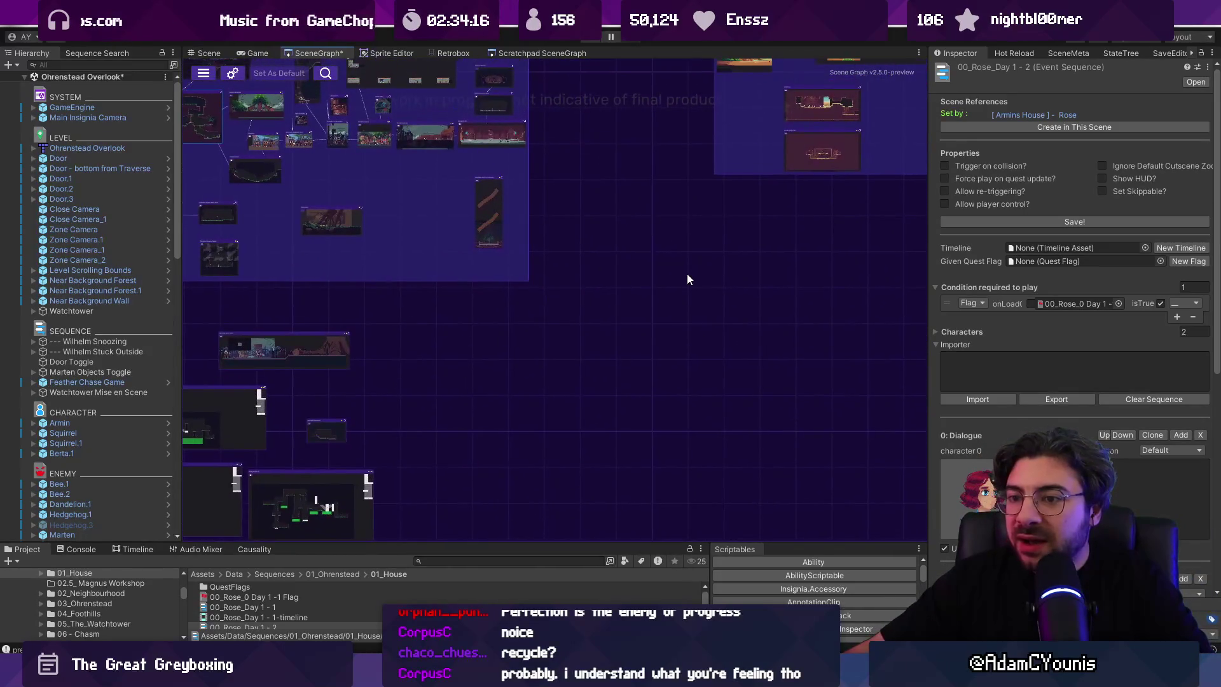
scroll(687, 281, "down", 5)
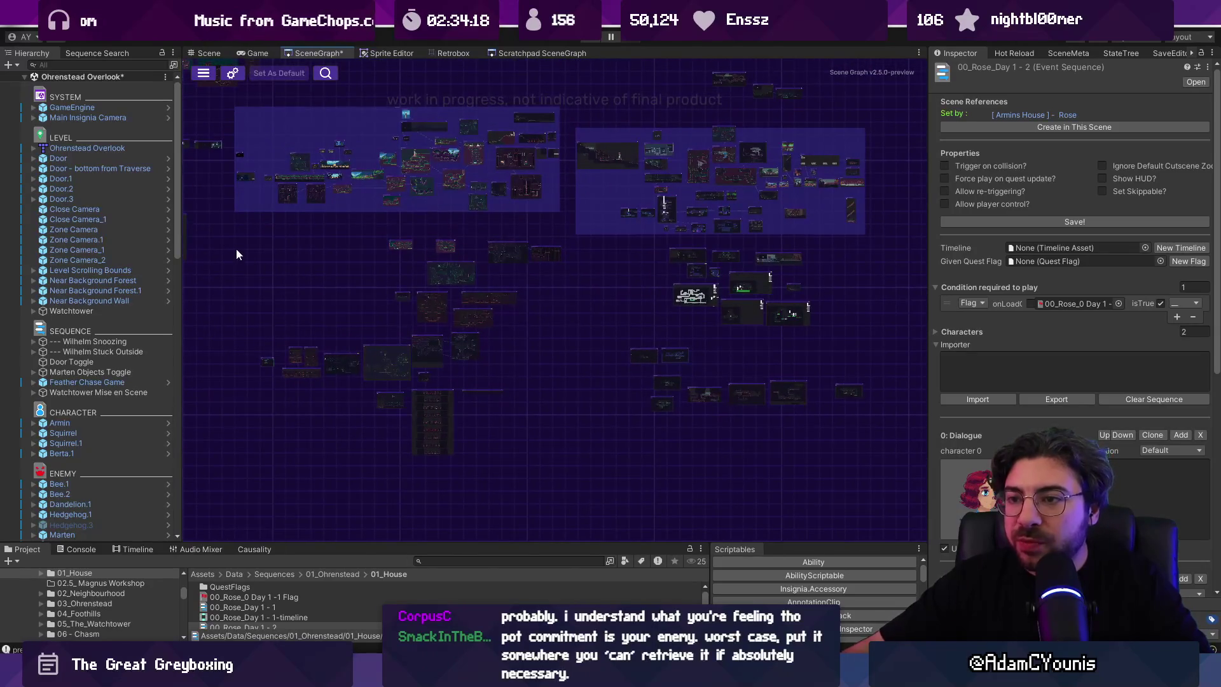
left_click_drag(621, 372, 864, 444)
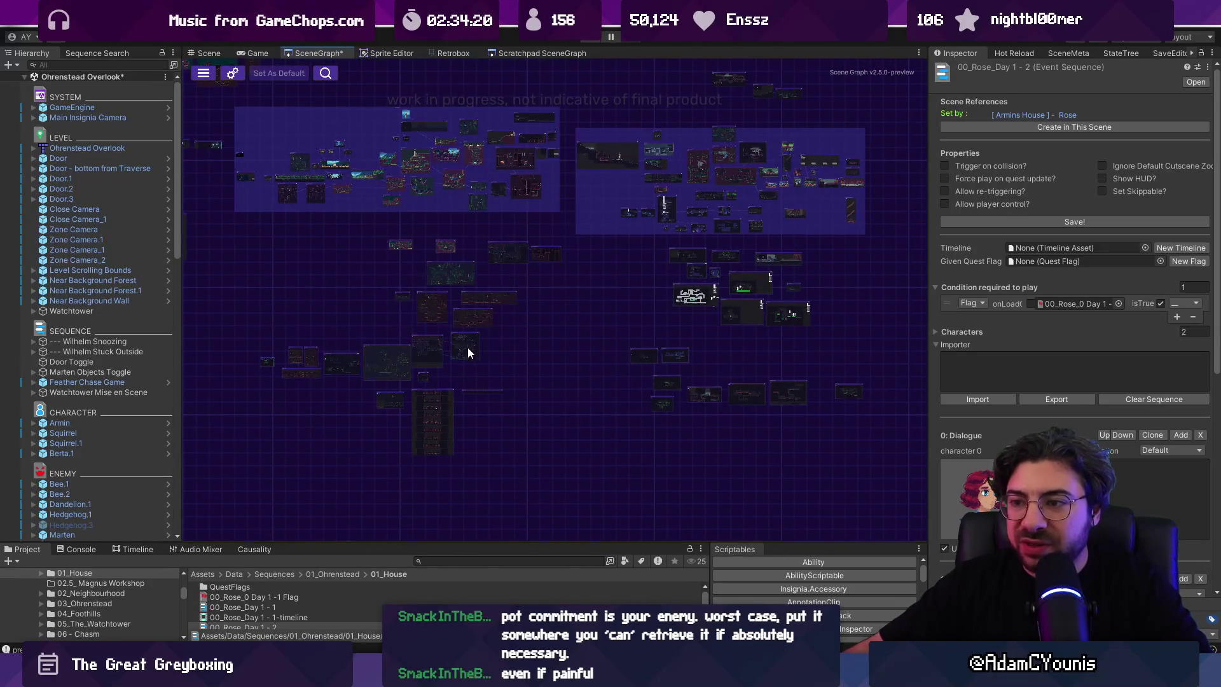
left_click_drag(468, 349, 471, 360)
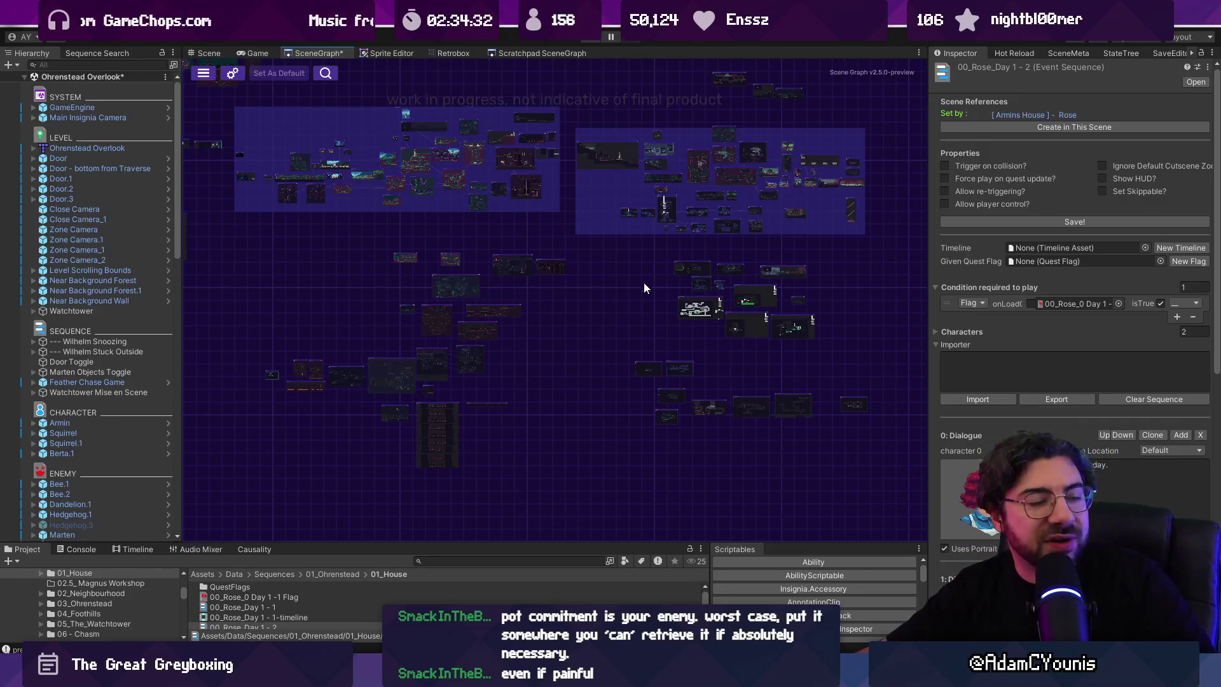
scroll(600, 305, "up", 10)
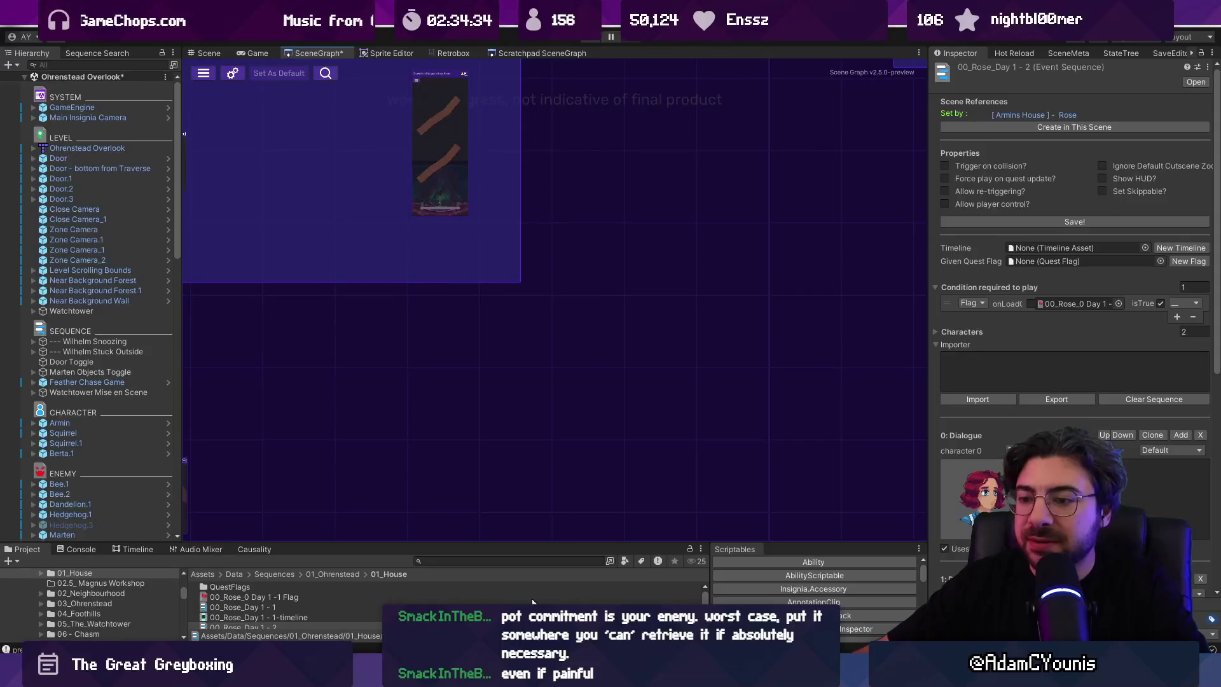
key("alt+Tab")
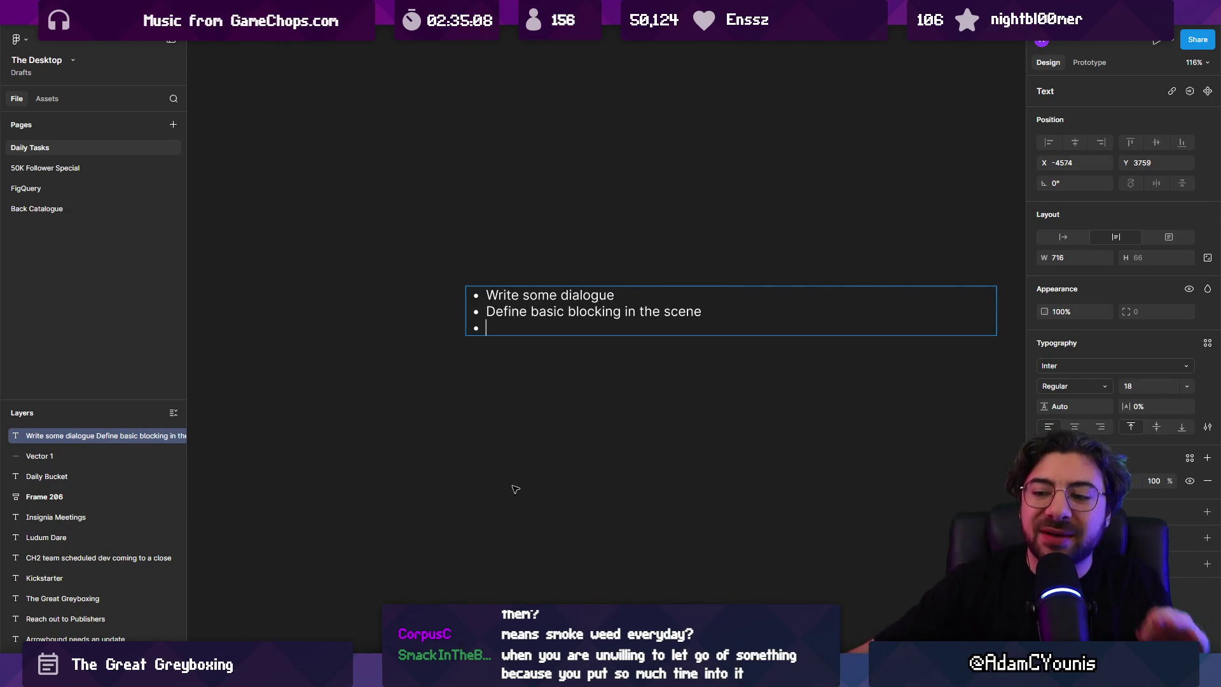
key("alt+Tab")
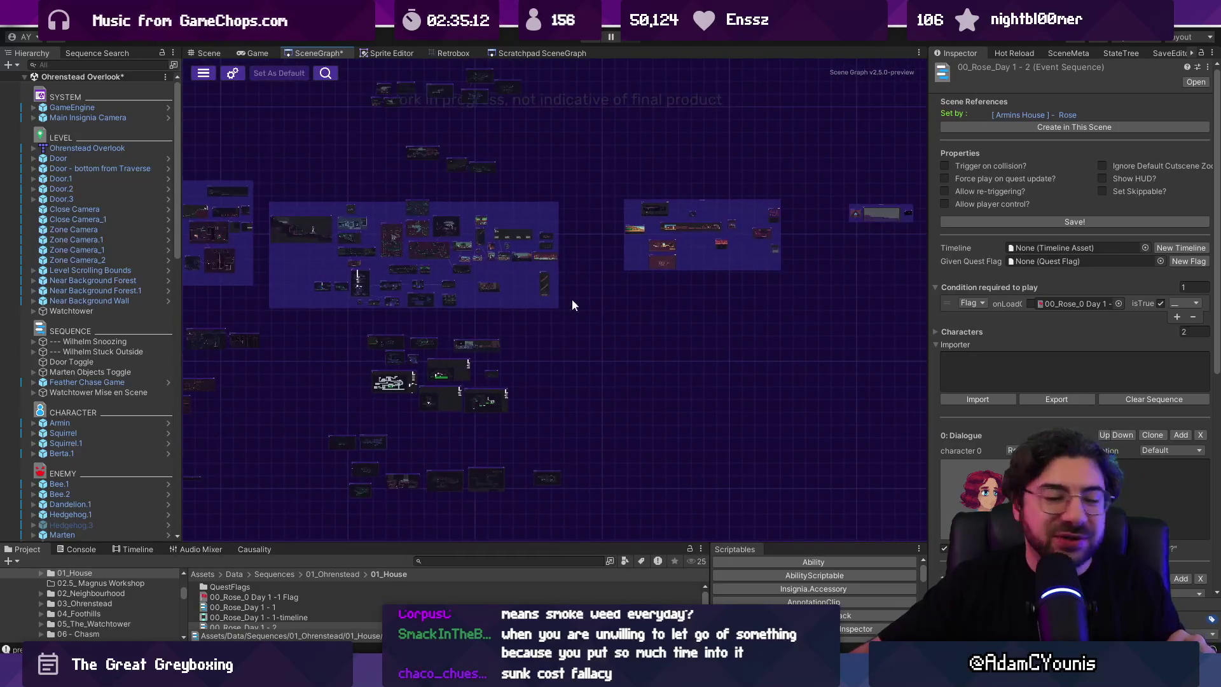
Step: Pan the scene graph to other room nodes and make the Project asset list taller
mouse_move(503, 379)
left_mouse_down()
mouse_move(697, 342)
mouse_move(769, 347)
left_mouse_up()
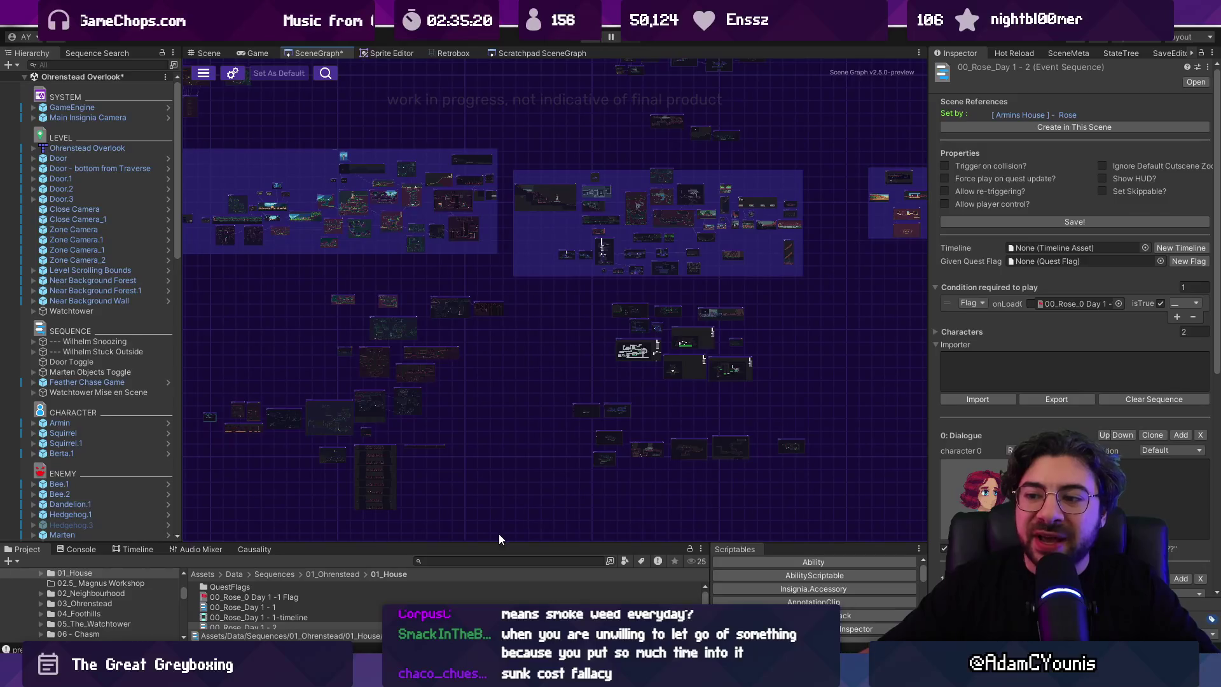
mouse_move(499, 541)
left_mouse_down()
mouse_move(484, 397)
mouse_move(474, 492)
left_mouse_up()
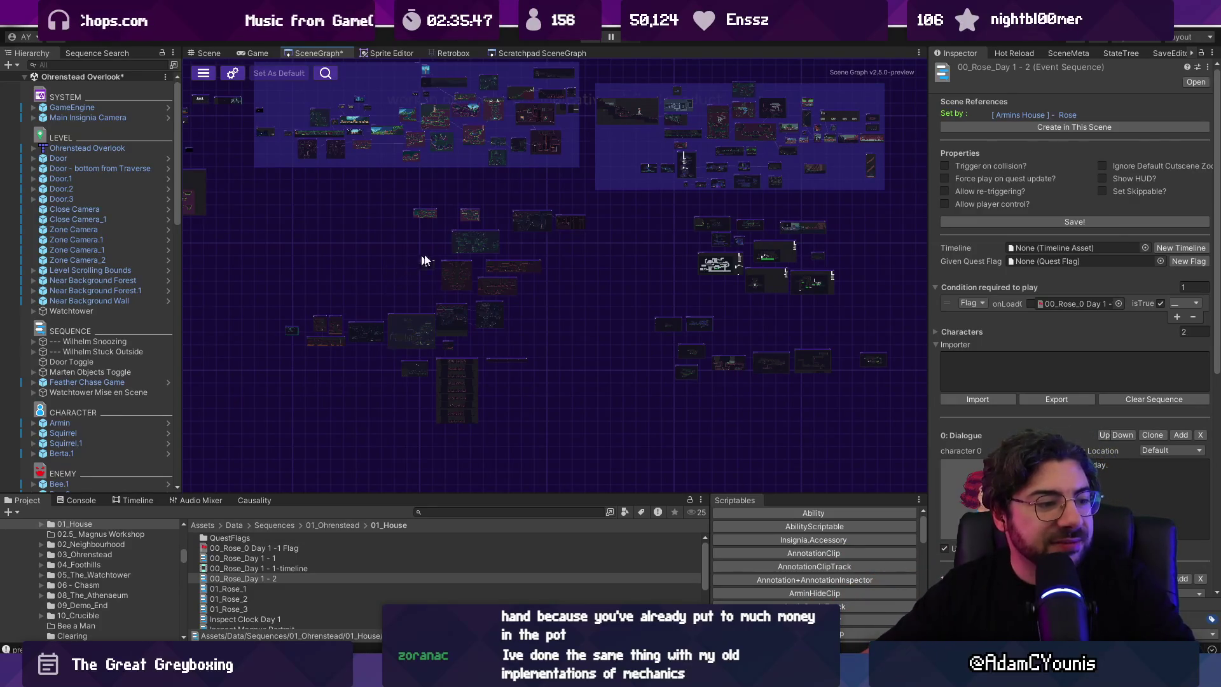
scroll(401, 318, "up", 10)
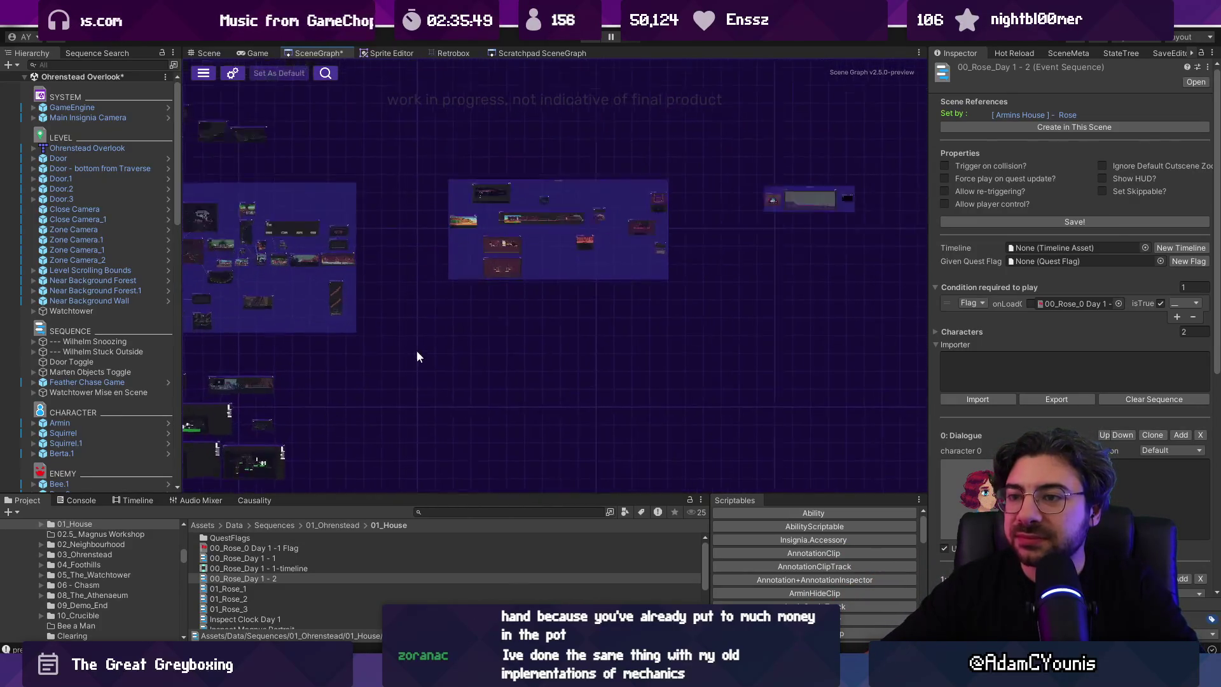
scroll(449, 267, "left", 3)
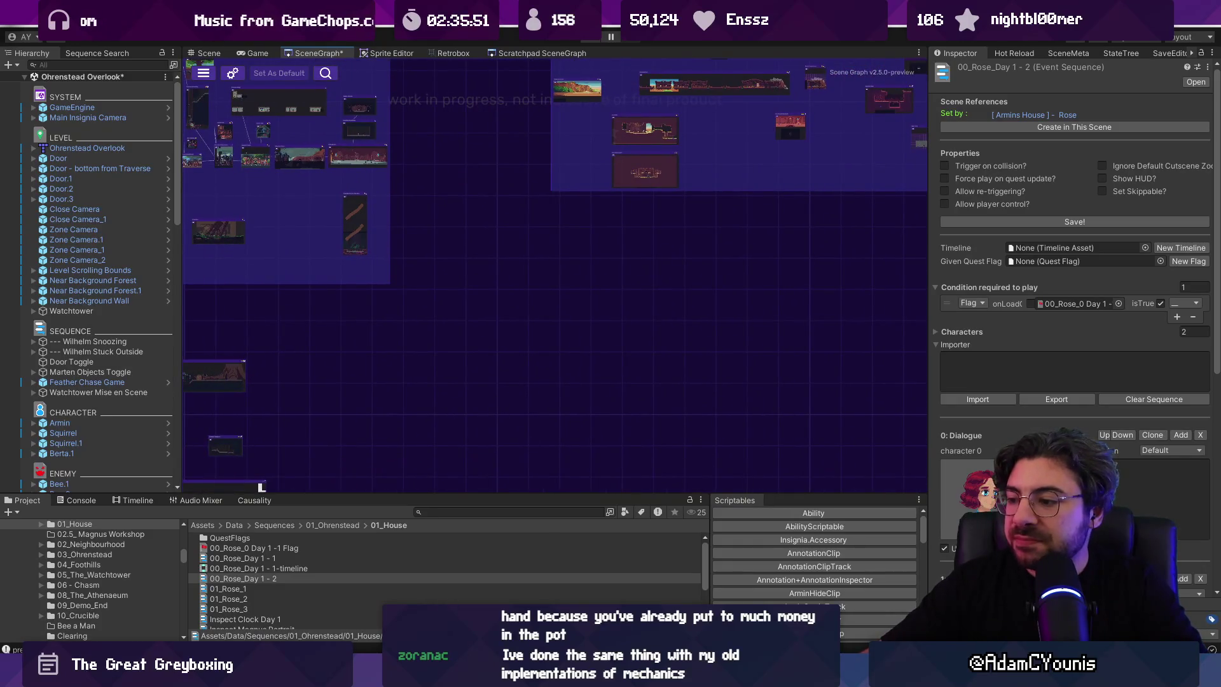
Step: Hide Figma's UI and add a bullet about putting the sequence into an empty level
mouse_move(444, 678)
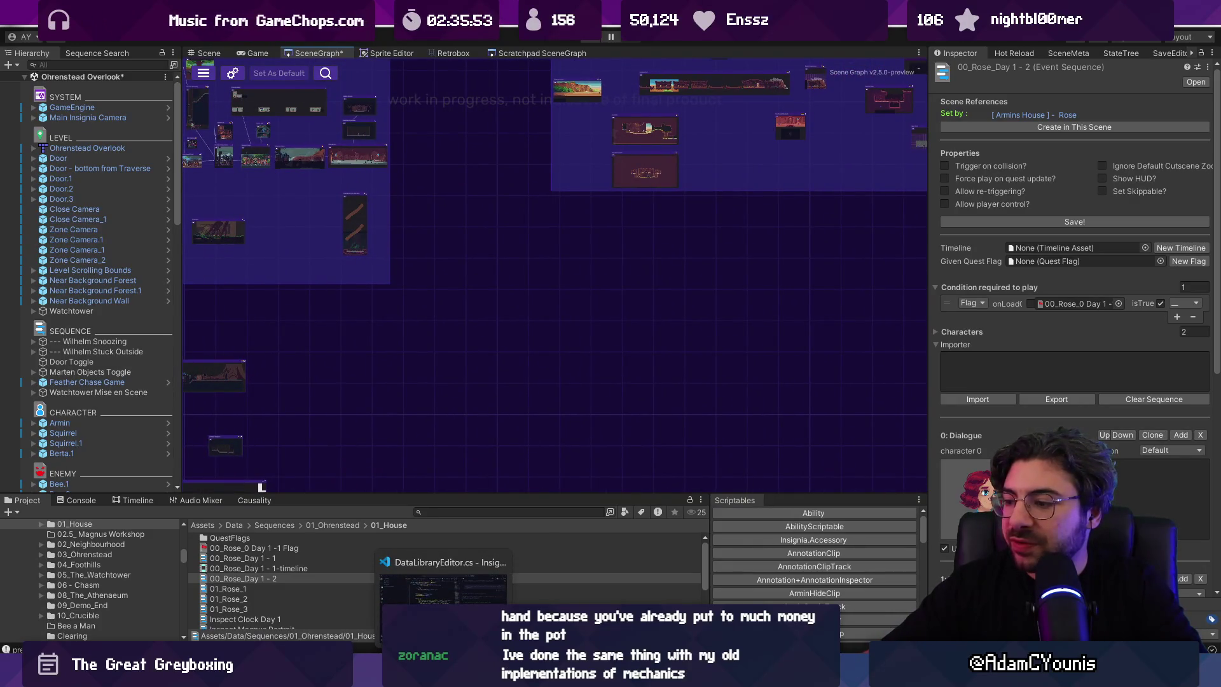
mouse_move(751, 678)
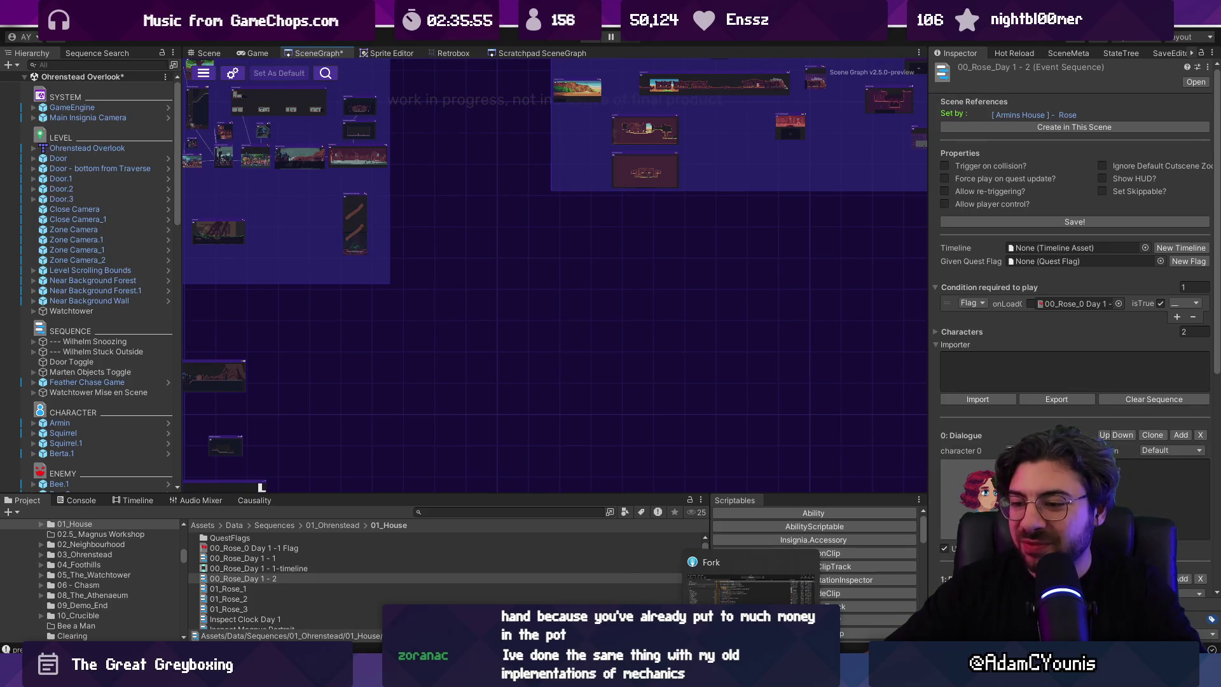
key("alt+Tab")
scroll(549, 338, "up", 3)
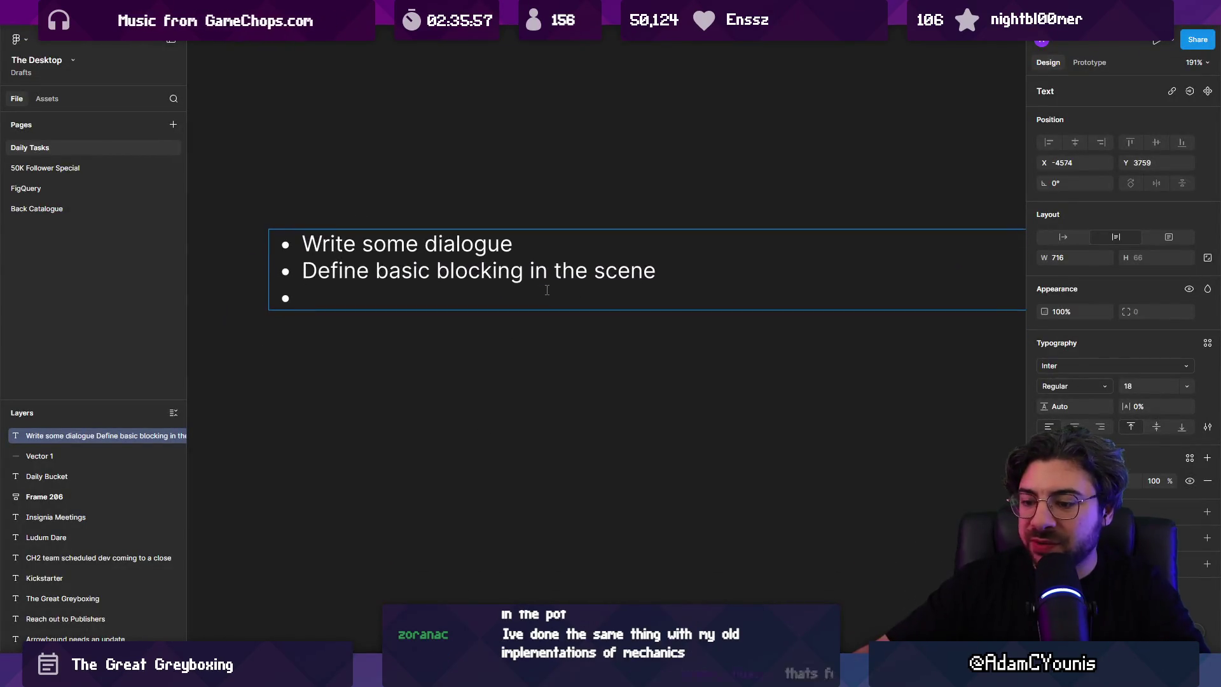
key("ctrl+backslash")
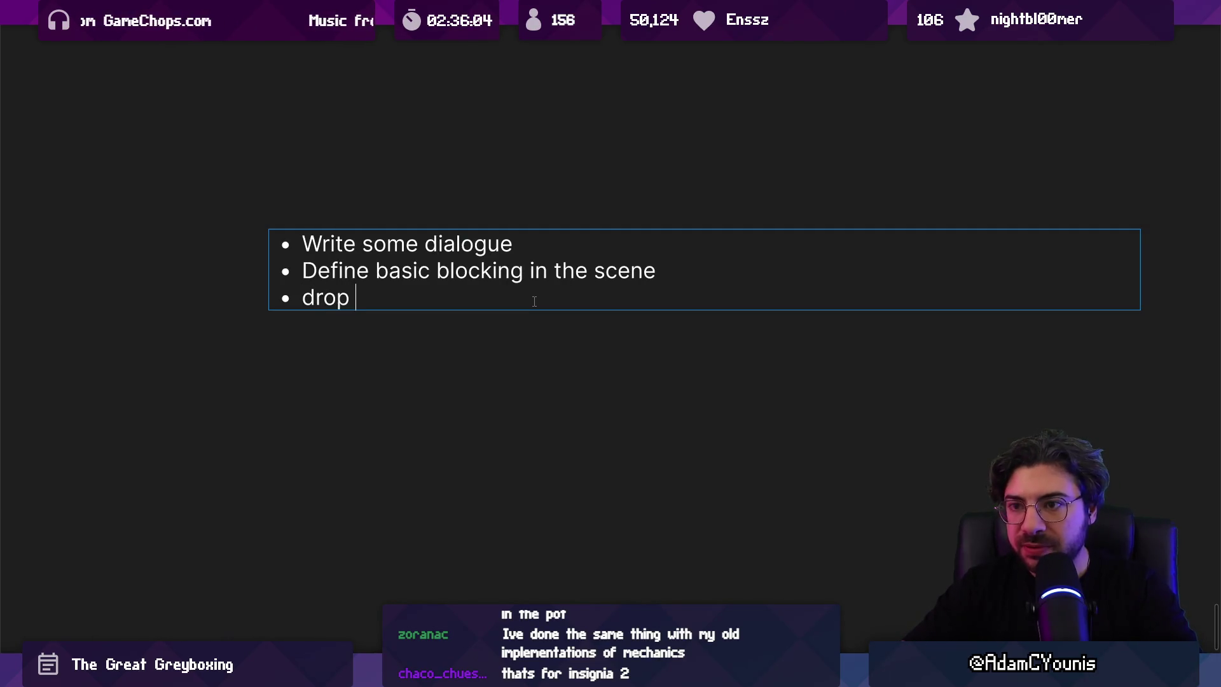
type("eu")
key("BackSpace")
type("iuen")
key("BackSpace")
key("BackSpace")
key("BackSpace")
type("ce into a")
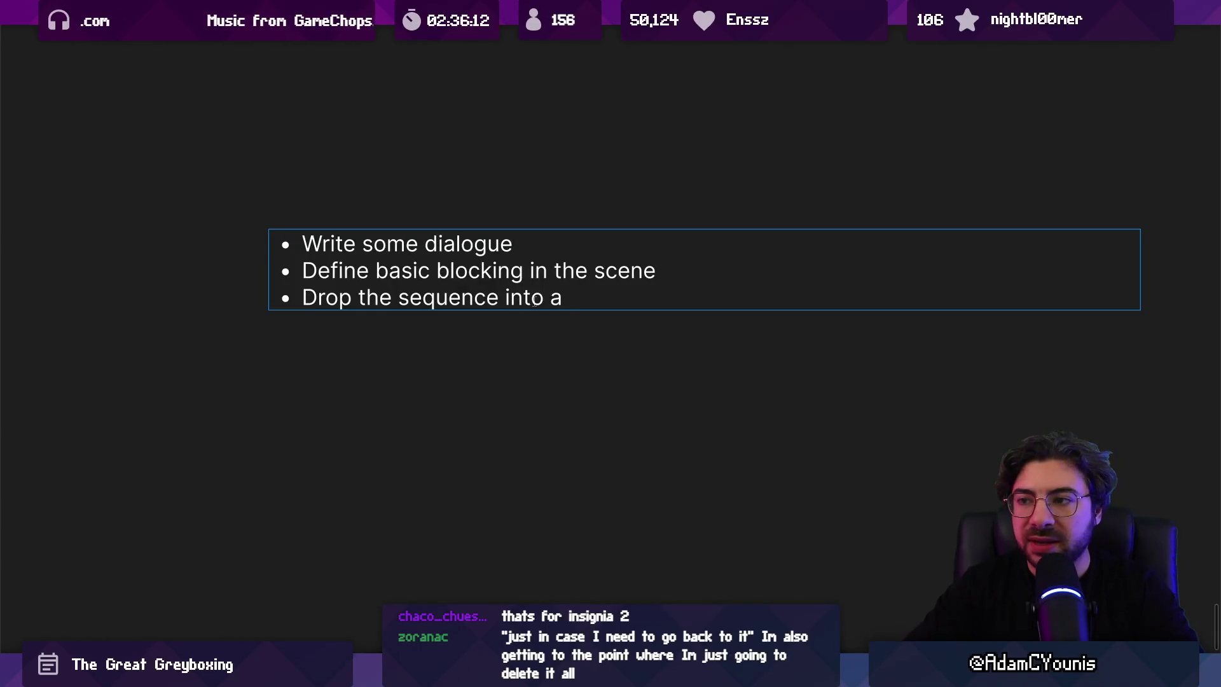
type("n empty level that just contains what we need")
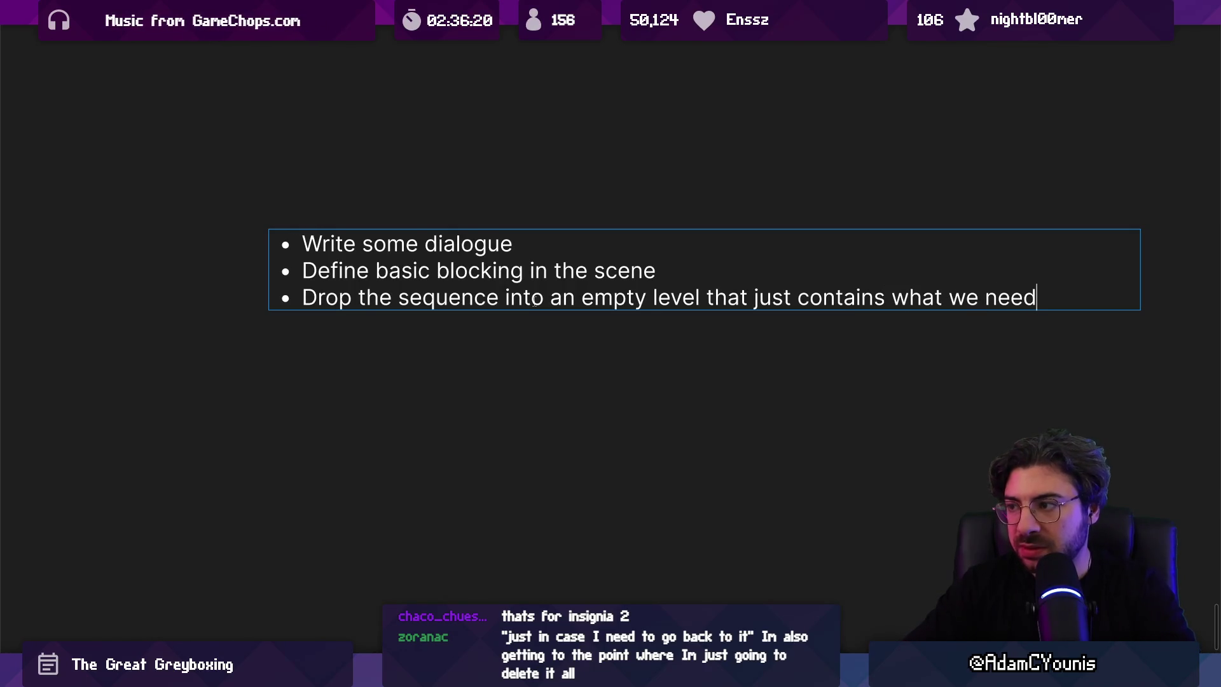
Step: Finish that bullet with 'to run that sequence' and add a bullet on linking scenes with doors
type(" to run that sequence")
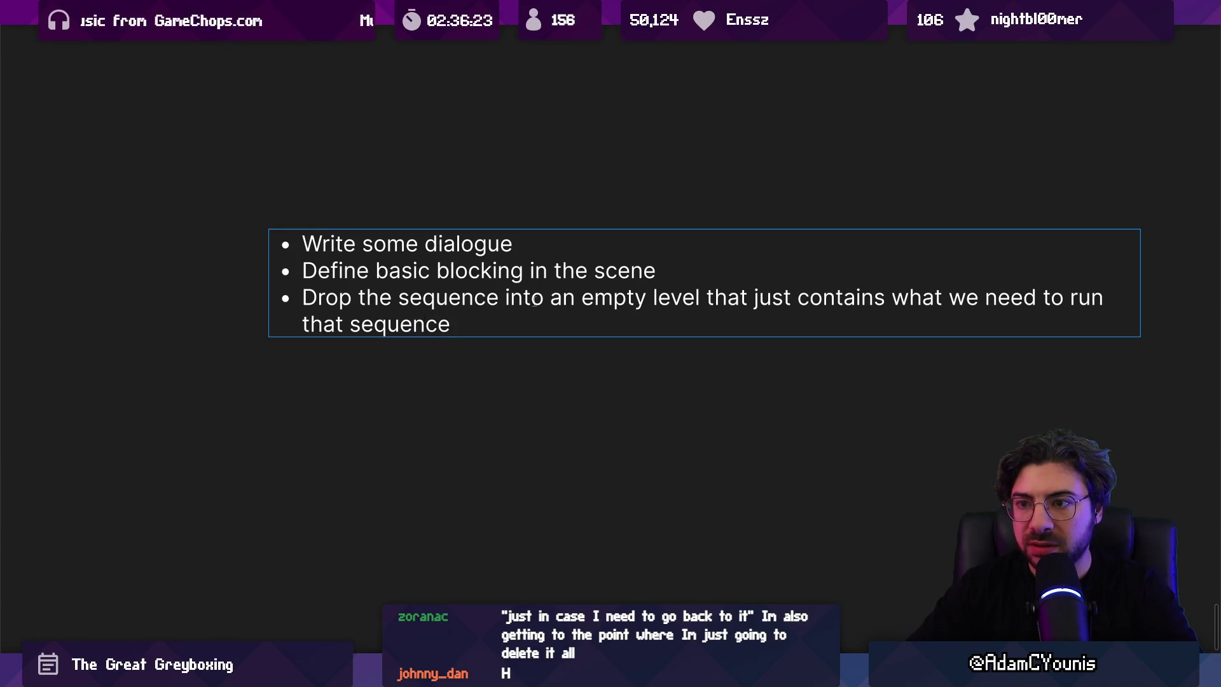
key("Return")
type("Attach it to some ot")
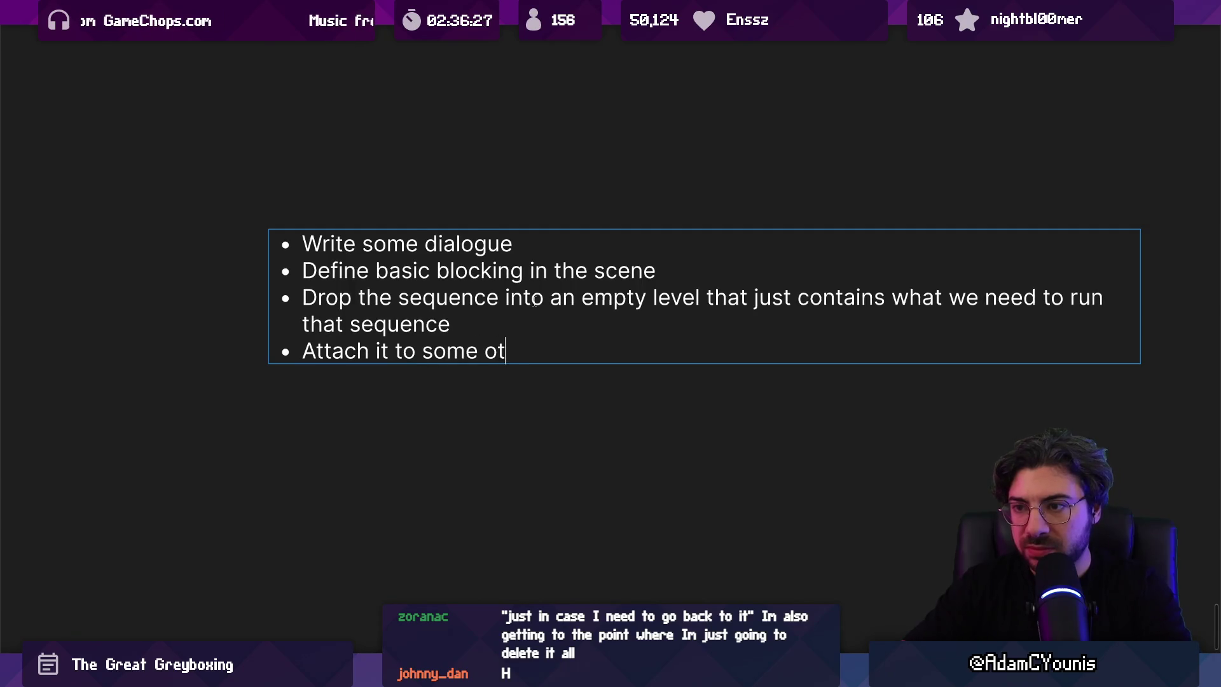
type("her scxe")
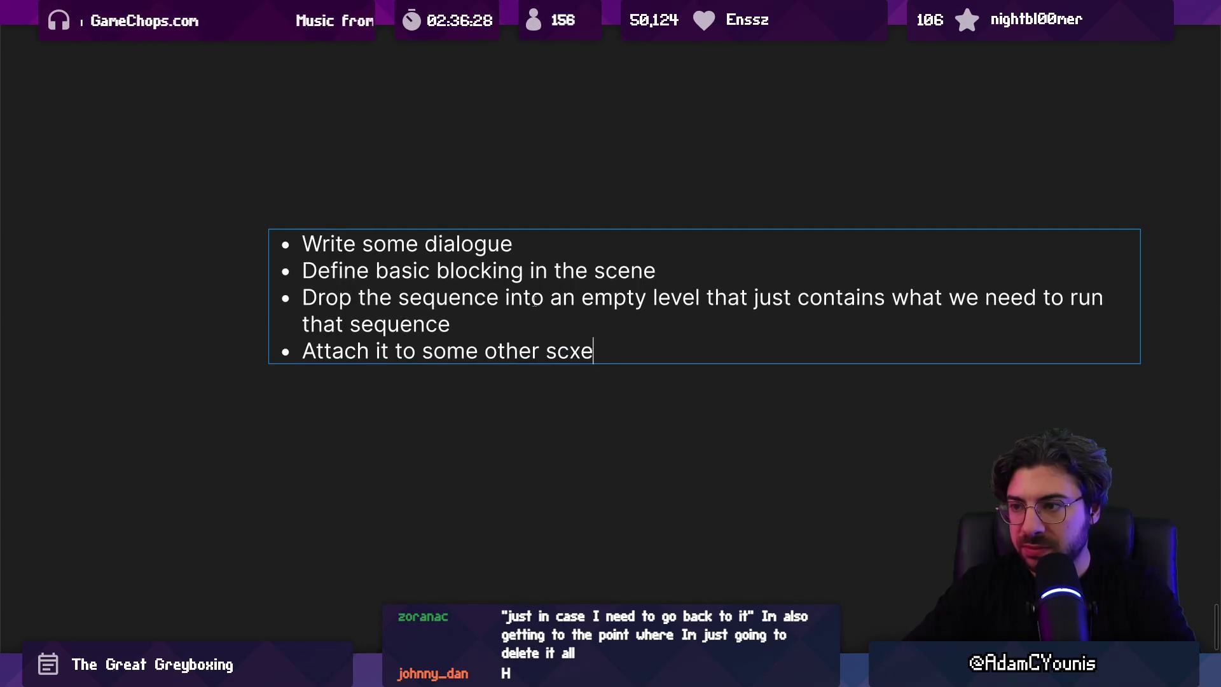
key("BackSpace")
key("BackSpace")
type("enes with doors")
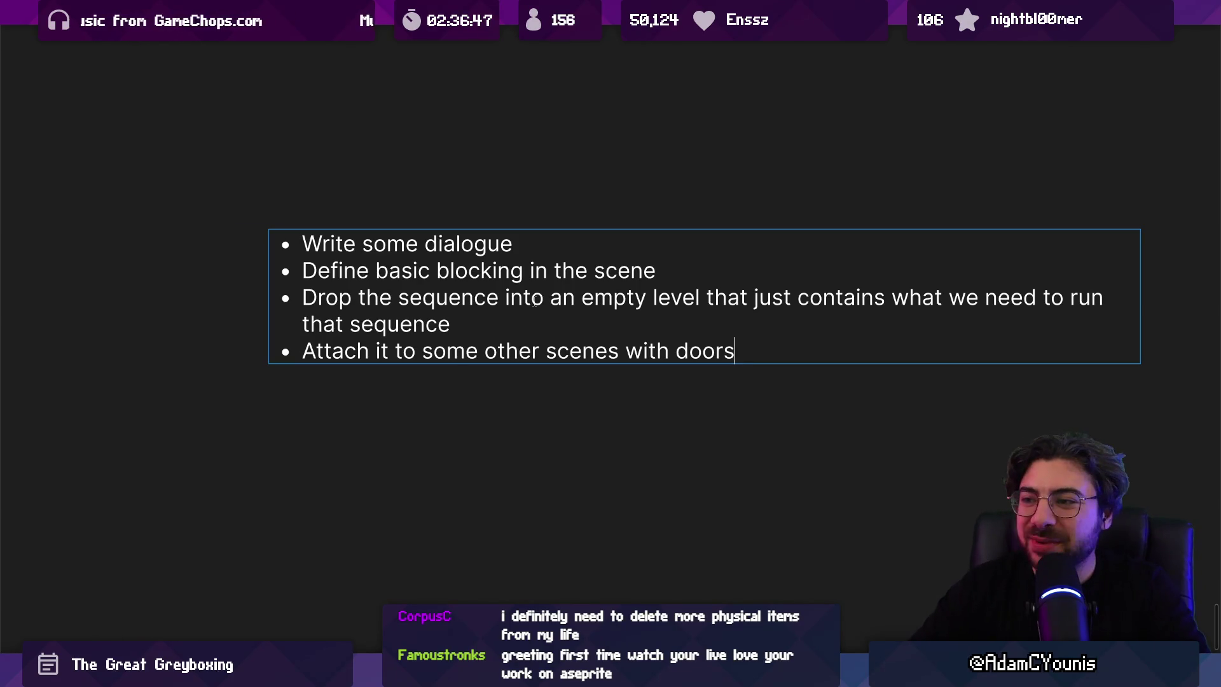
key("Escape")
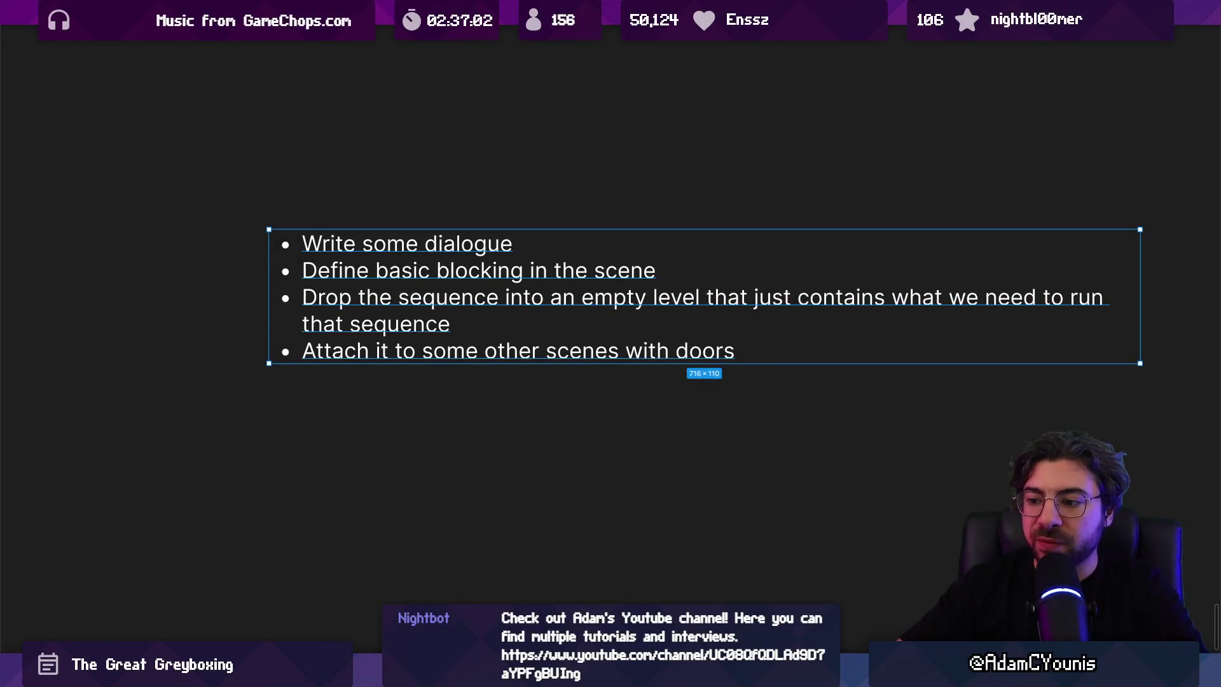
mouse_move(583, 673)
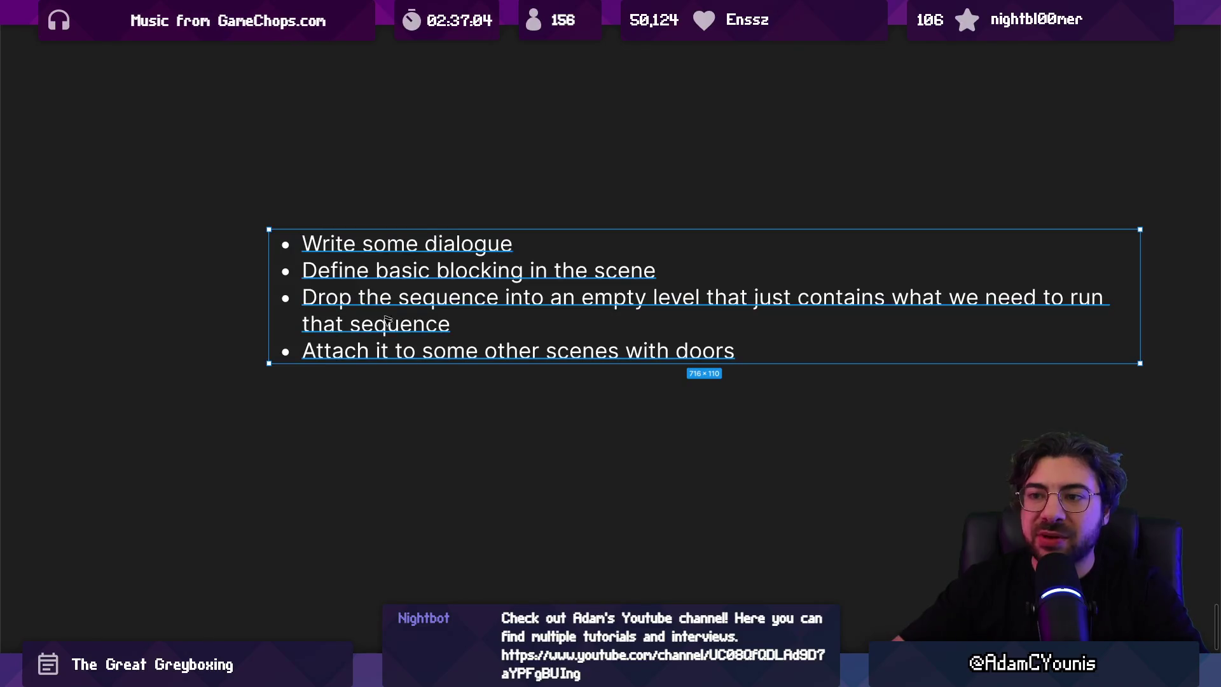
key("alt+Tab")
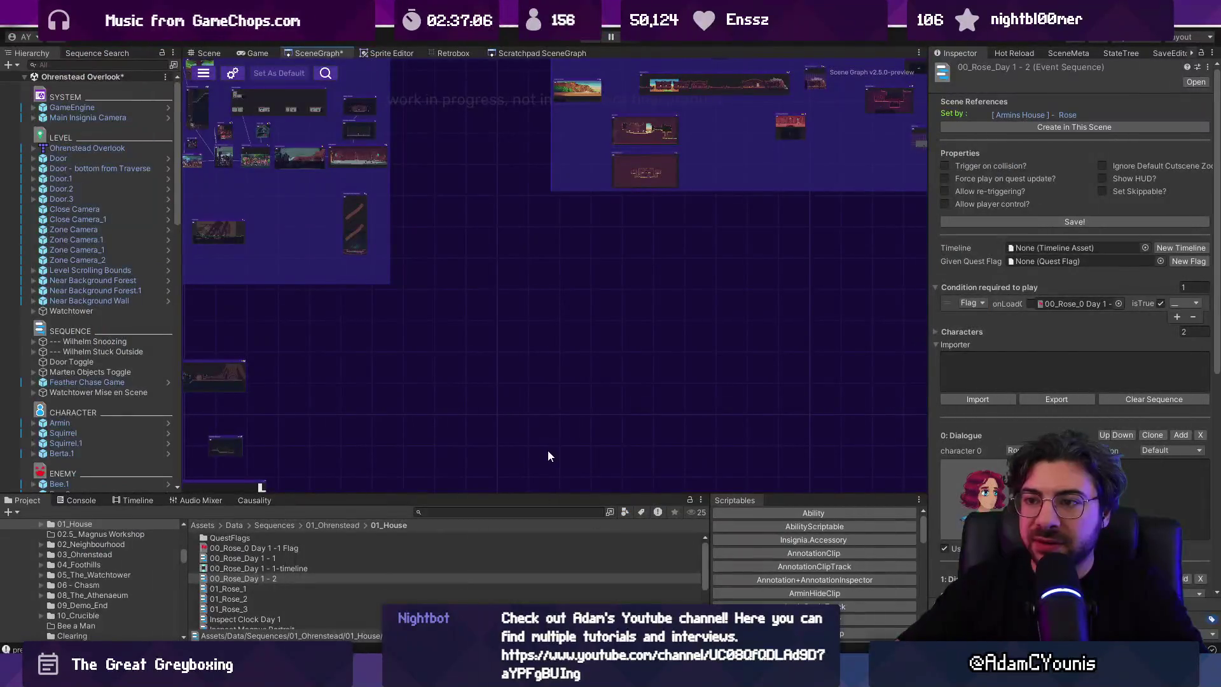
Step: Widen Unity's Inspector and bring up the Insignia Story Map file in Figma
left_click_drag(498, 395, 497, 289)
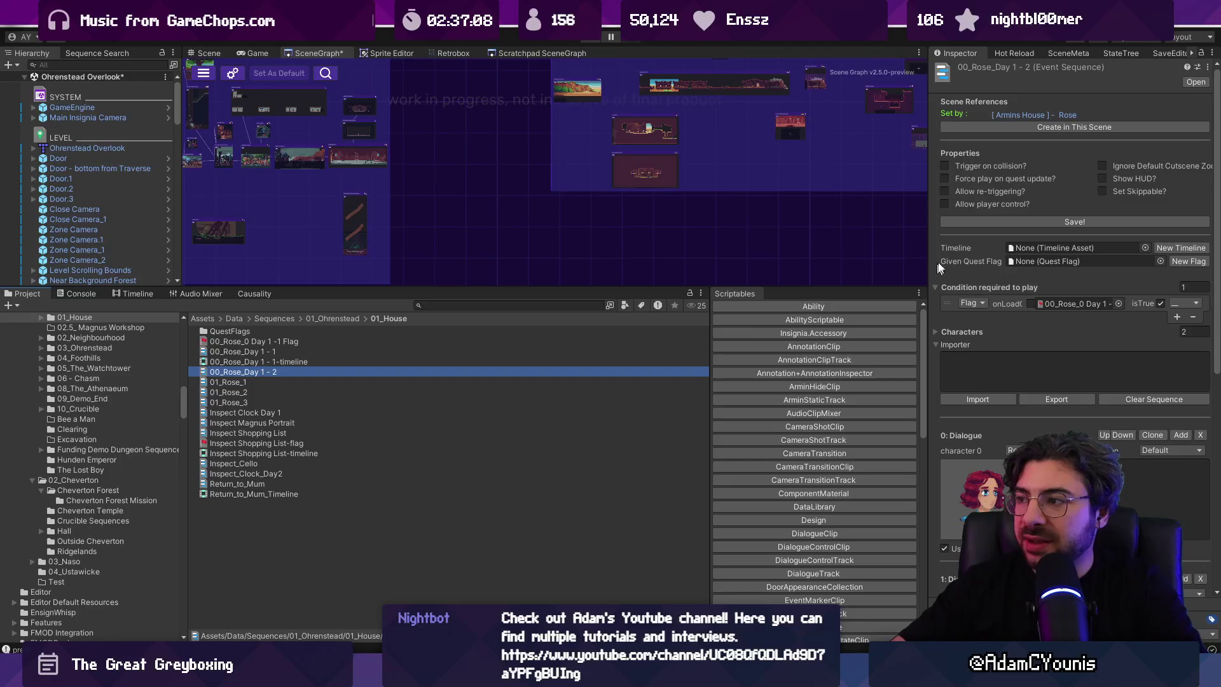
left_click_drag(929, 239, 694, 239)
key("alt+Tab")
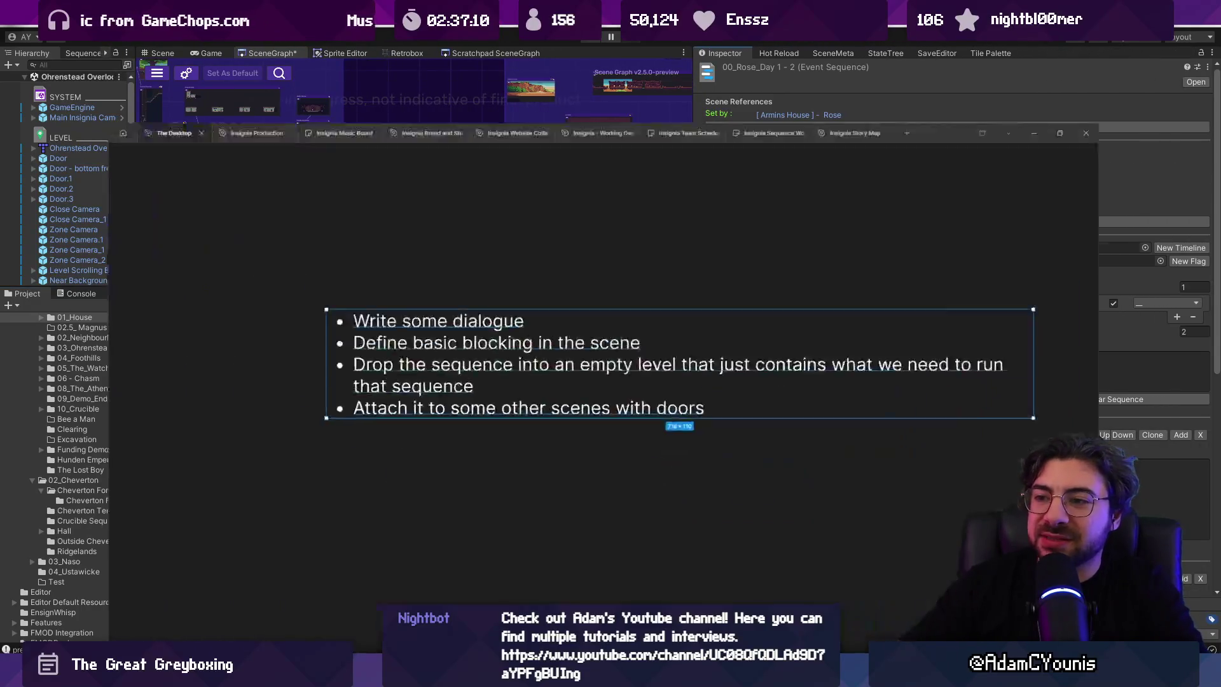
scroll(633, 382, "down", 10)
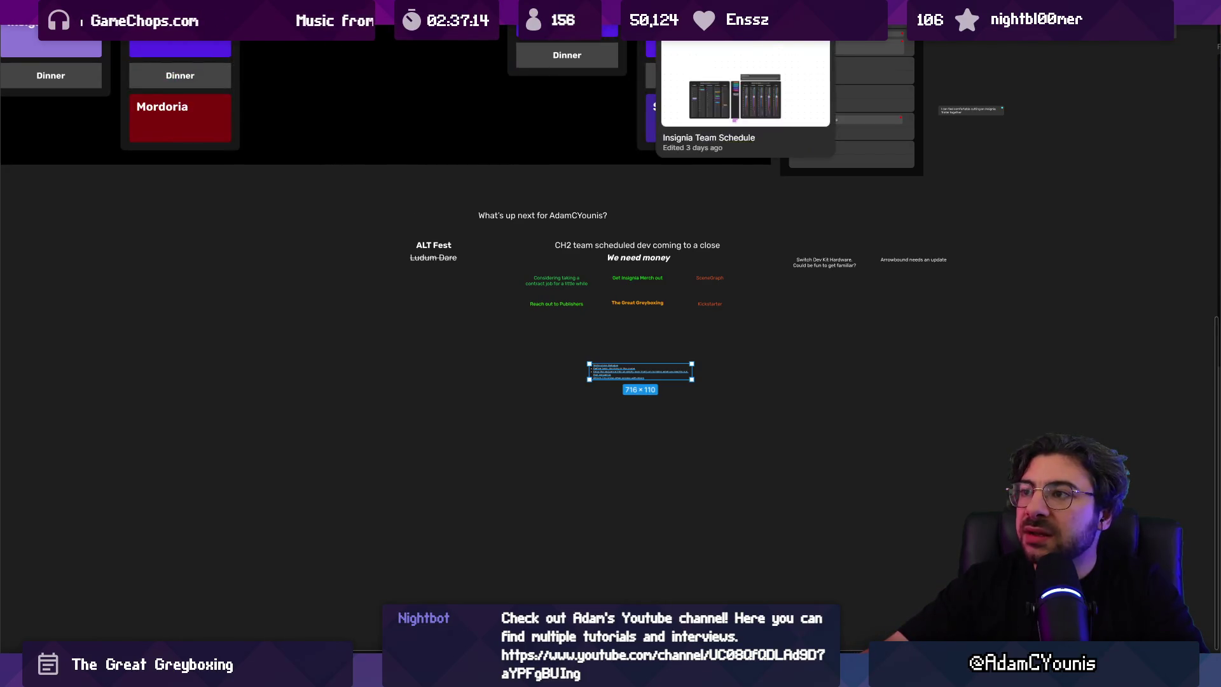
left_click(916, 13)
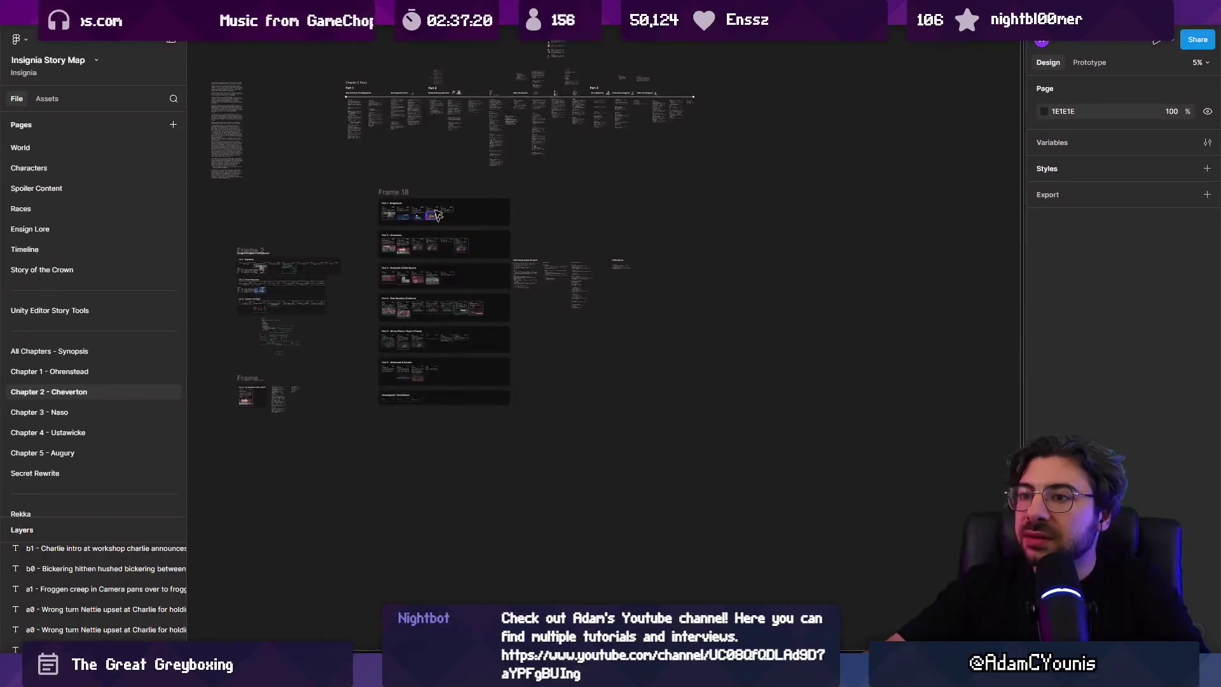
scroll(439, 225, "up", 15)
Step: Select the Chapter 2 dialogue script lines down to the end and return to Unity
left_click(414, 199)
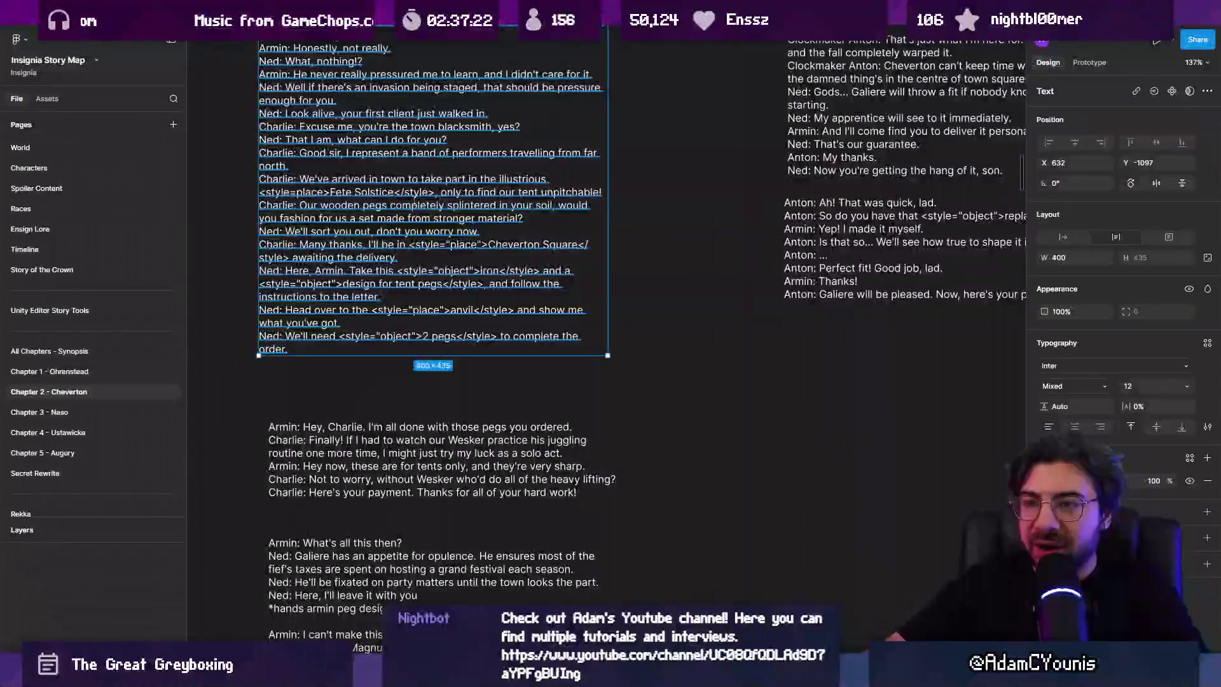
key("Return")
scroll(294, 131, "up", 2)
left_click_drag(294, 103, 321, 443)
key("alt+Tab")
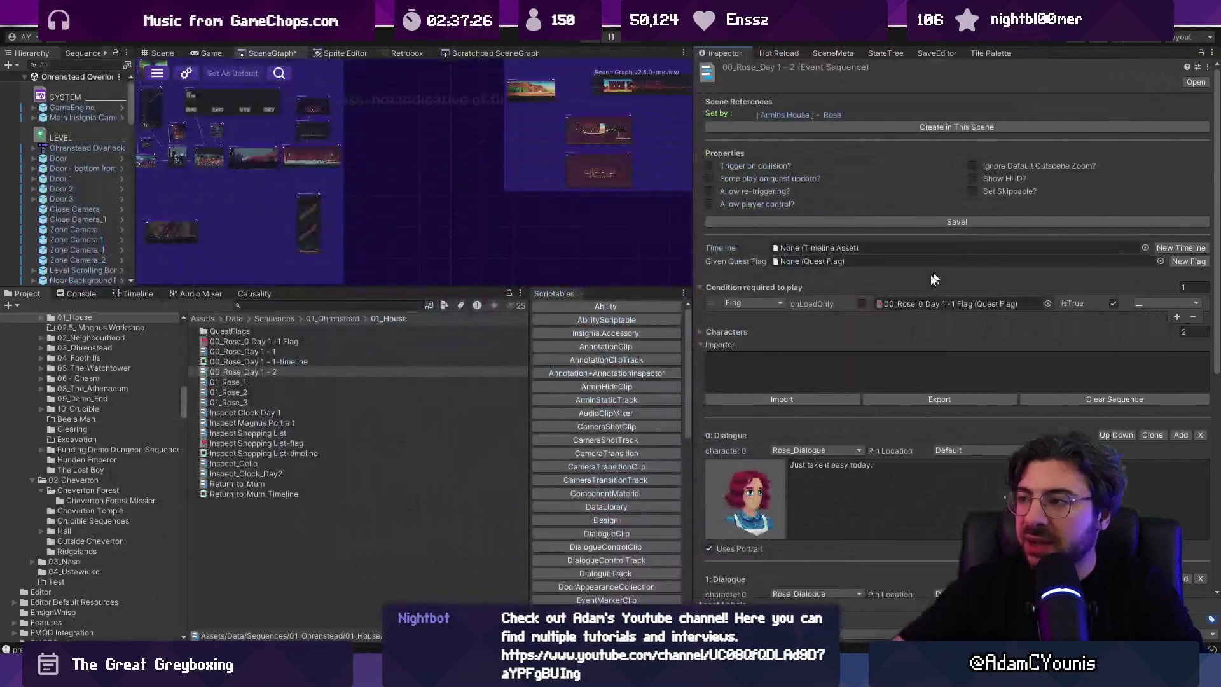
Step: Select the 00_Rose_Day 1 - 2 sequence and scroll through its Rose dialogue entries and quest flag
left_click(786, 401)
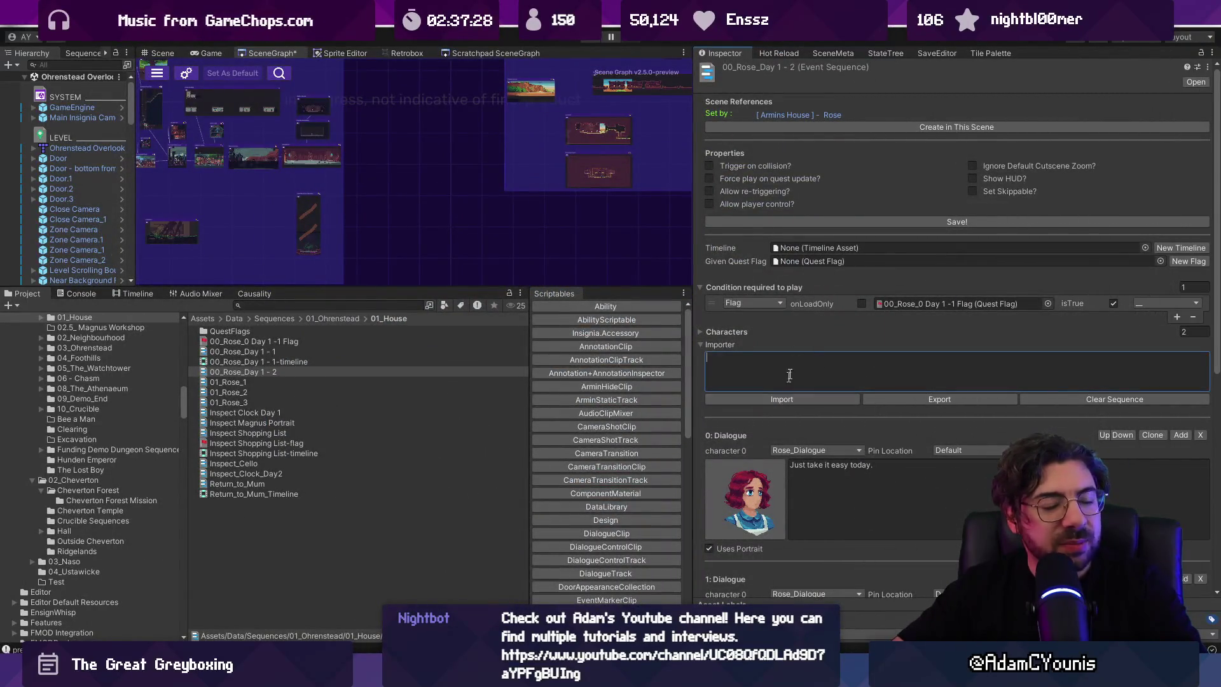
scroll(799, 326, "down", 5)
scroll(903, 340, "down", 3)
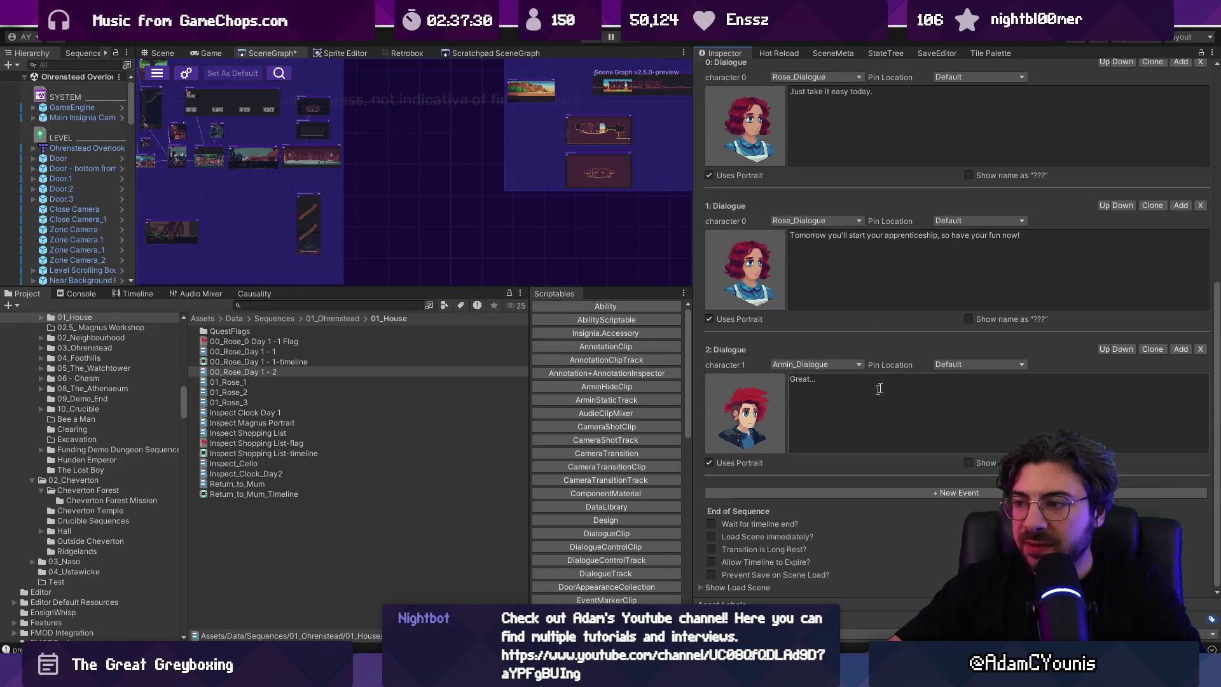
scroll(854, 349, "up", 10)
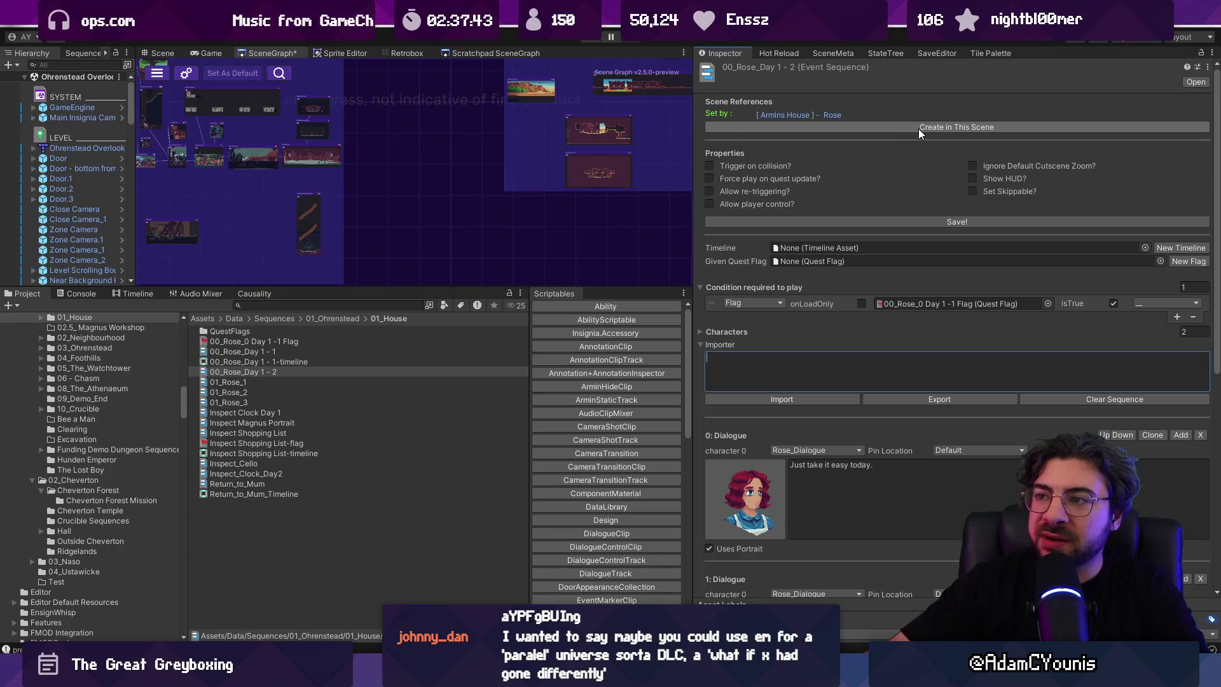
scroll(598, 215, "down", 3)
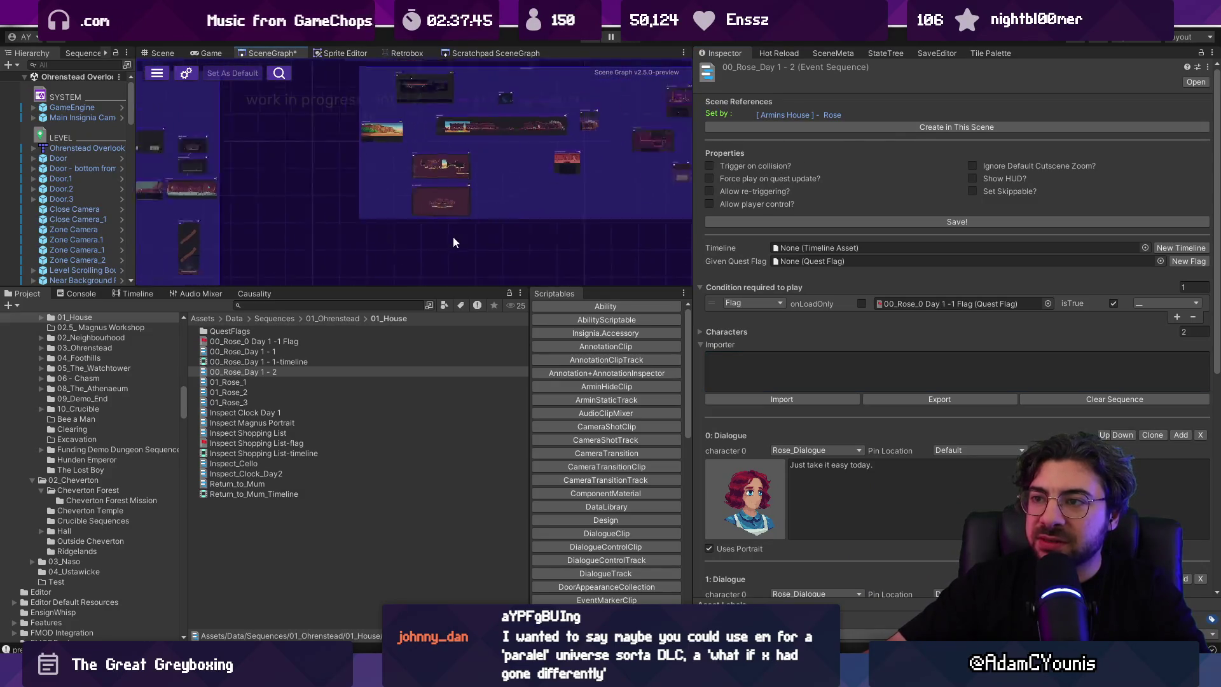
scroll(438, 201, "up", 1)
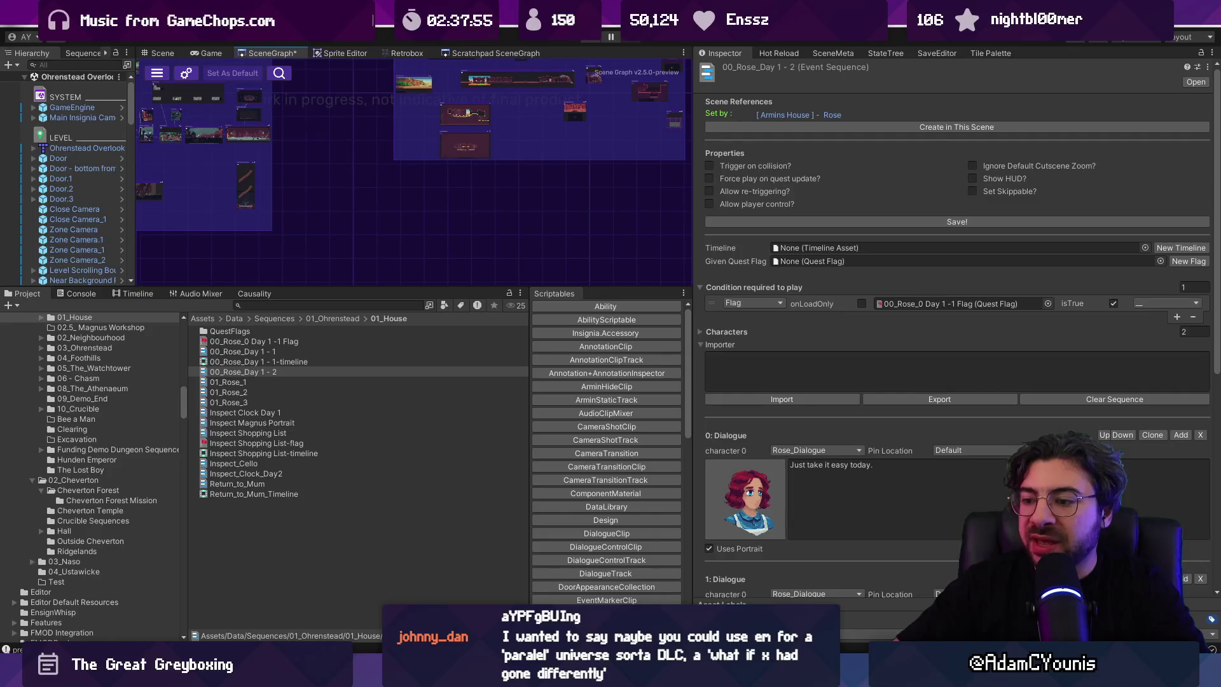
mouse_move(586, 674)
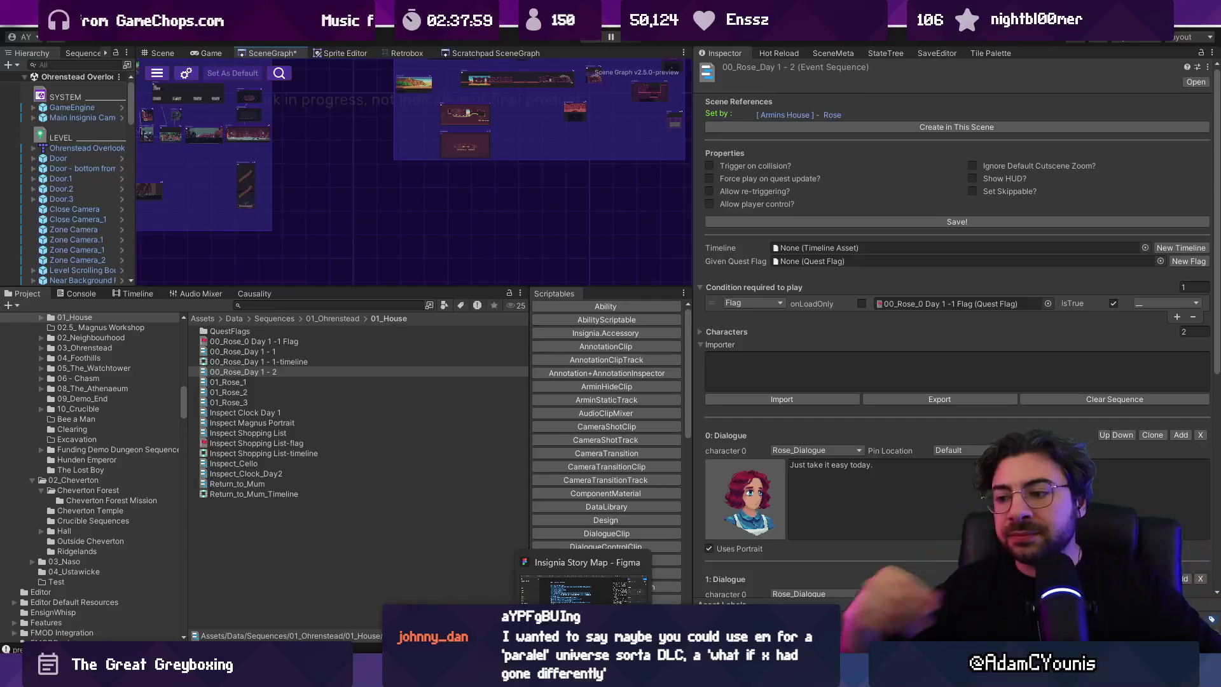
Step: Bring up the Insignia Story Map in Figma, hide the UI and zoom to the bullet list
left_click(584, 589)
key("shift+1")
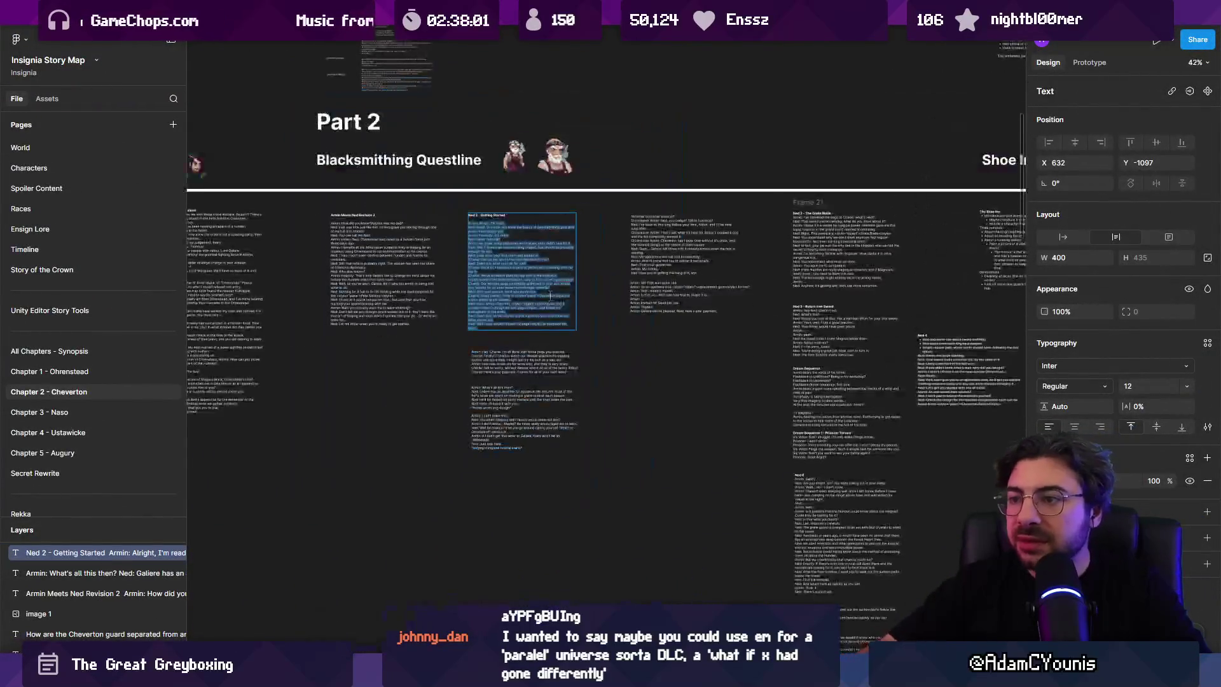
key("ctrl+Tab")
key("shift+2")
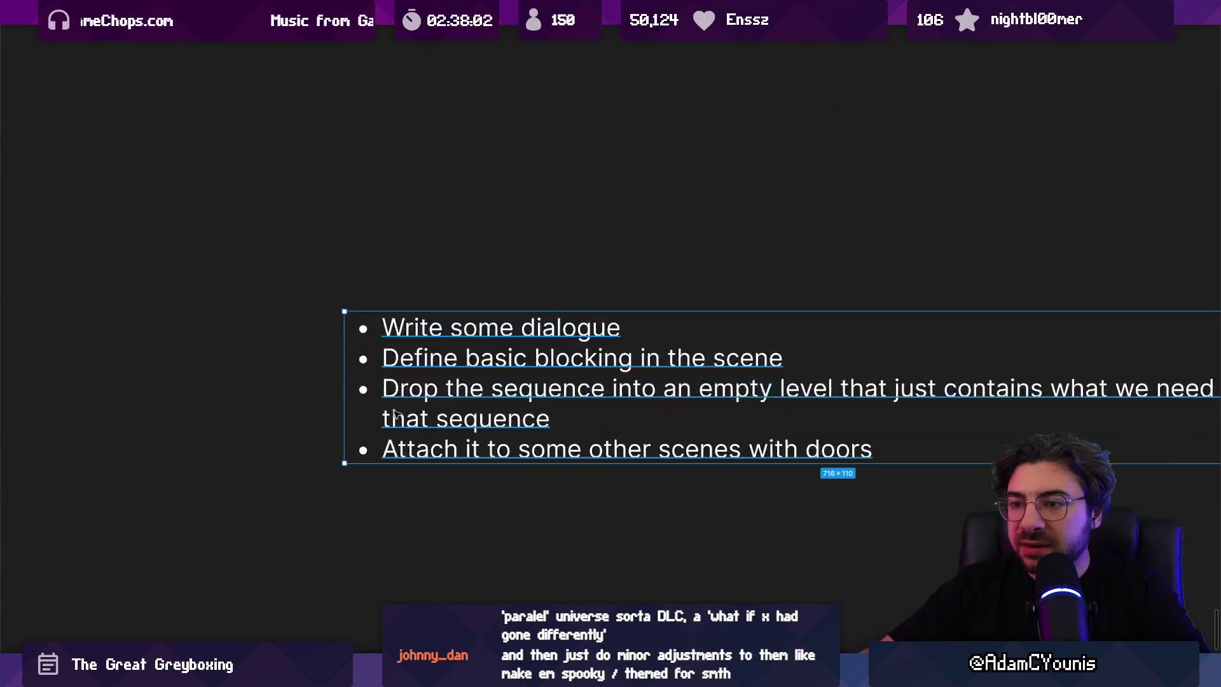
Step: Highlight the third bullet on dropping the sequence and the last bullet on attaching doors
double_click(394, 341)
left_click_drag(647, 346, 326, 332)
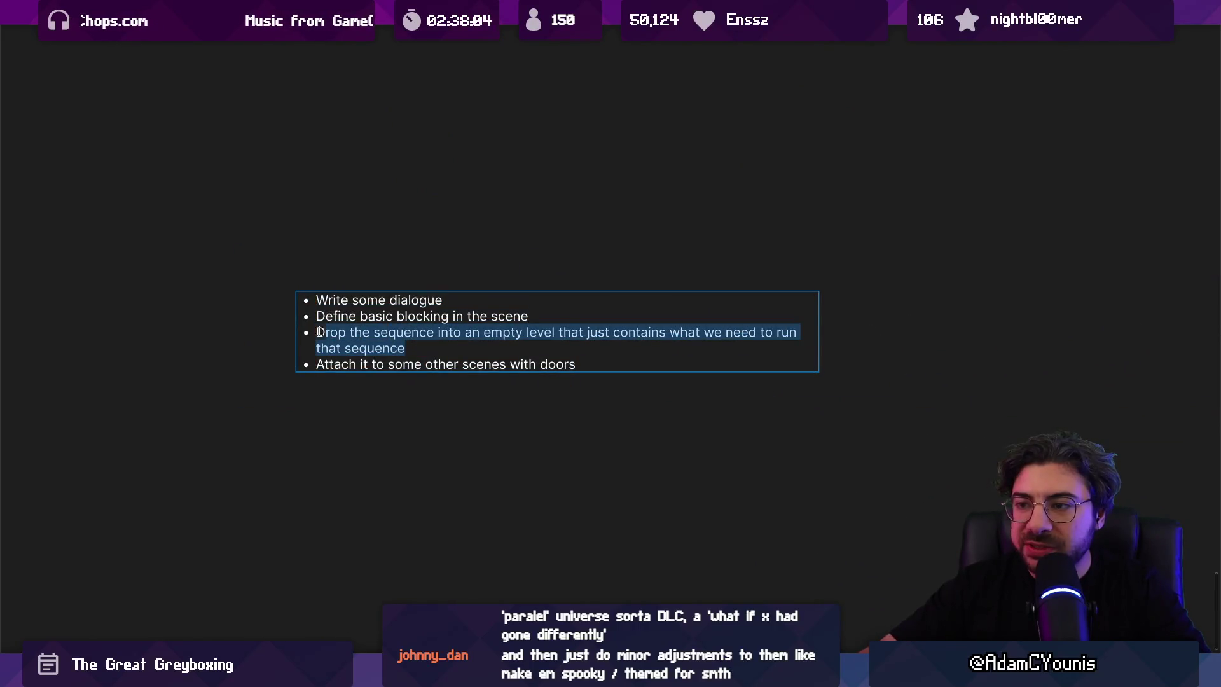
left_click(308, 333)
left_click_drag(576, 364, 229, 374)
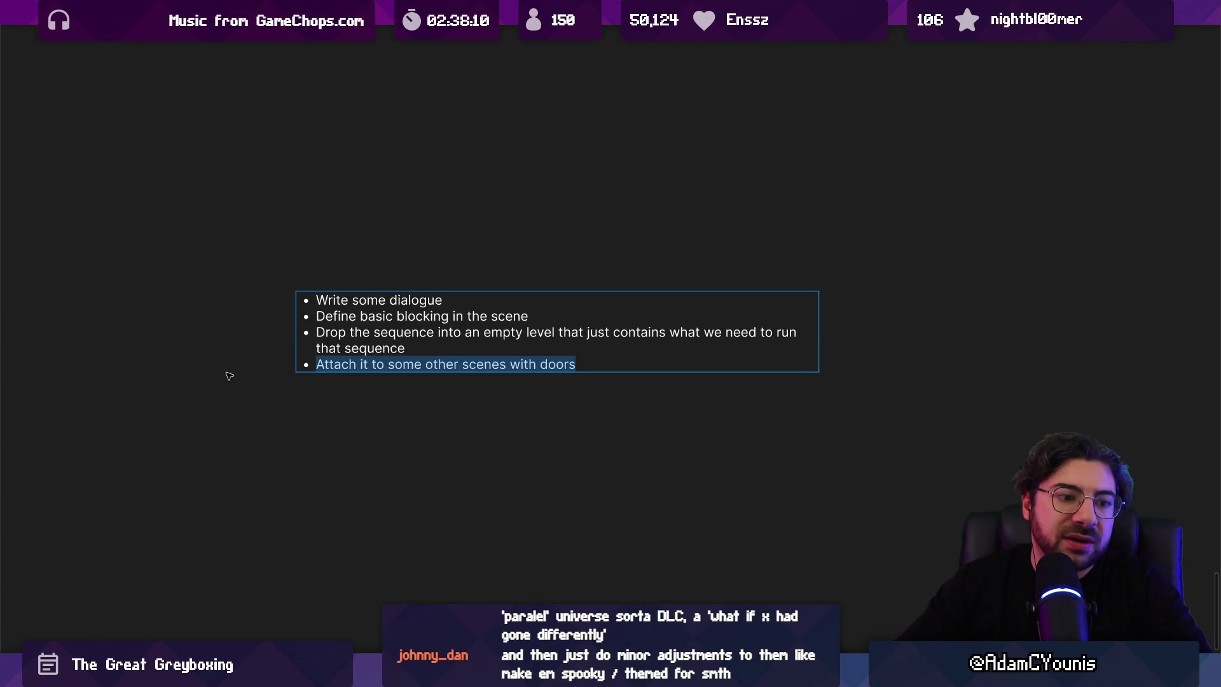
left_click(229, 376)
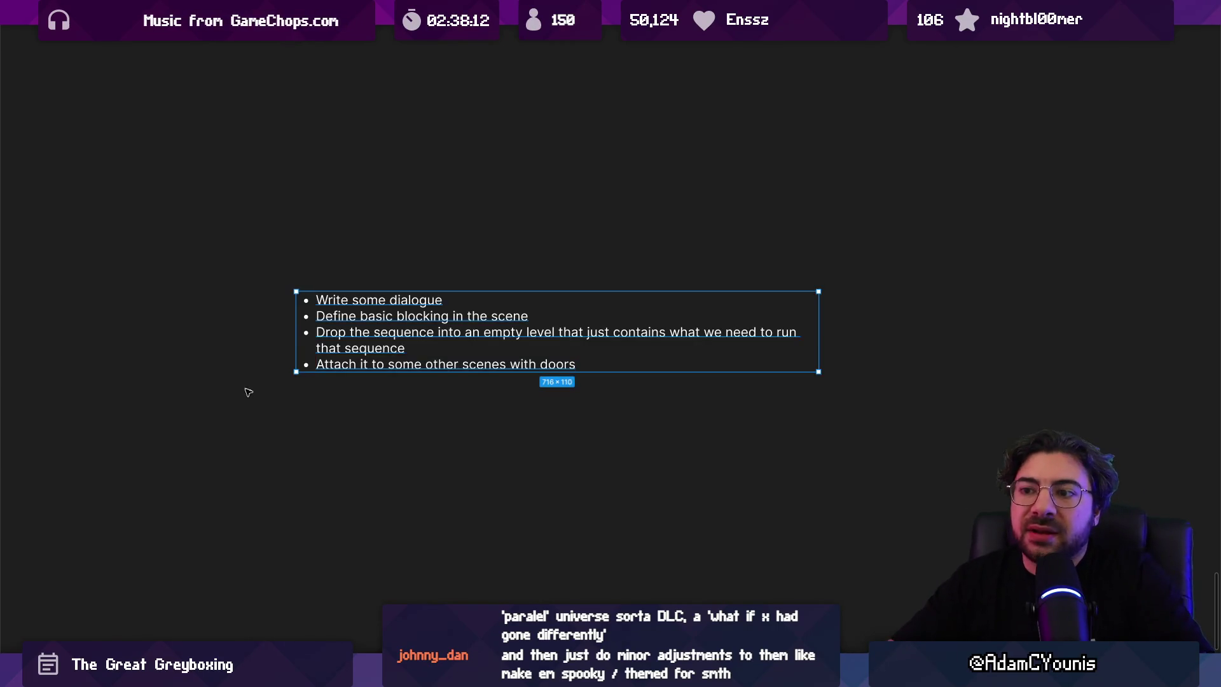
left_click(244, 389)
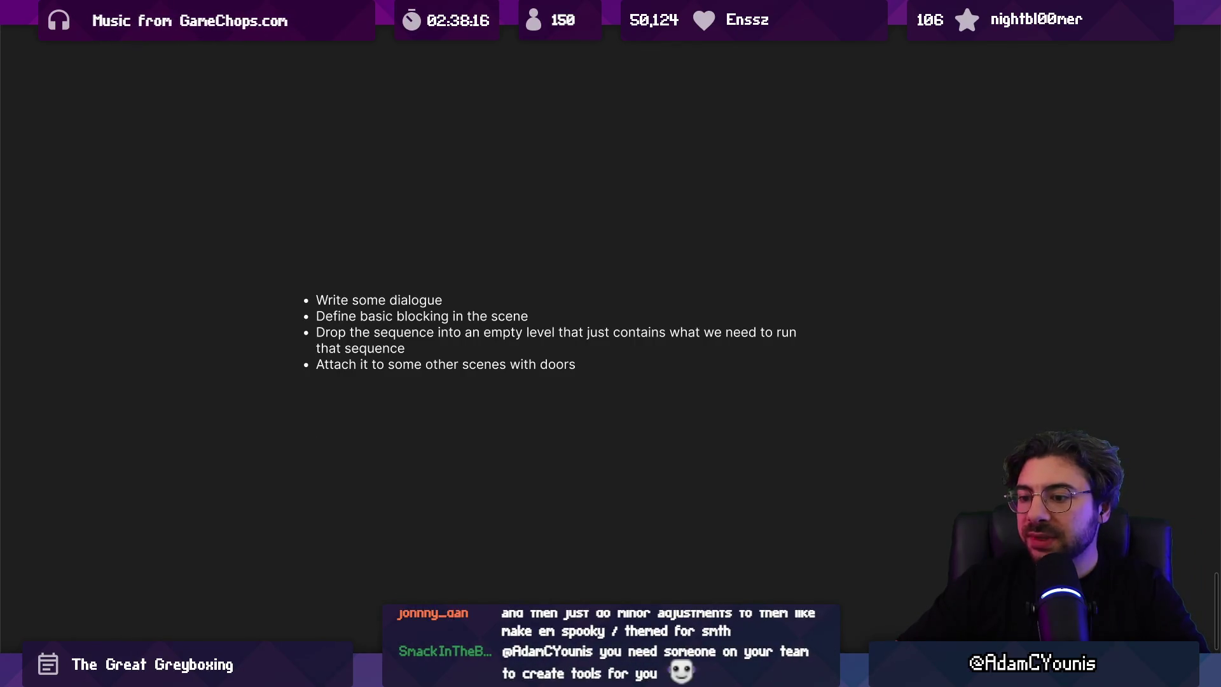
mouse_move(415, 675)
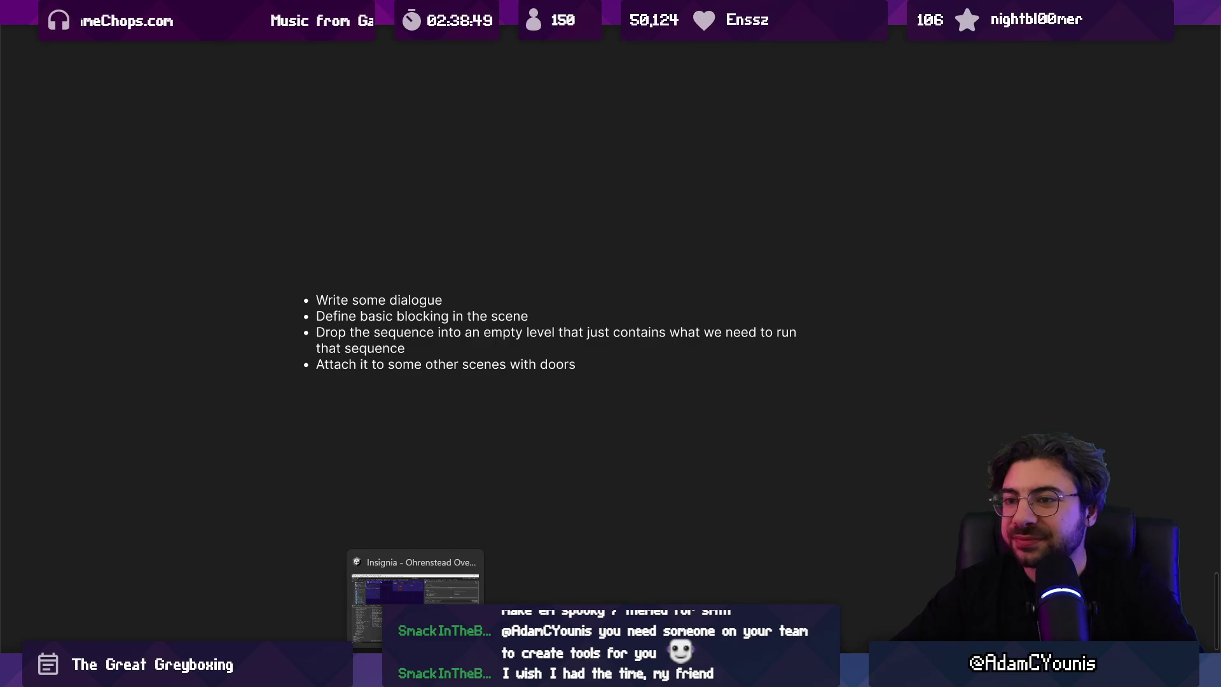
Step: Back in Unity, drag the splitter down to make the scene graph view taller
left_click(403, 342)
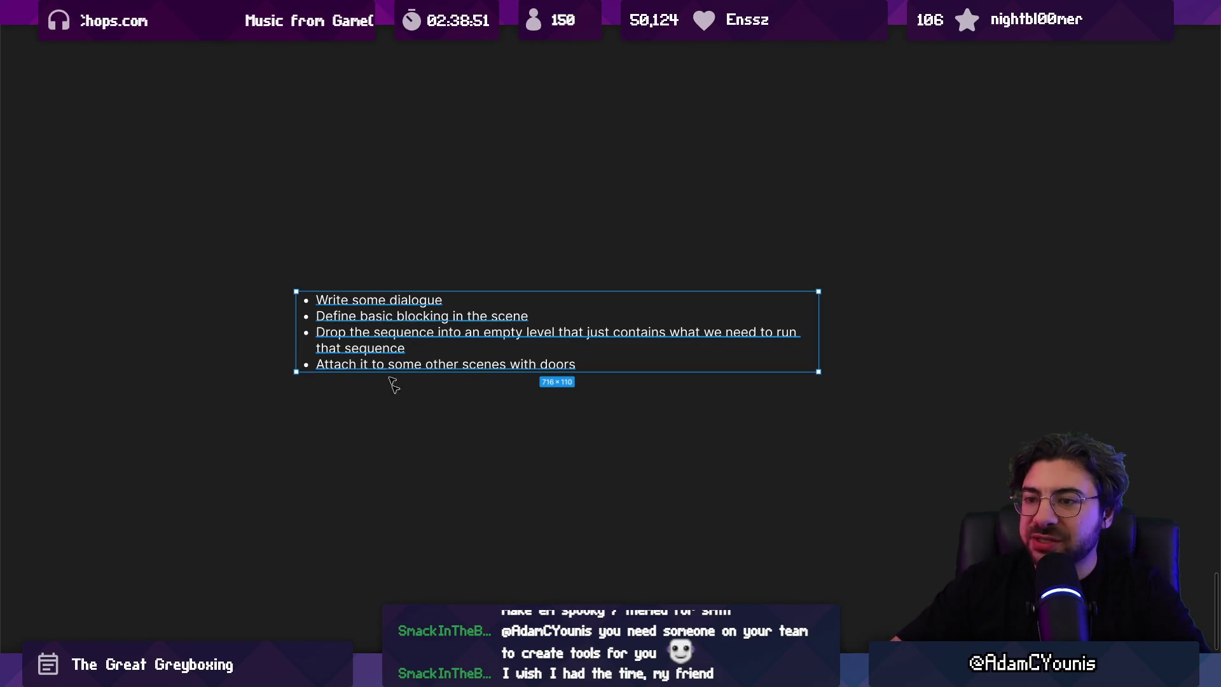
key("alt+Tab")
mouse_move(372, 287)
left_mouse_down()
mouse_move(381, 318)
mouse_move(421, 328)
mouse_move(423, 472)
left_mouse_up()
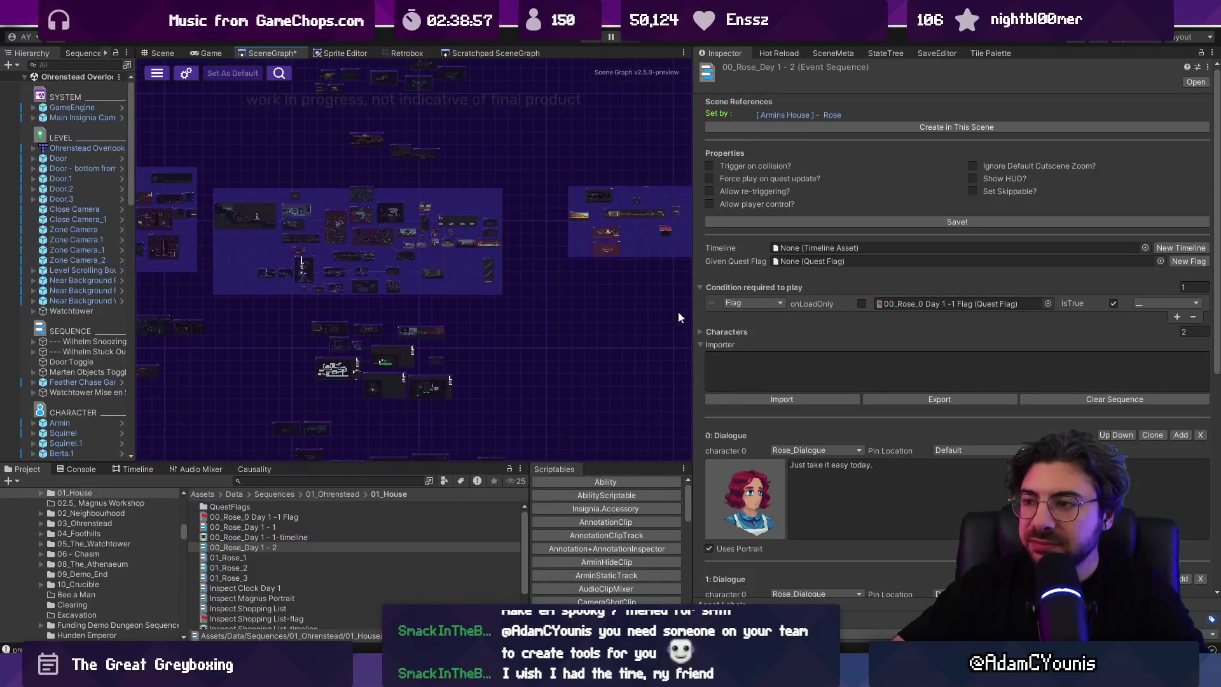
Step: Narrow the Inspector to widen the scene graph and pan to another group of nodes
left_click_drag(695, 331, 857, 327)
left_click_drag(661, 337, 832, 250)
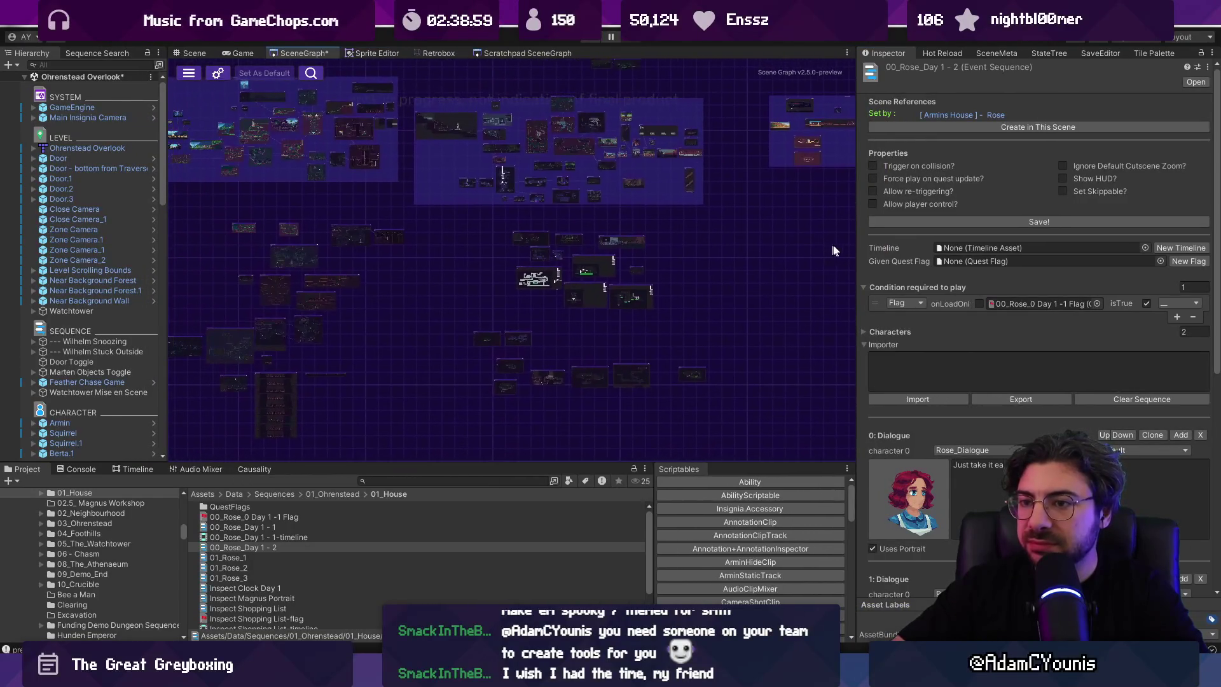
scroll(700, 290, "left", 5)
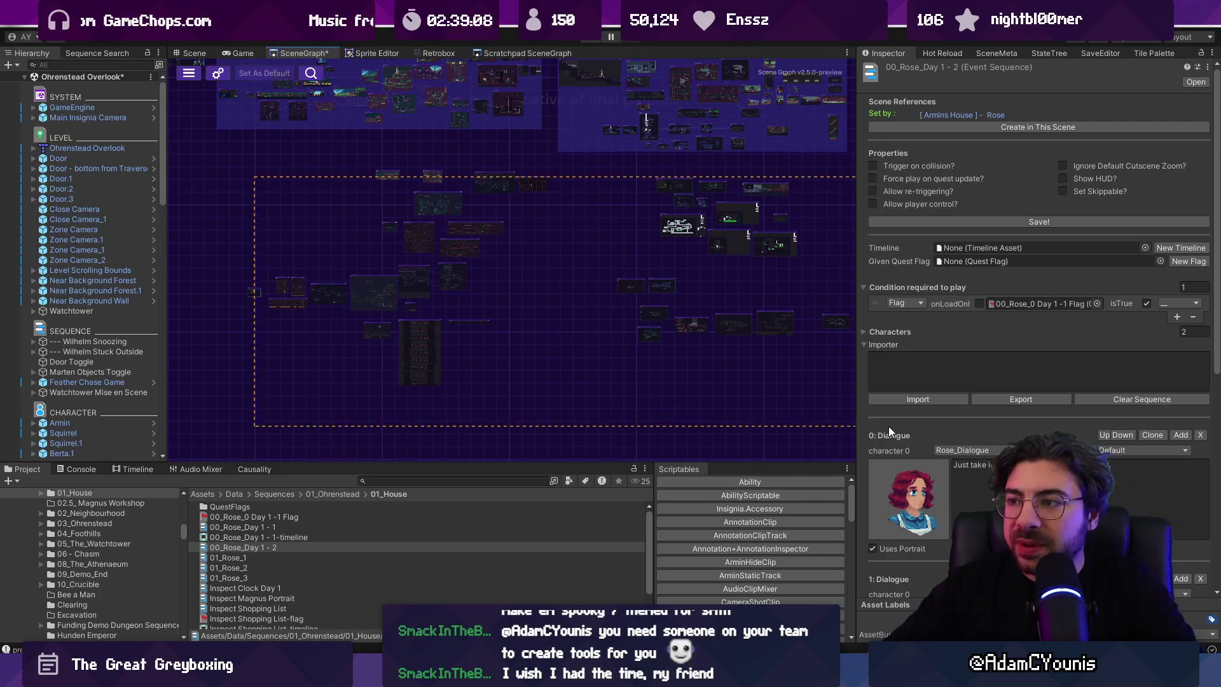
scroll(572, 368, "up", 2)
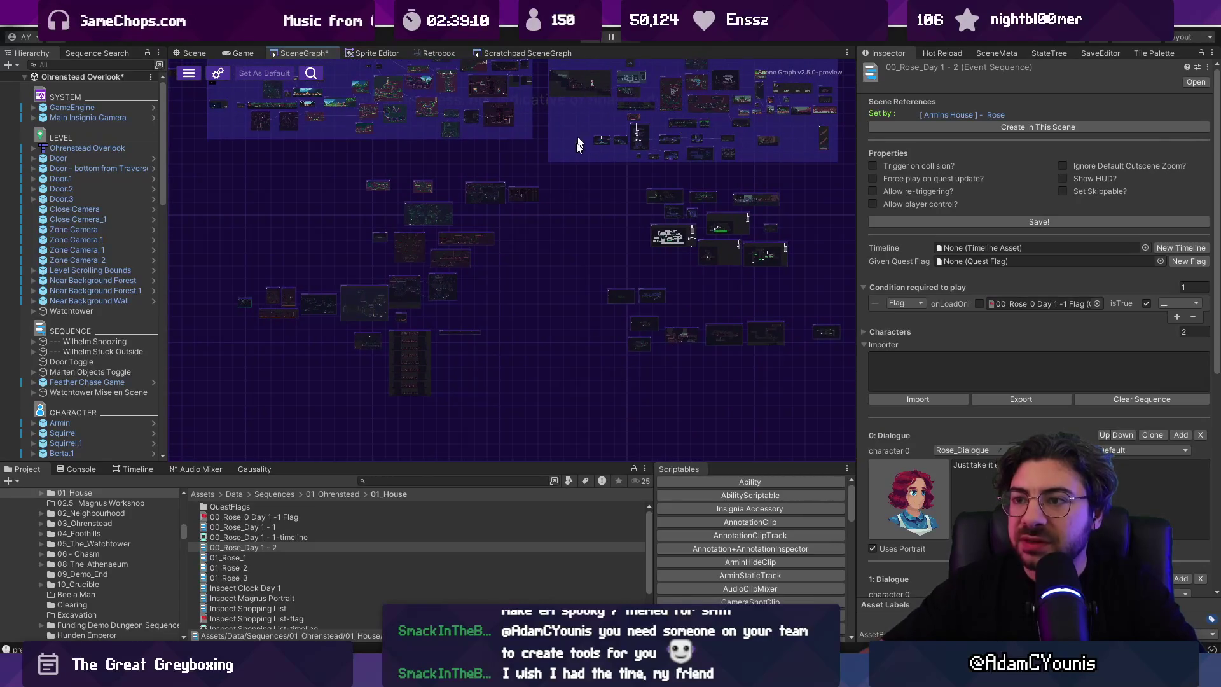
Step: Search the Project window for scene map assets, replacing 'scene graph' with 'scenemap:'
left_click(448, 480)
left_click(448, 480)
type("s")
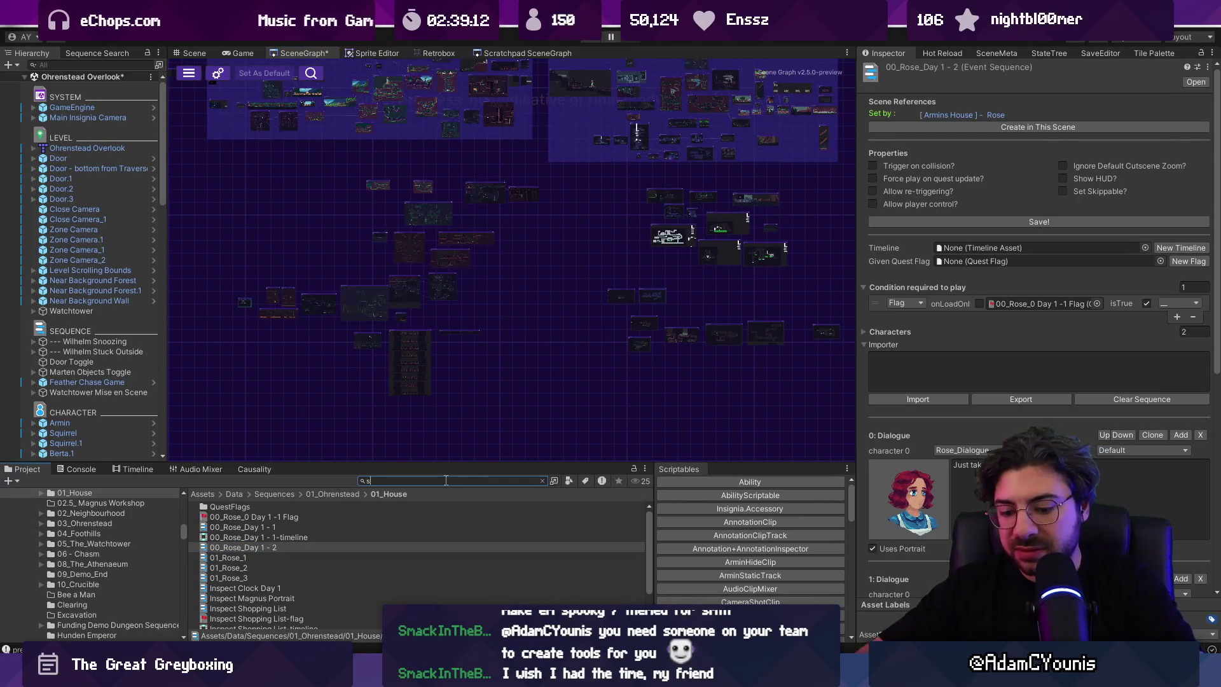
type("cene graph")
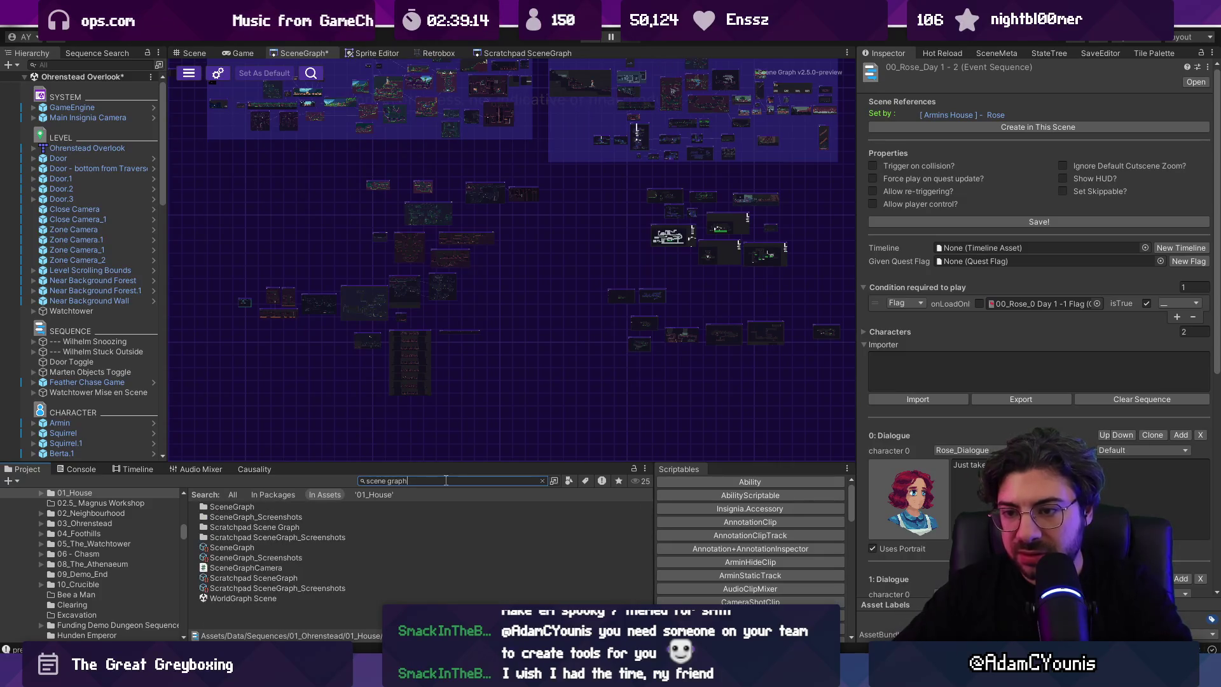
key("ctrl+a")
key("BackSpace")
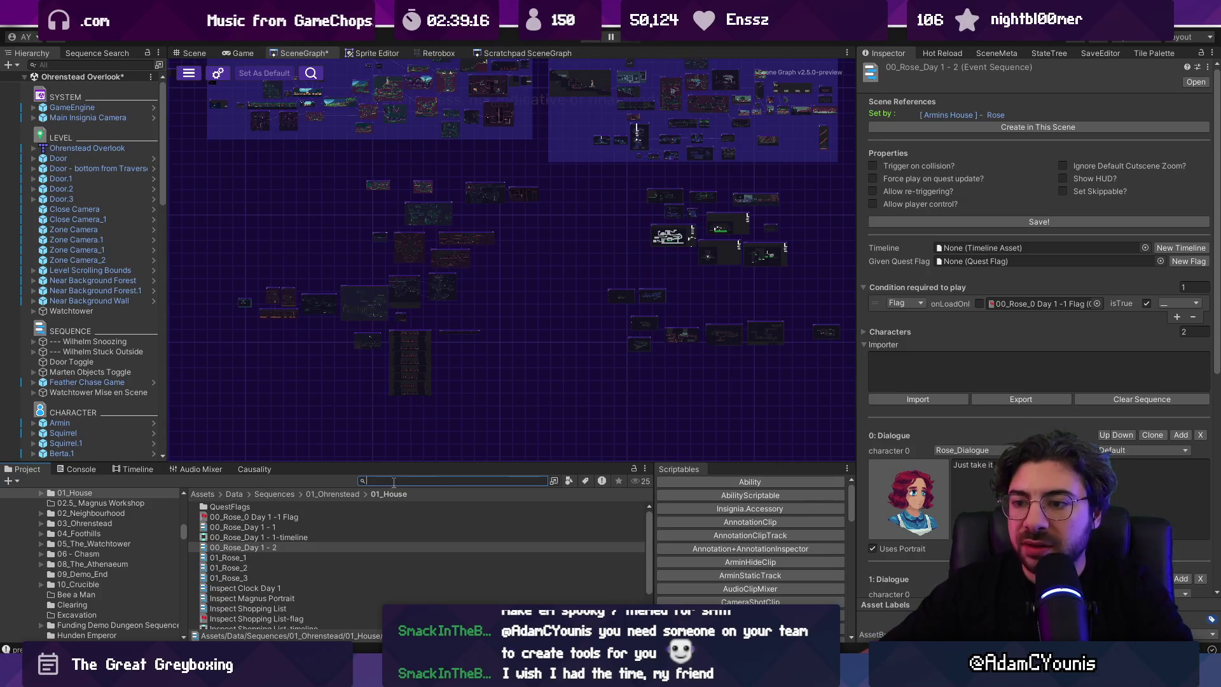
type("scenemap")
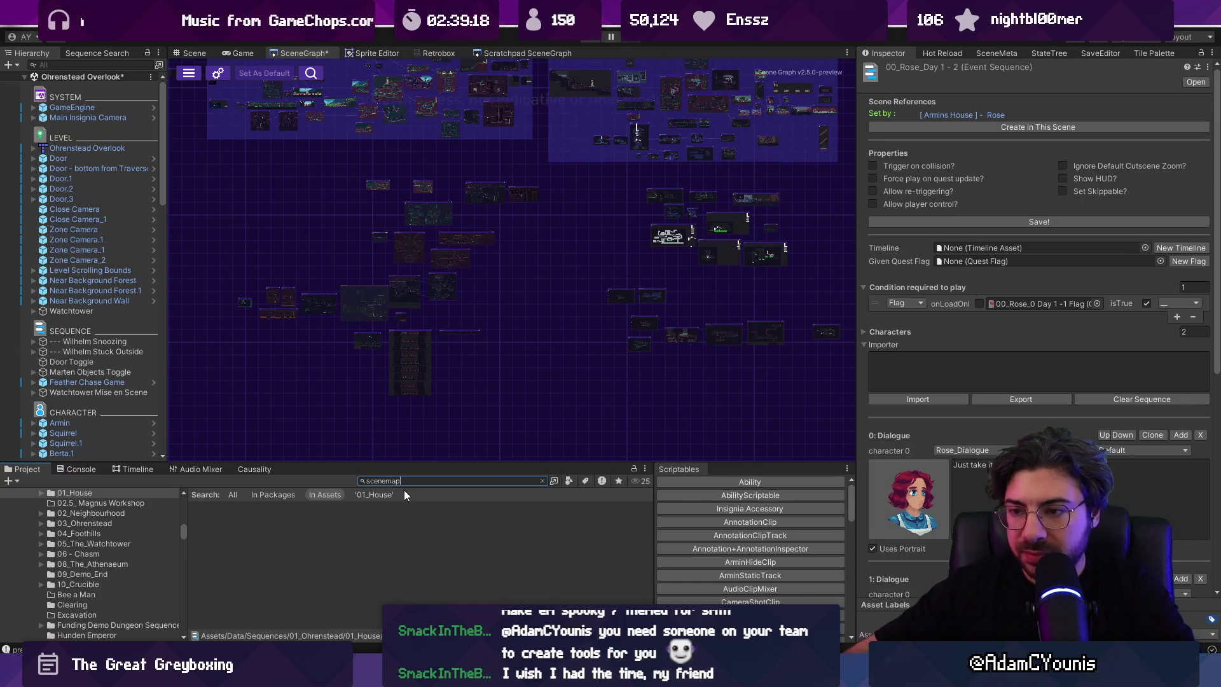
type("t:")
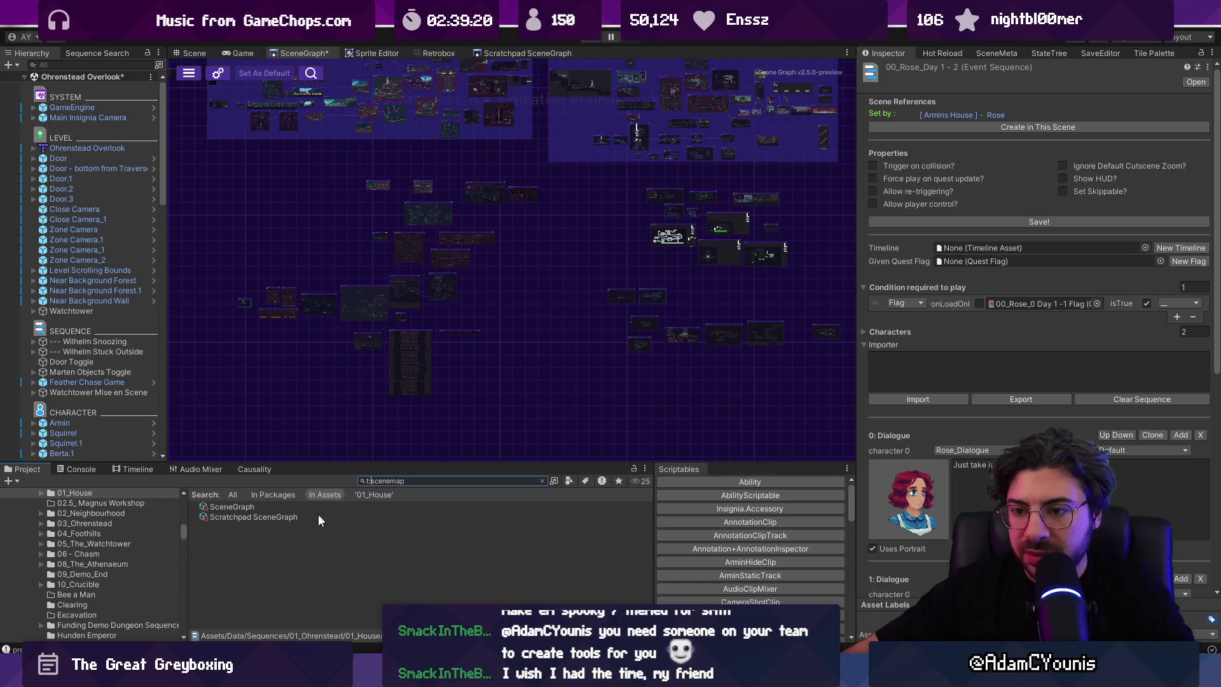
Step: Locate the SceneGraph asset in the Resources folder and expand it to list its scene nodes
left_click(316, 508)
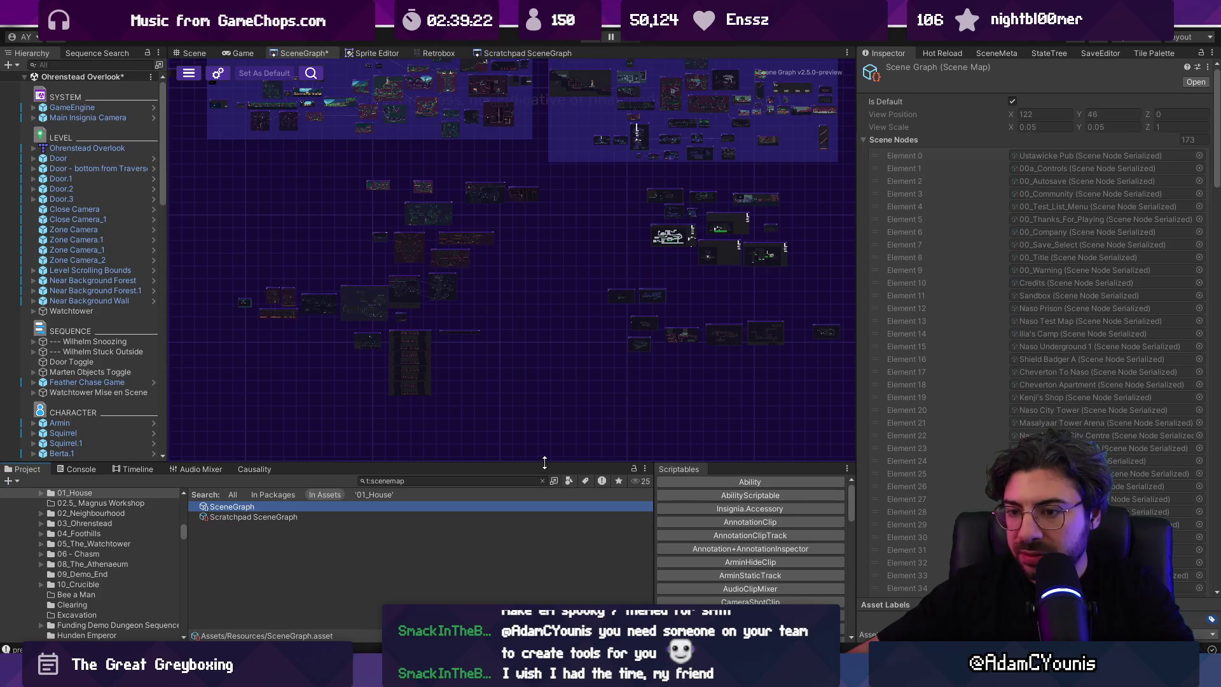
left_click_drag(545, 463, 544, 388)
left_click(542, 405)
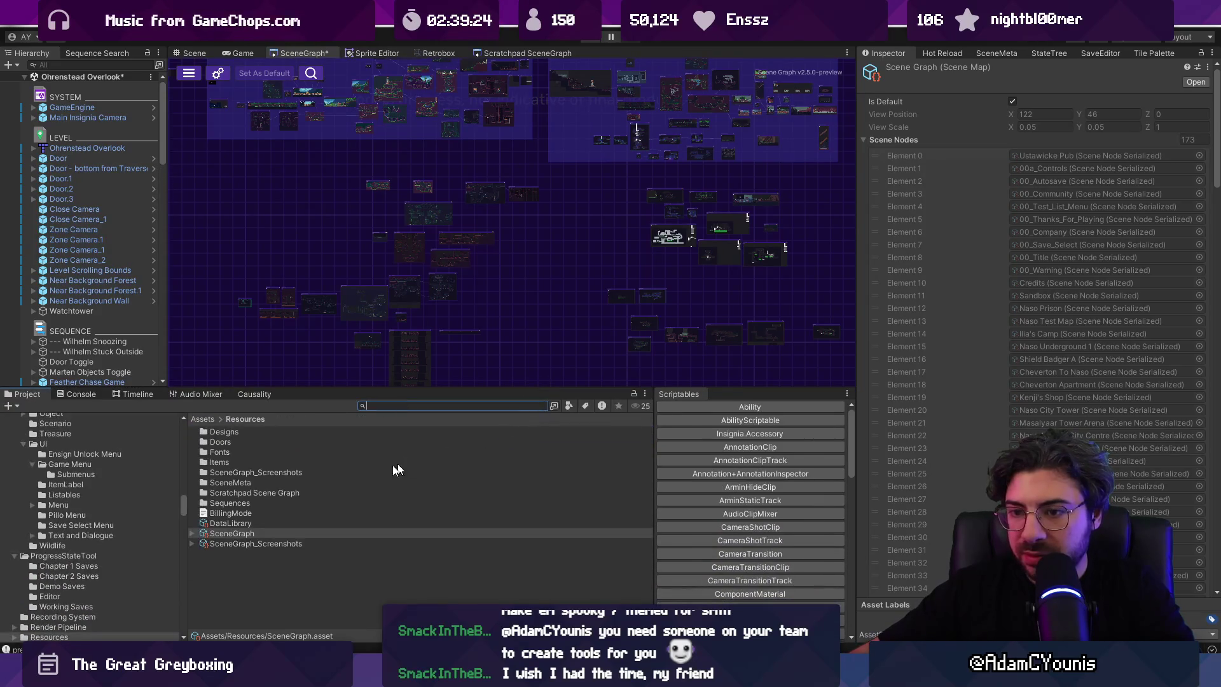
left_click(250, 536)
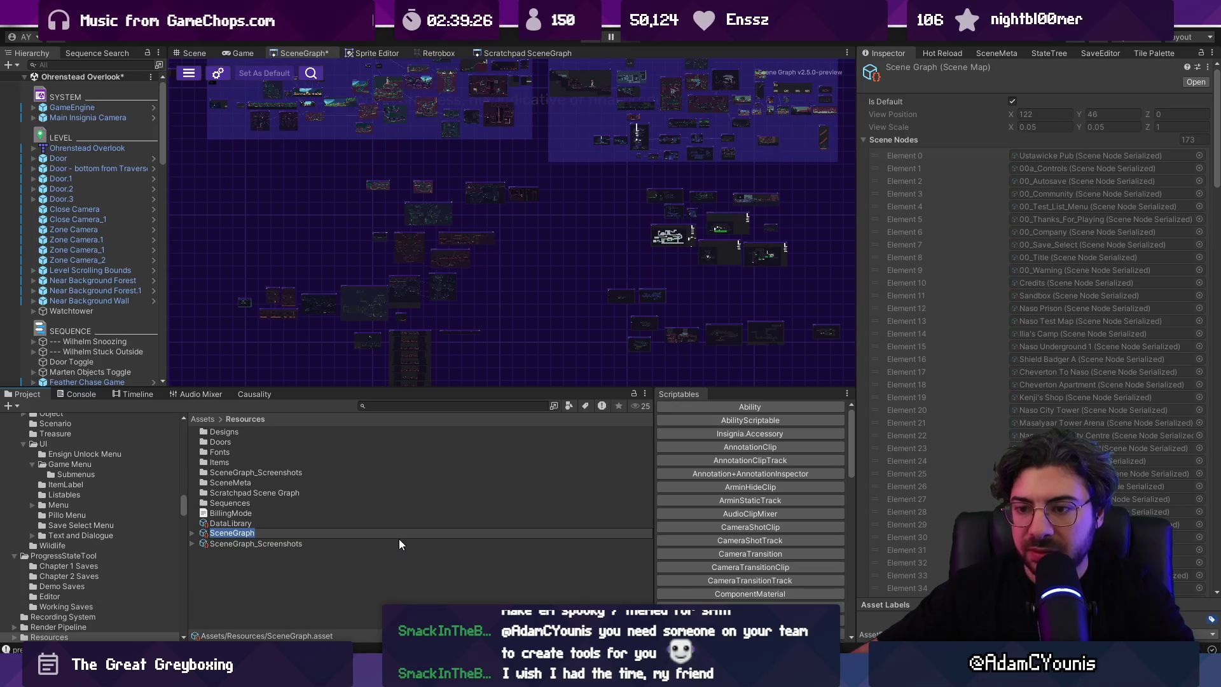
left_click(352, 539)
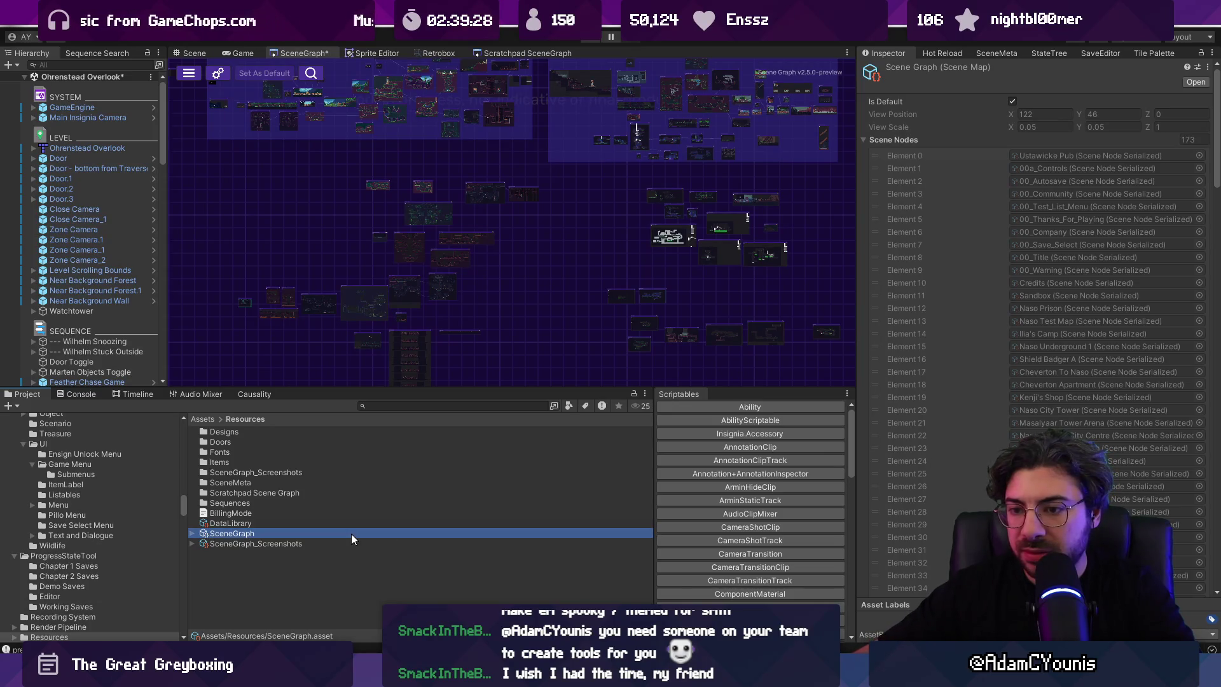
left_click(192, 533)
Step: Find the Scratchpad SceneGraph asset and rename it Scratchpad Graph
left_click(399, 405)
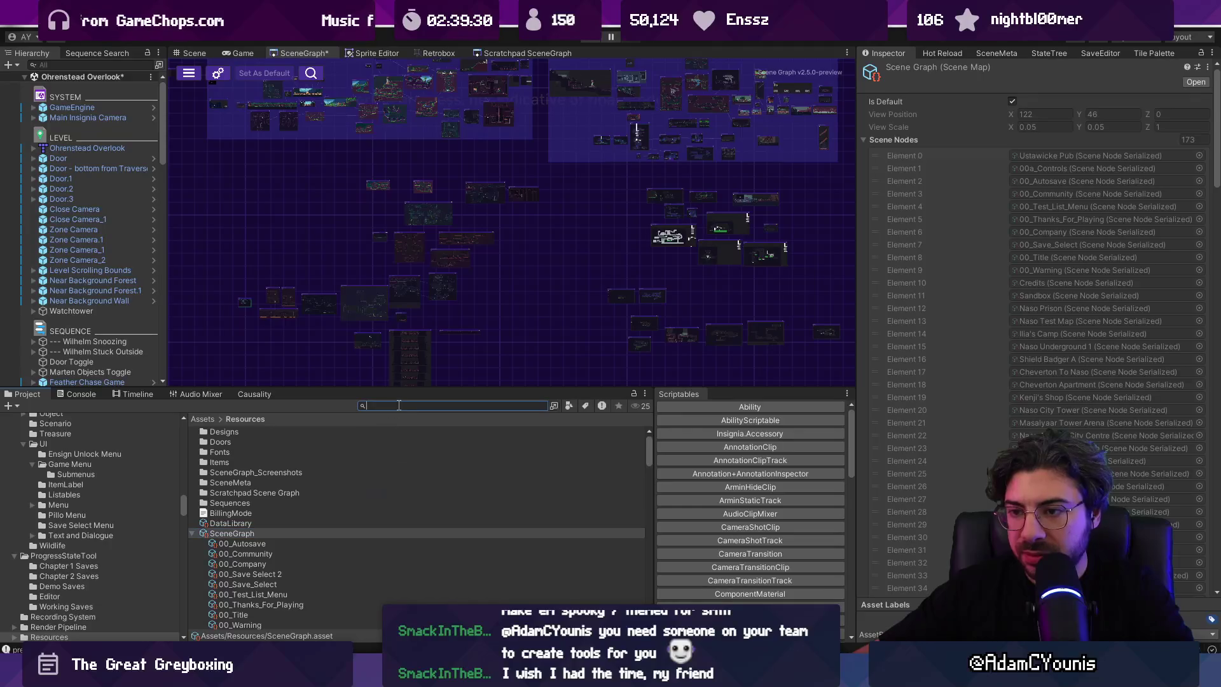
type("t:s")
type("cenemap")
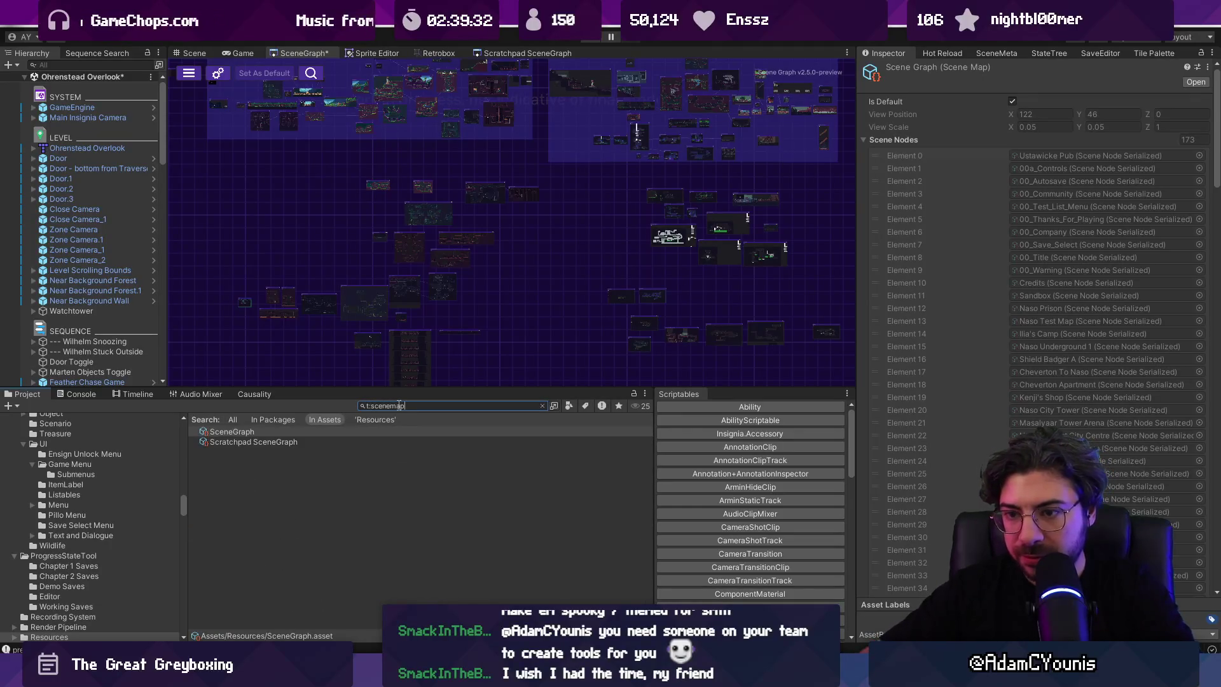
left_click(379, 443)
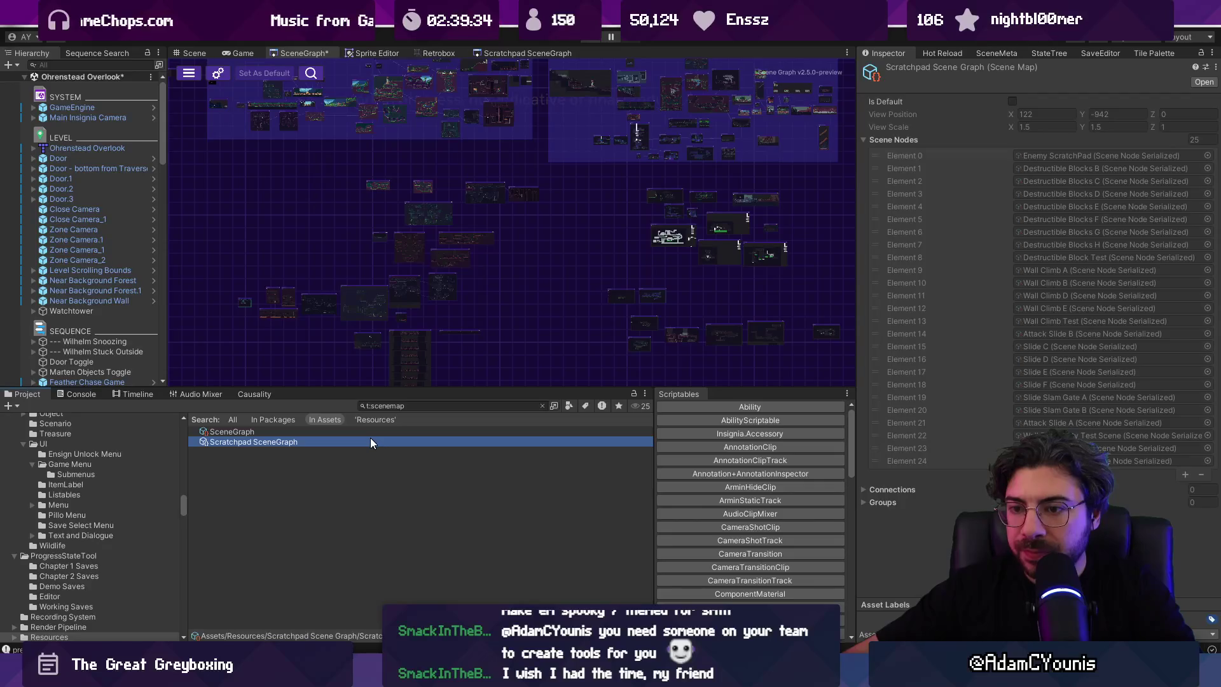
key("F2")
key("ctrl+shift+Left")
type("Graph")
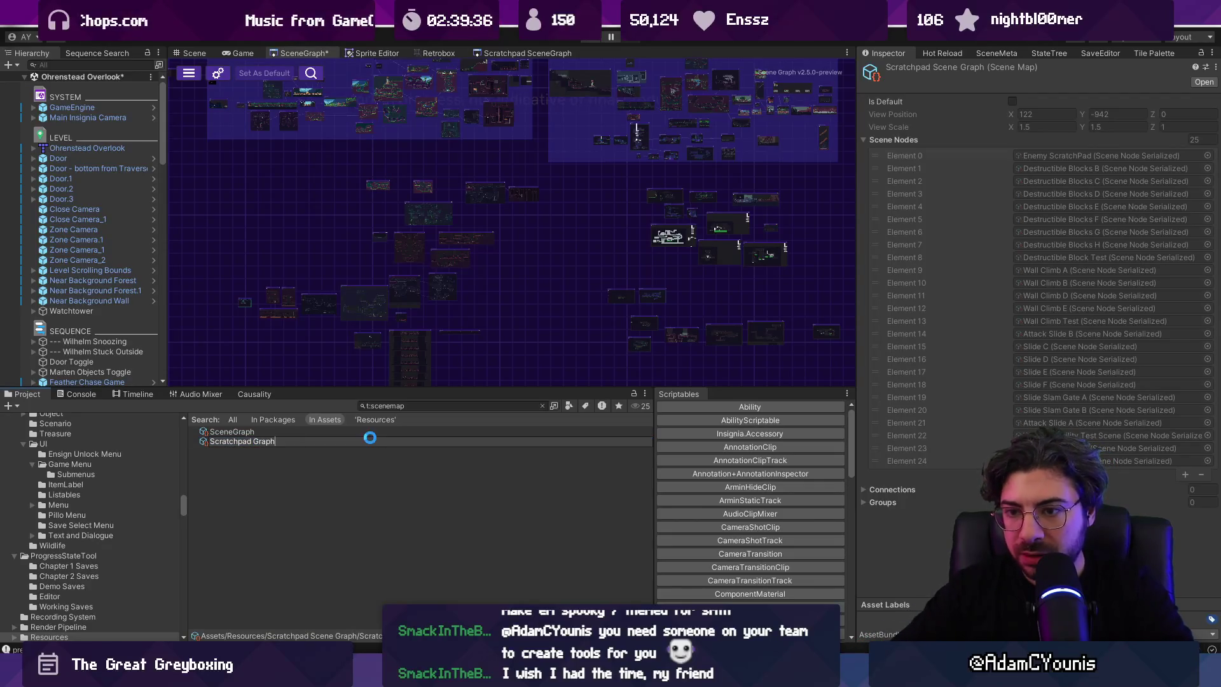
key("Return")
Step: Rename the SceneGraph asset to Insignia Graph and clear the search back to Resources
left_click(253, 435)
key("F2")
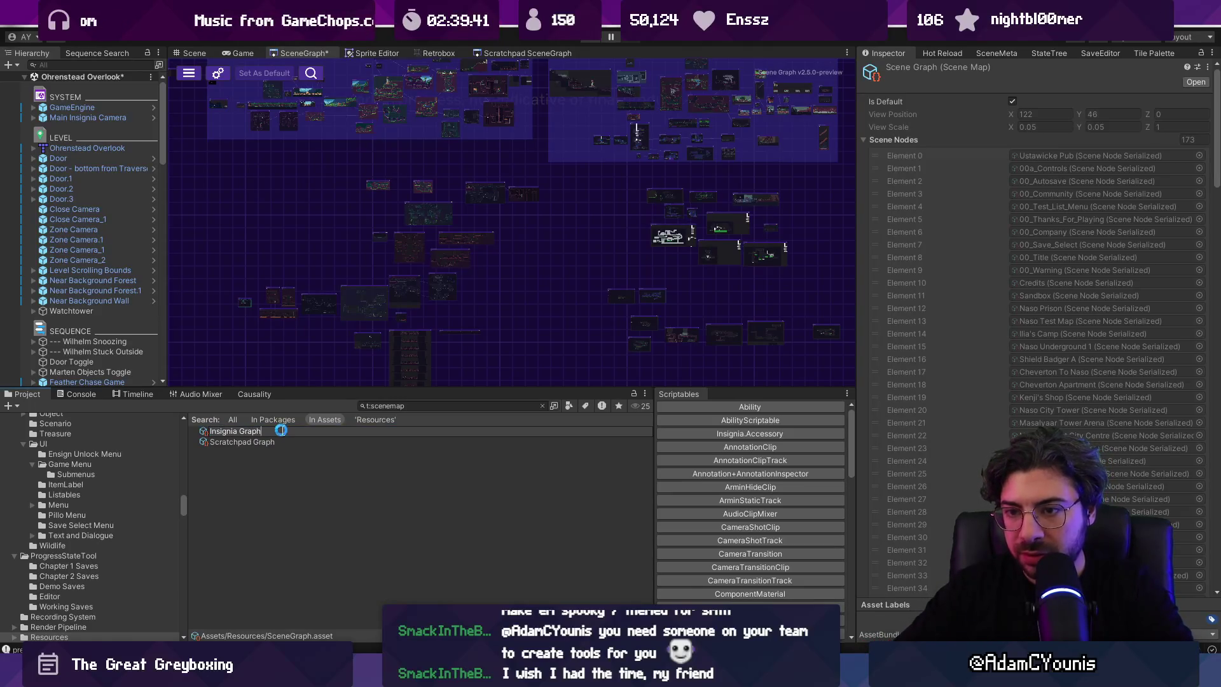
key("Return")
left_click(542, 406)
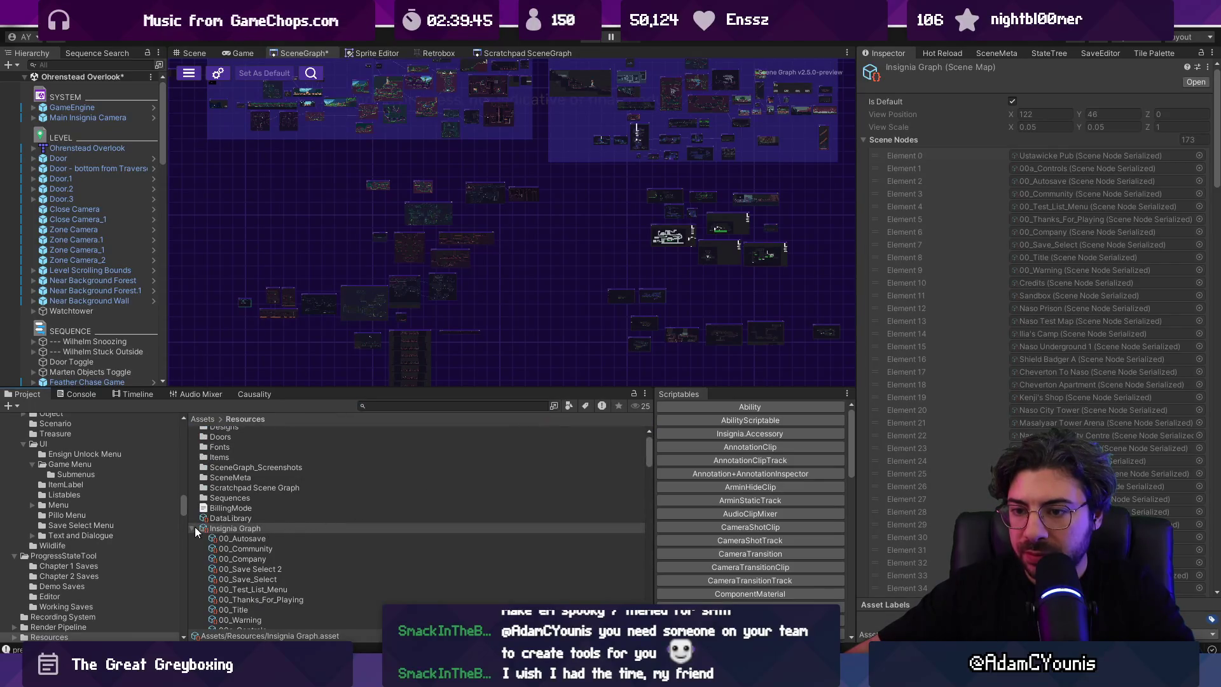
left_click(192, 529)
left_click_drag(318, 388, 318, 282)
right_click(234, 481)
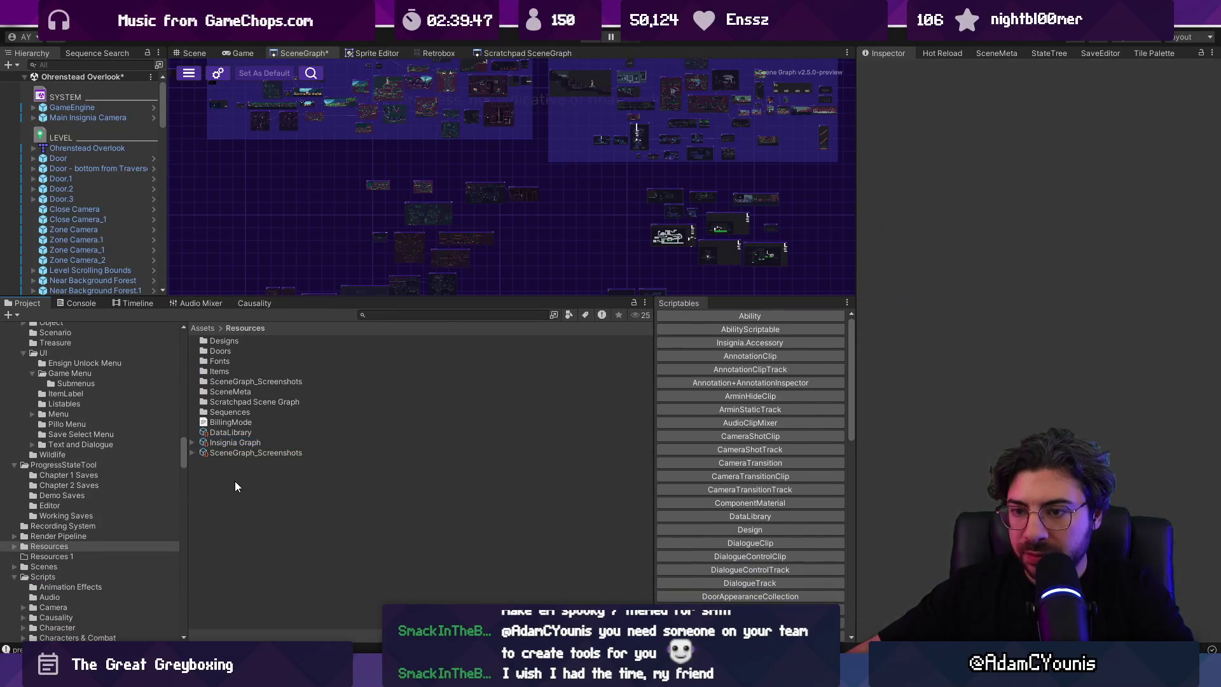
left_click(620, 511)
scroll(751, 521, "down", 10)
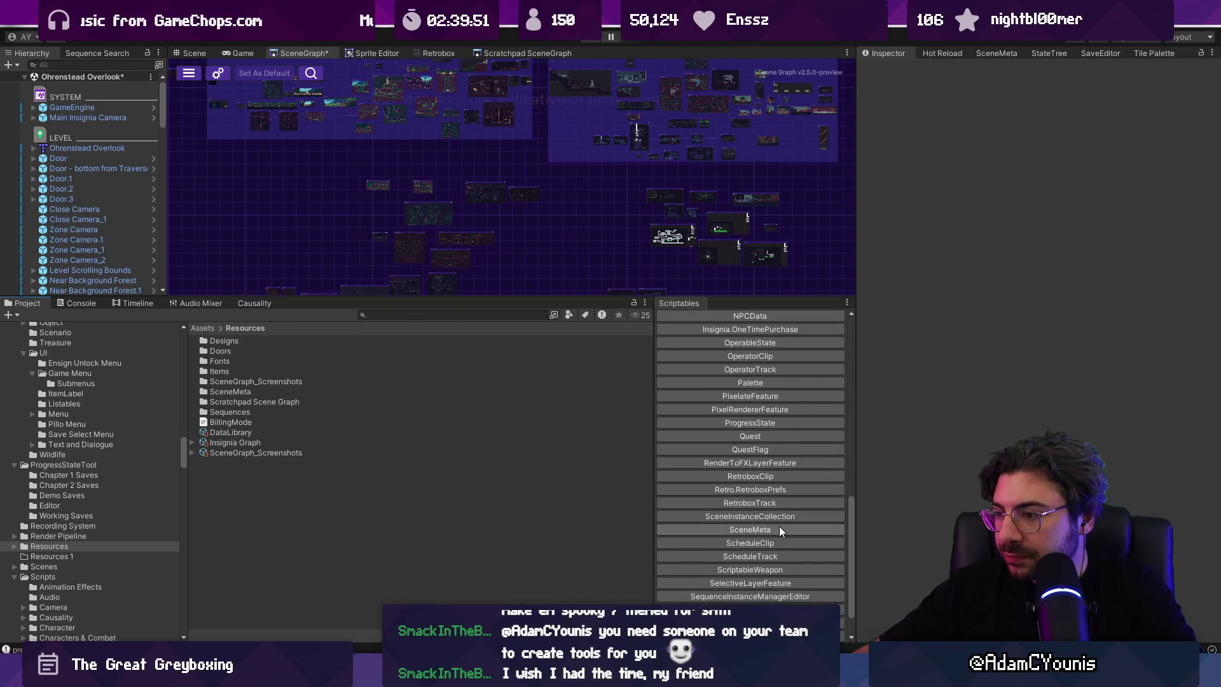
Step: From the Scene Graph menu, start a New Graph and choose Resources as the save folder
scroll(785, 554, "down", 2)
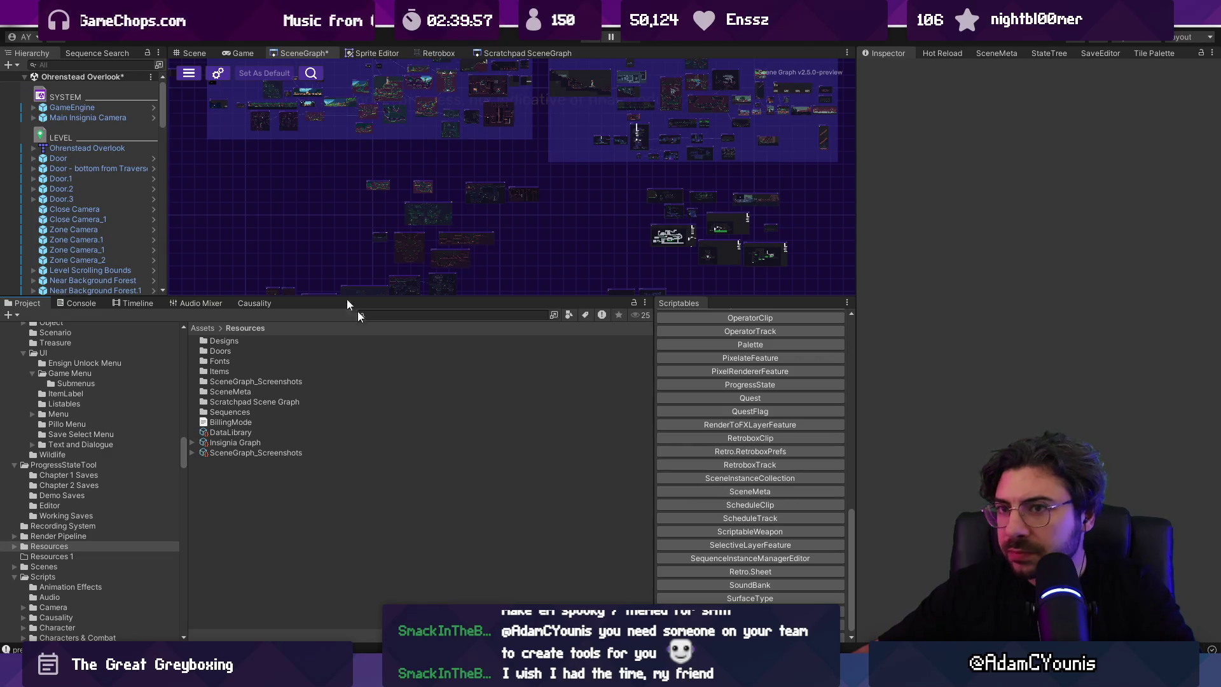
left_click(189, 75)
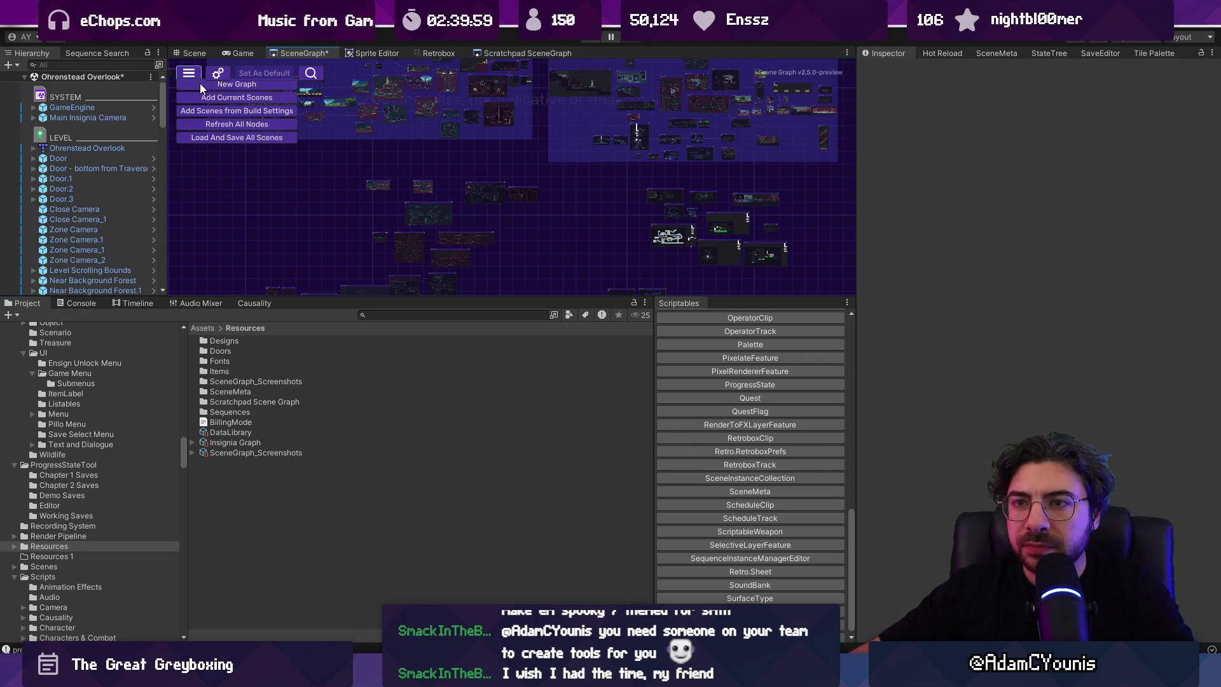
left_click(201, 84)
scroll(496, 362, "down", 10)
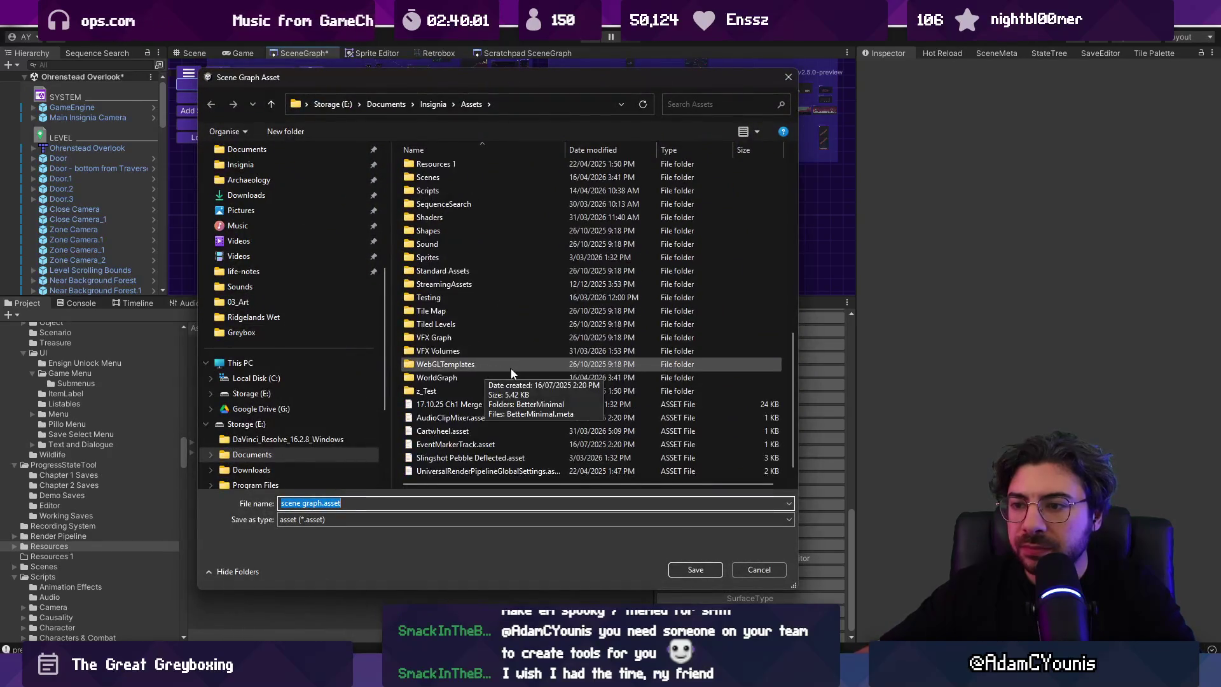
mouse_move(472, 76)
left_mouse_down()
mouse_move(654, 67)
mouse_move(617, 67)
left_mouse_up()
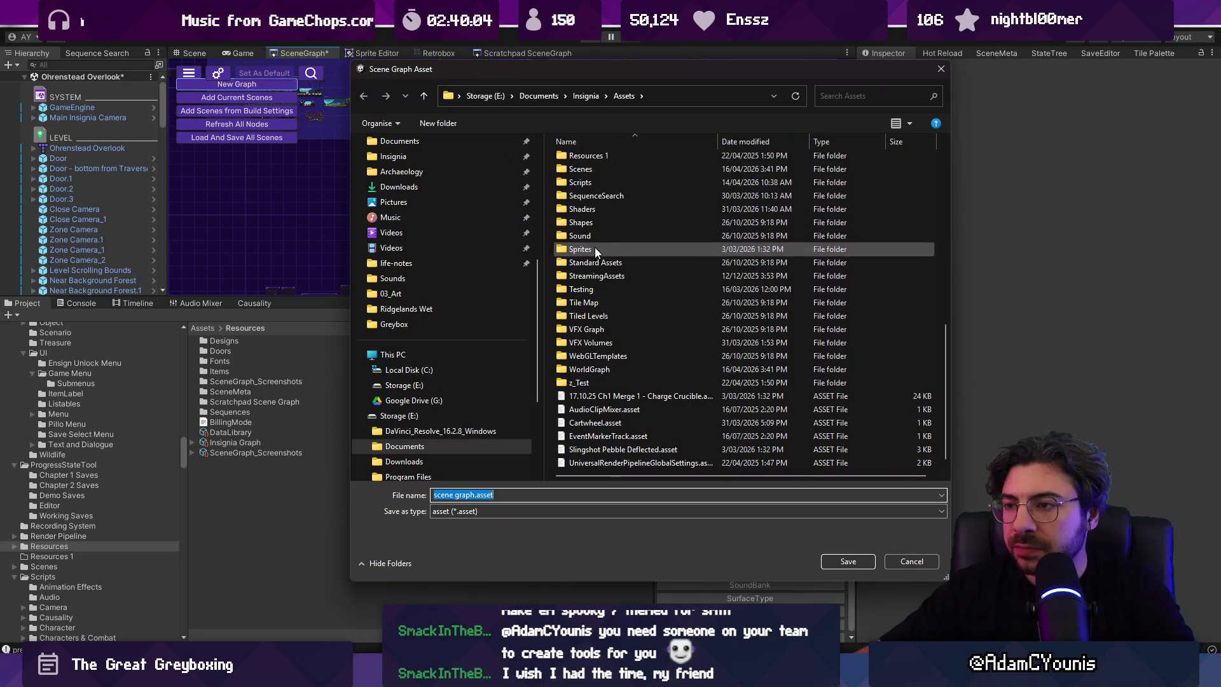
scroll(600, 281, "up", 1)
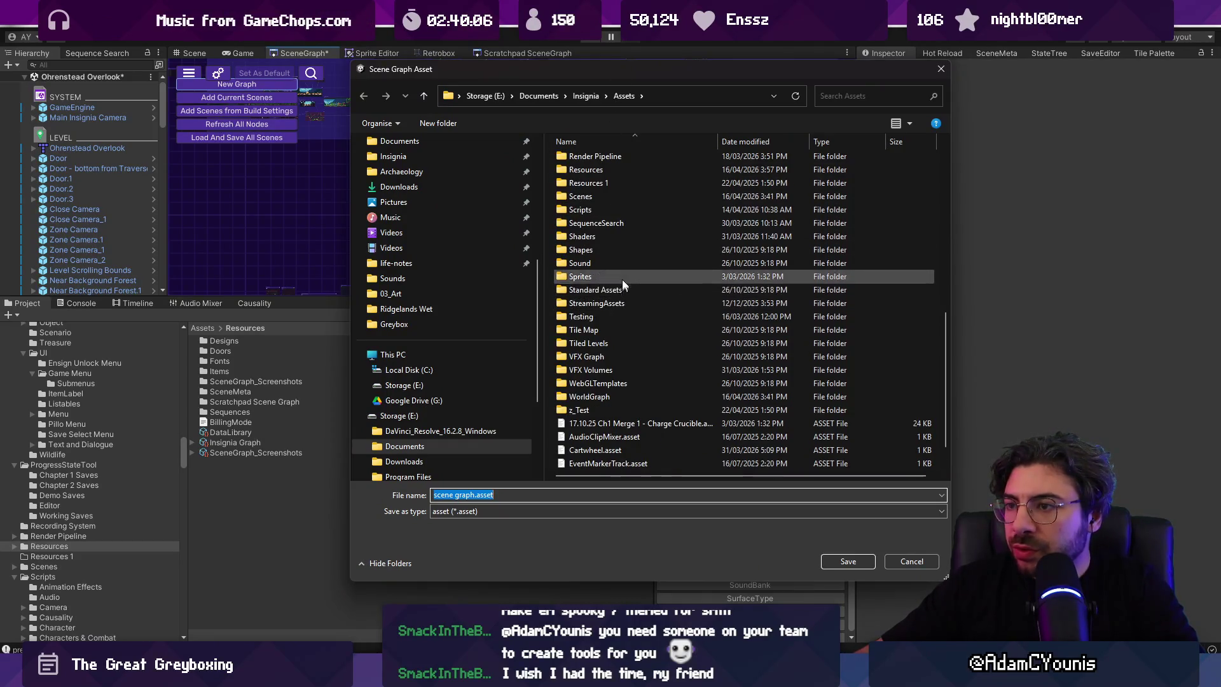
double_click(599, 170)
Step: Name the file Back Catalogue Graph, save it, and select the new asset
left_click(509, 516)
left_click(475, 515)
key("shift+Home")
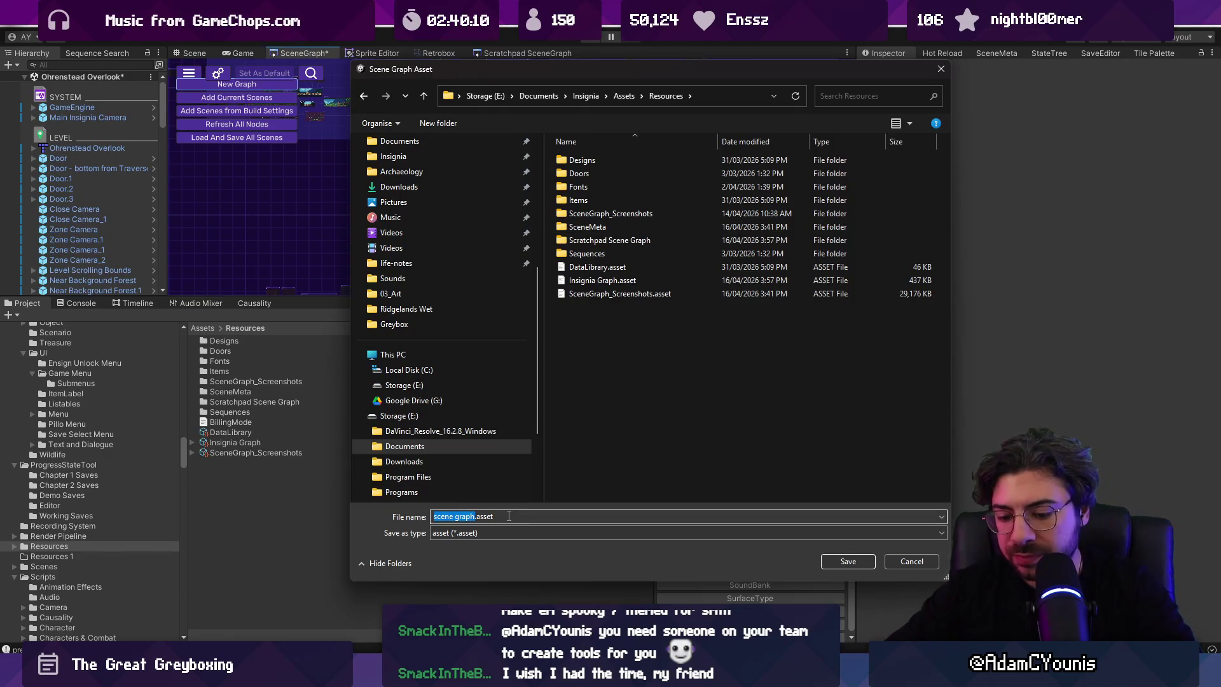
type("Back")
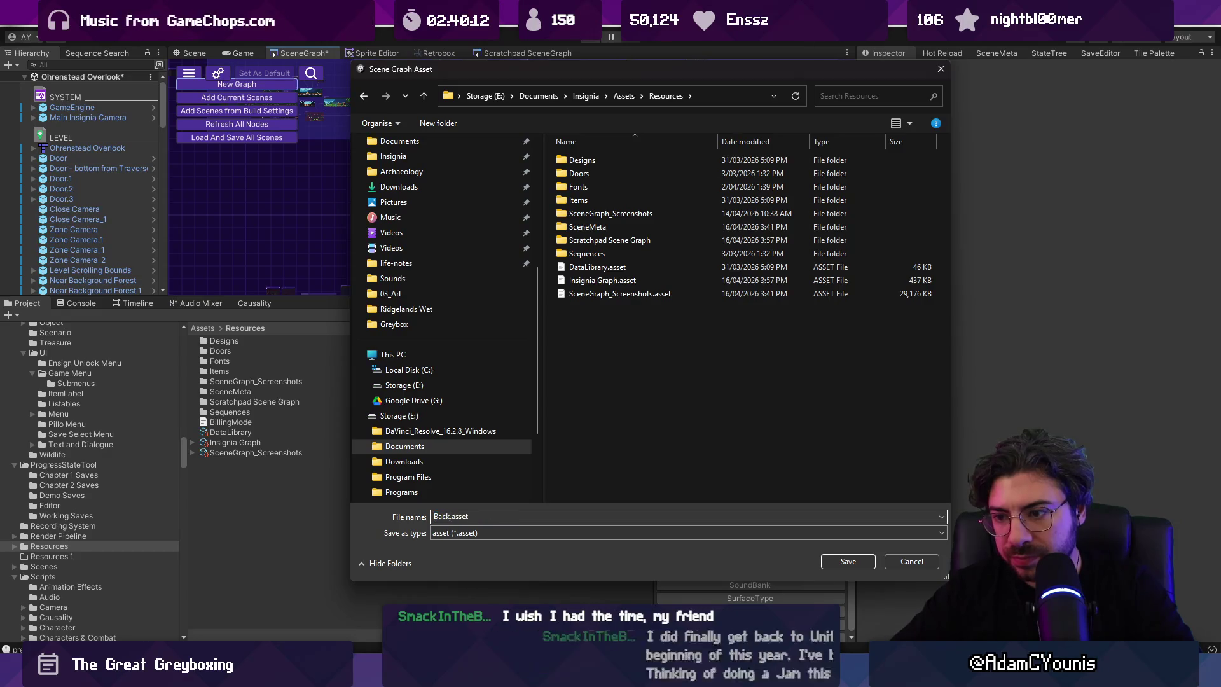
type(" Catalogue Graph")
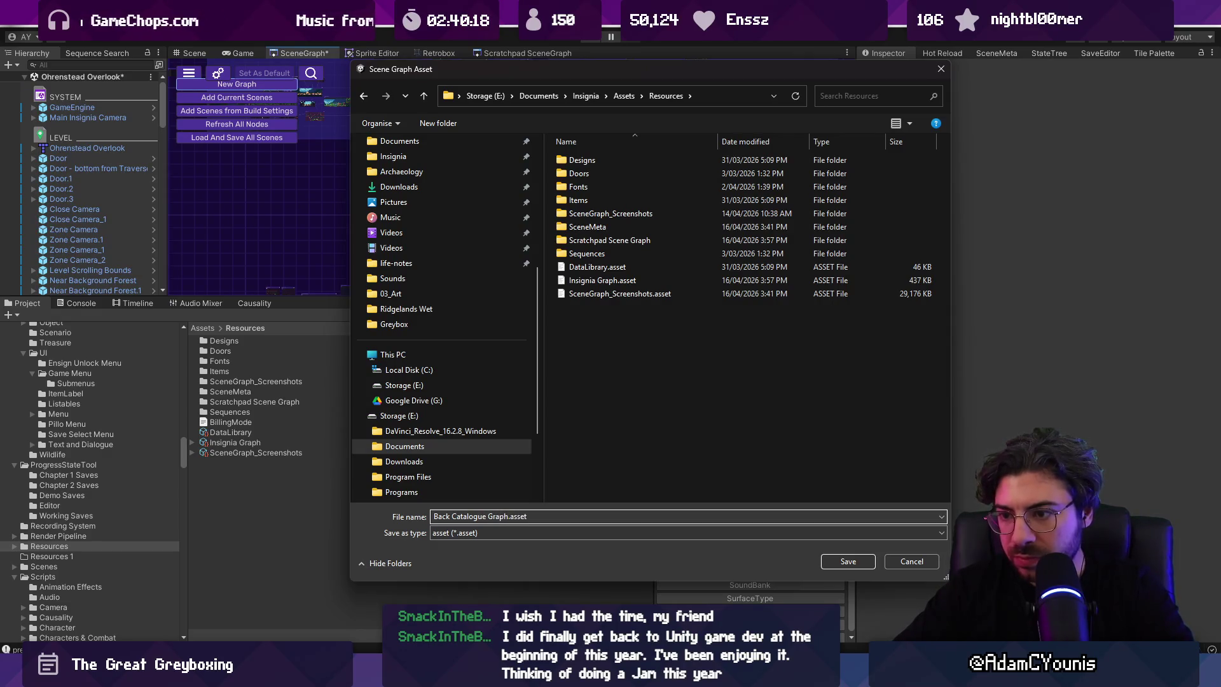
key("Return")
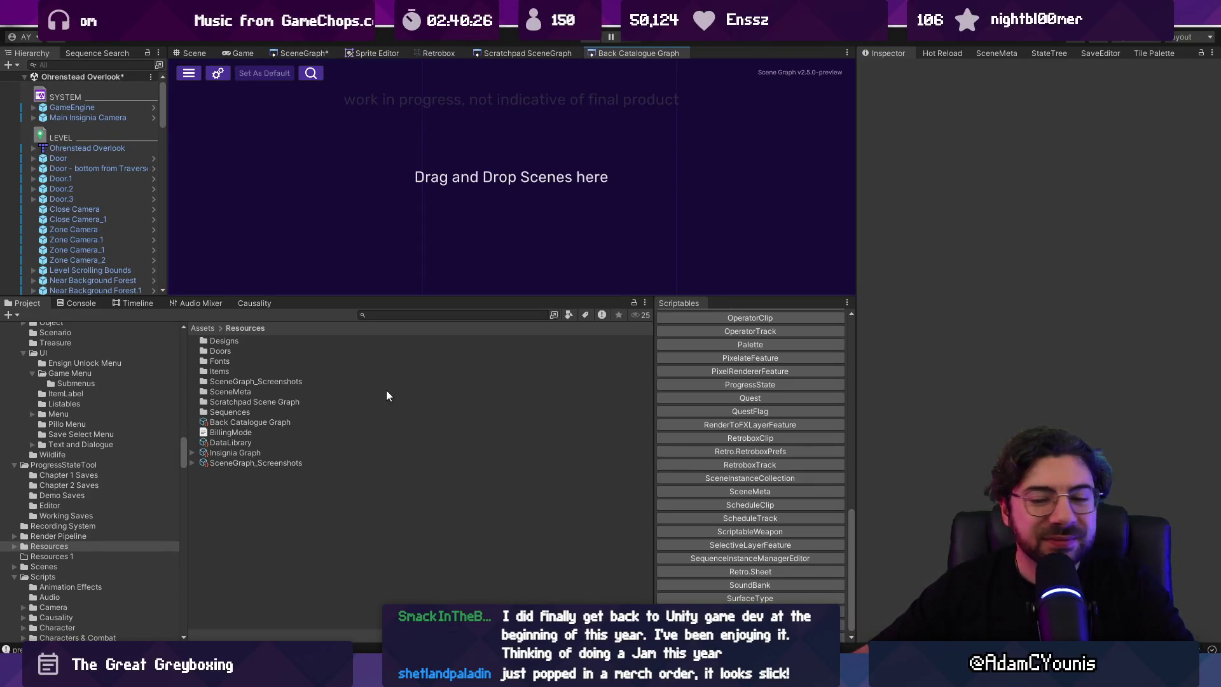
left_click(234, 422)
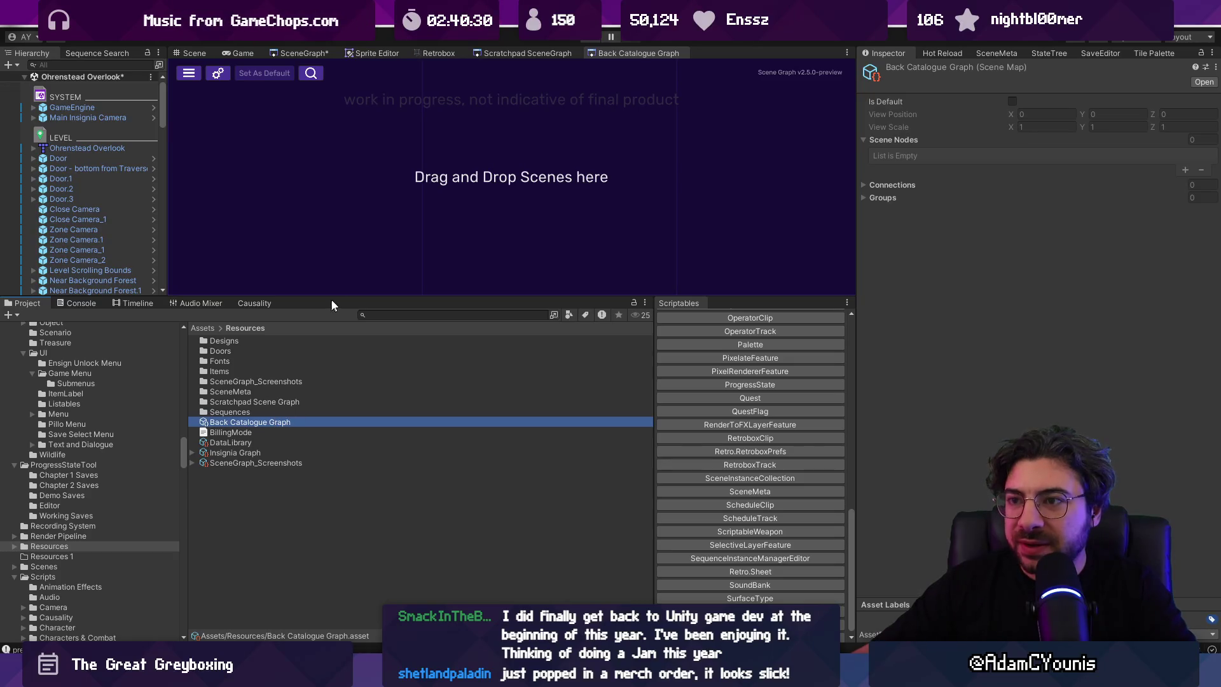
Step: Enlarge the graph view and compare the Insignia Graph with the empty Back Catalogue Graph
left_click_drag(611, 296, 611, 373)
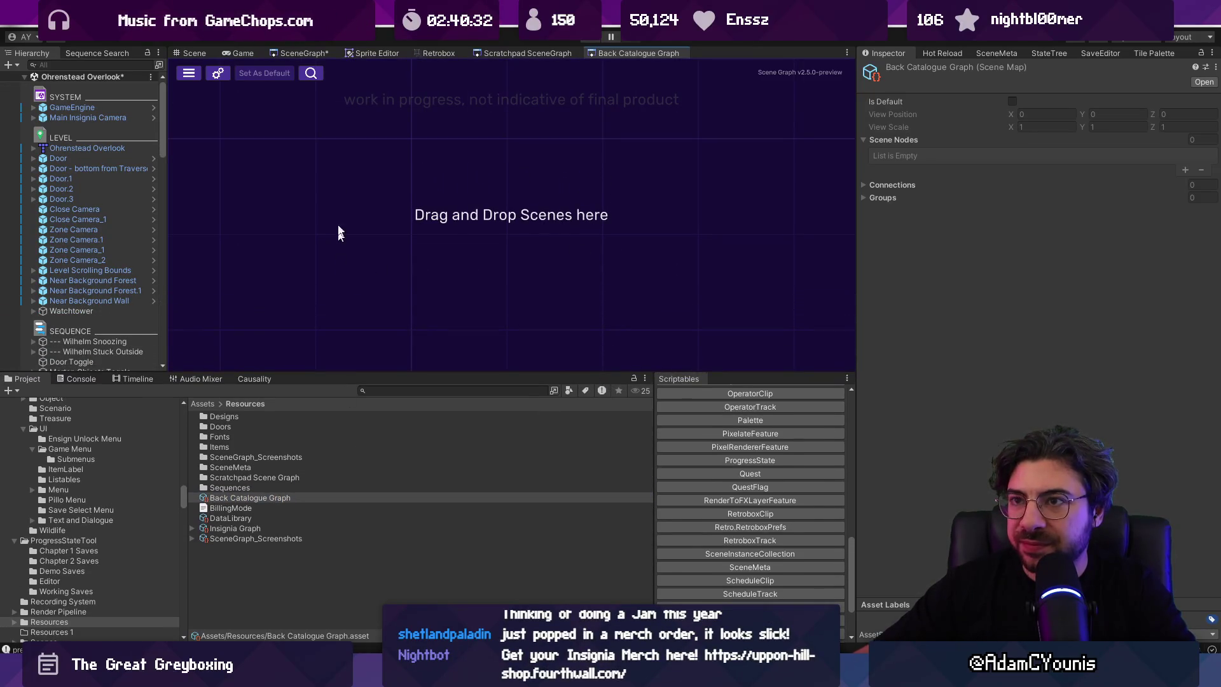
left_click(293, 54)
left_click_drag(444, 312, 522, 364)
left_click_drag(376, 185, 379, 189)
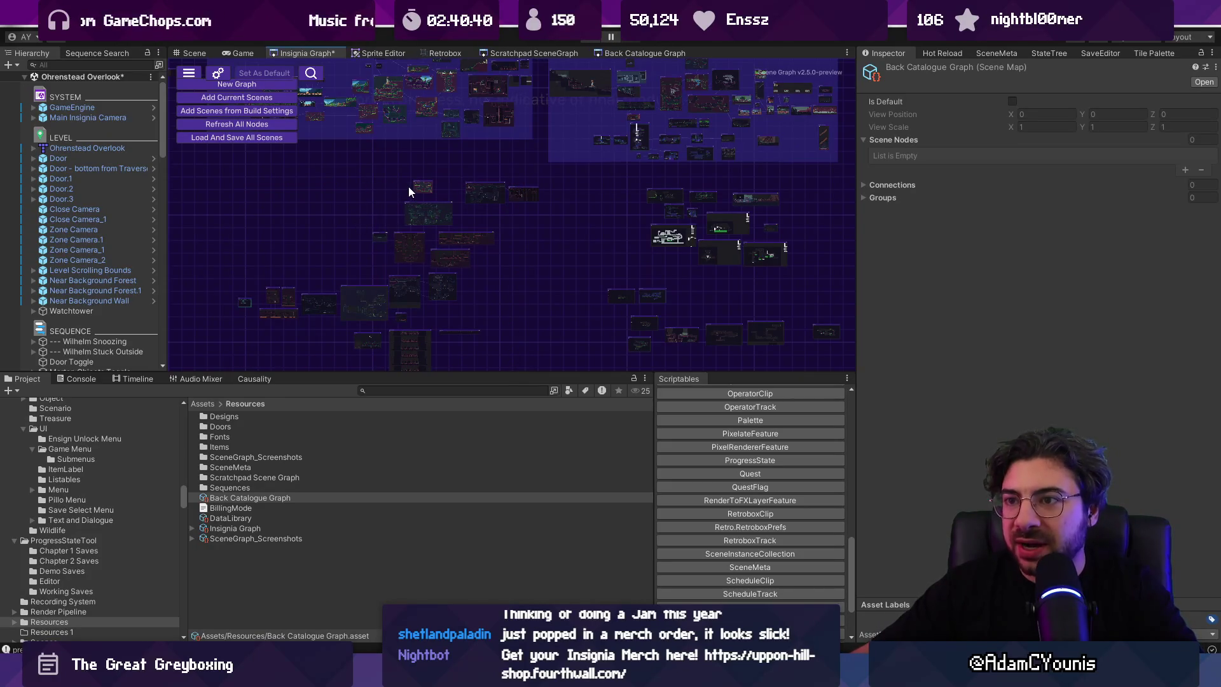
left_click(644, 53)
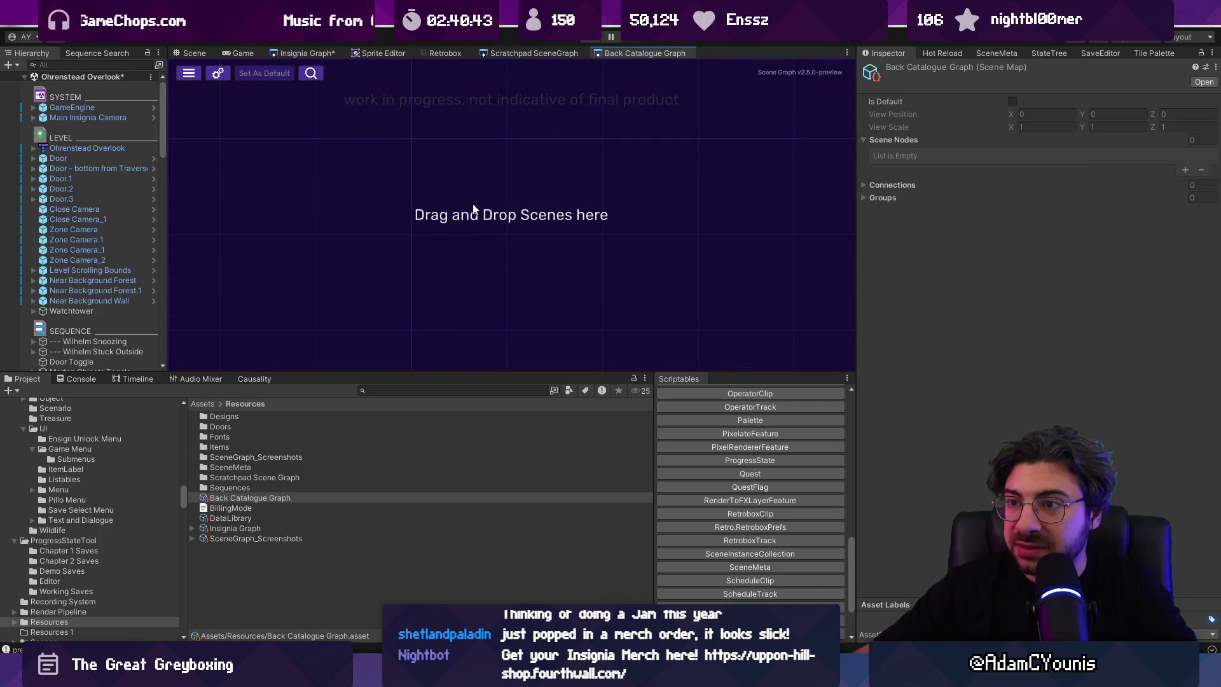
scroll(499, 210, "down", 2)
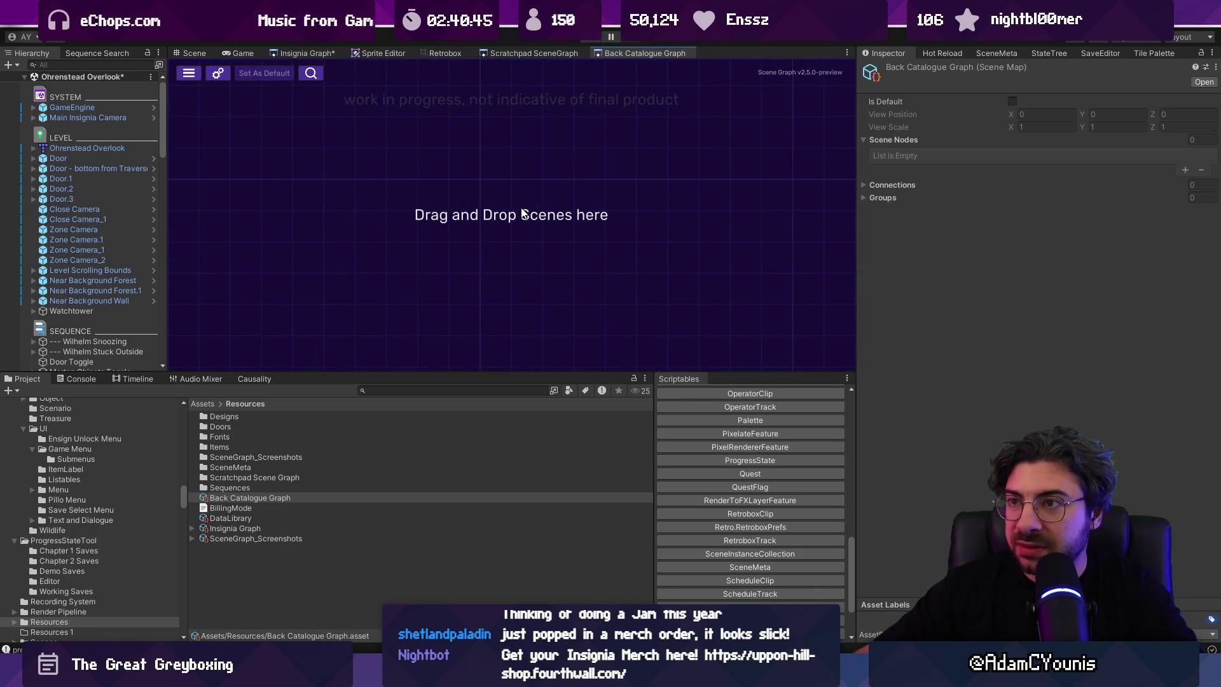
left_click(307, 52)
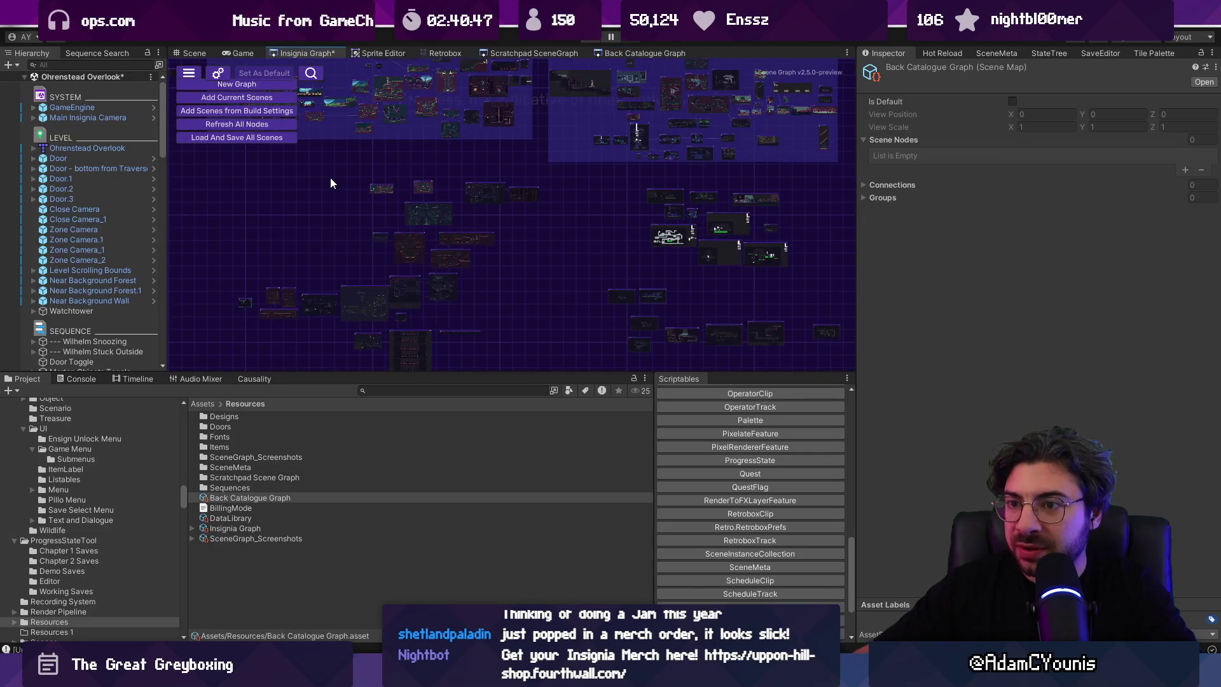
Step: Dock the Back Catalogue Graph tab to the right of the Insignia Graph
mouse_move(827, 373)
left_mouse_down()
mouse_move(851, 426)
mouse_move(957, 403)
left_mouse_up()
left_click_drag(270, 178, 559, 389)
left_click(606, 70)
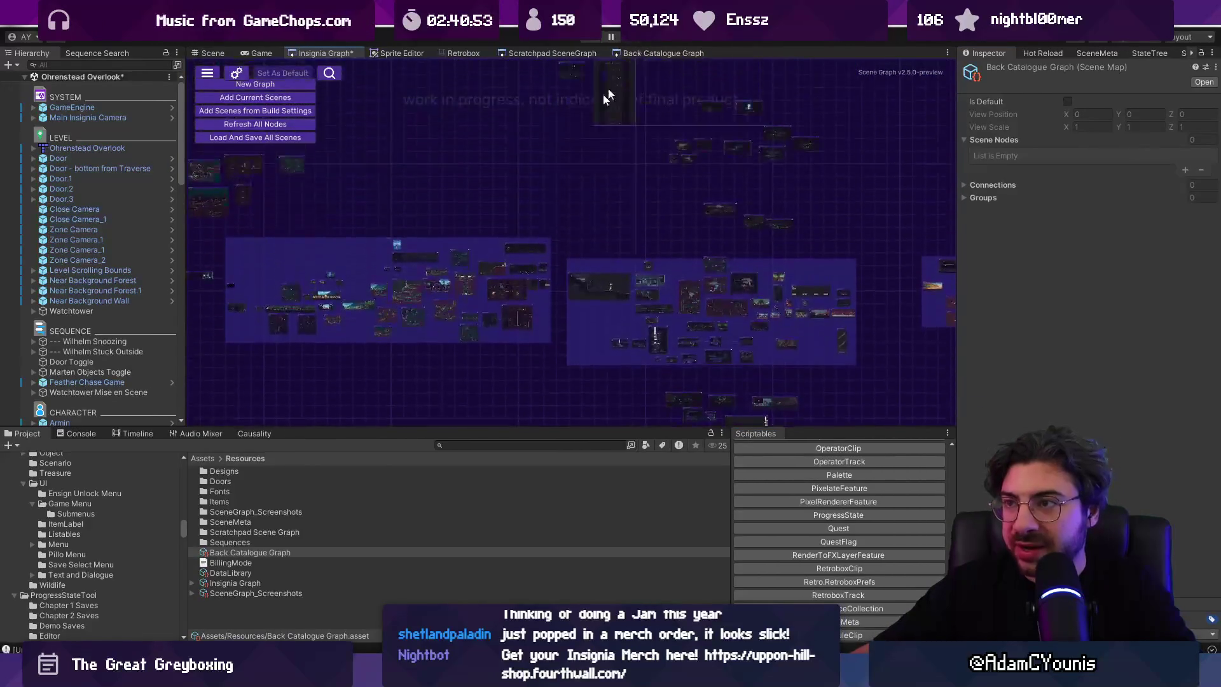
mouse_move(658, 53)
left_mouse_down()
mouse_move(655, 73)
mouse_move(859, 238)
left_mouse_up()
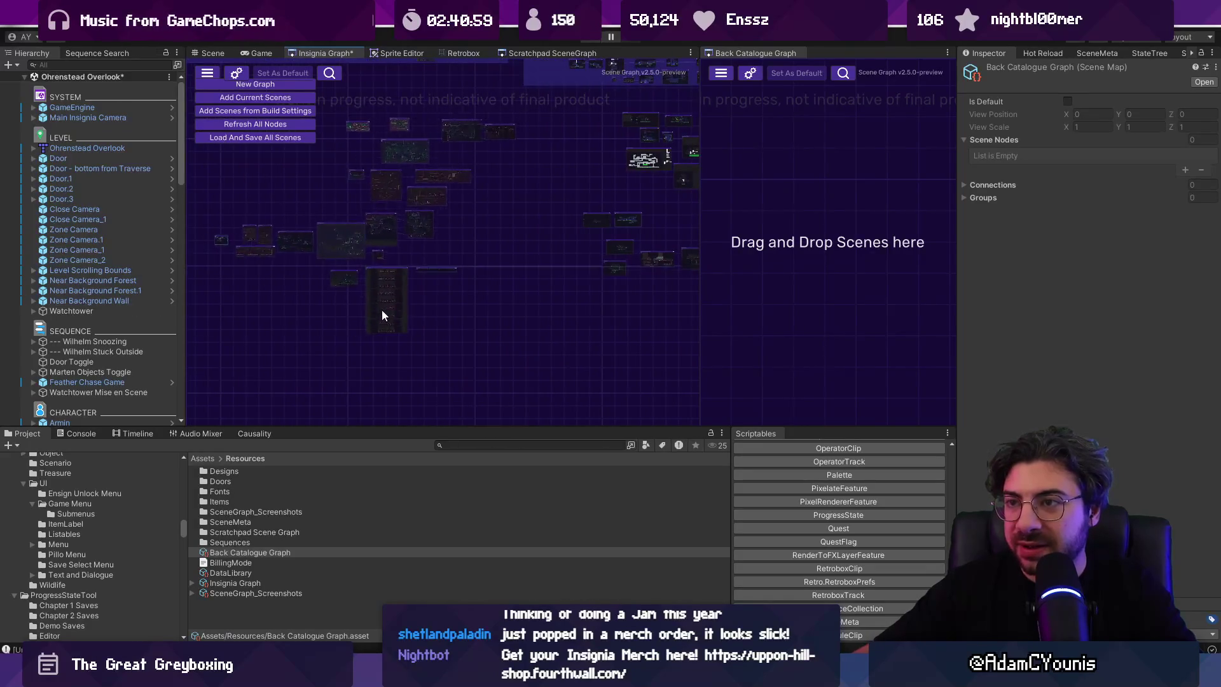
scroll(418, 203, "up", 5)
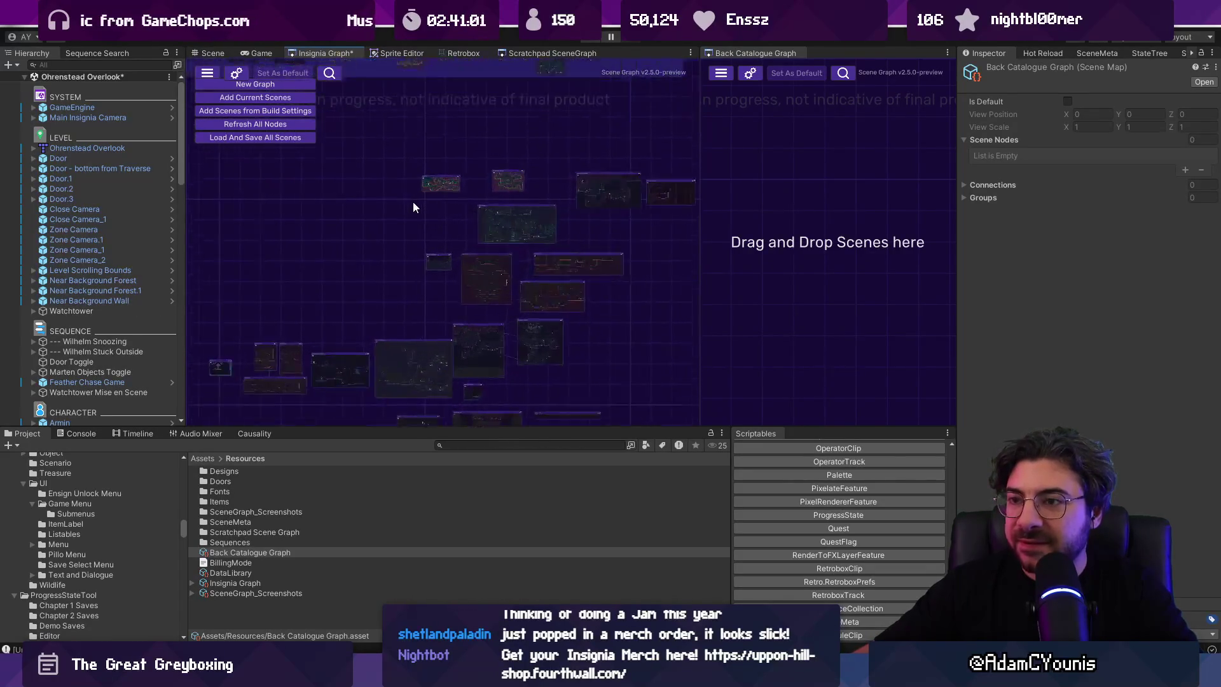
scroll(399, 191, "up", 3)
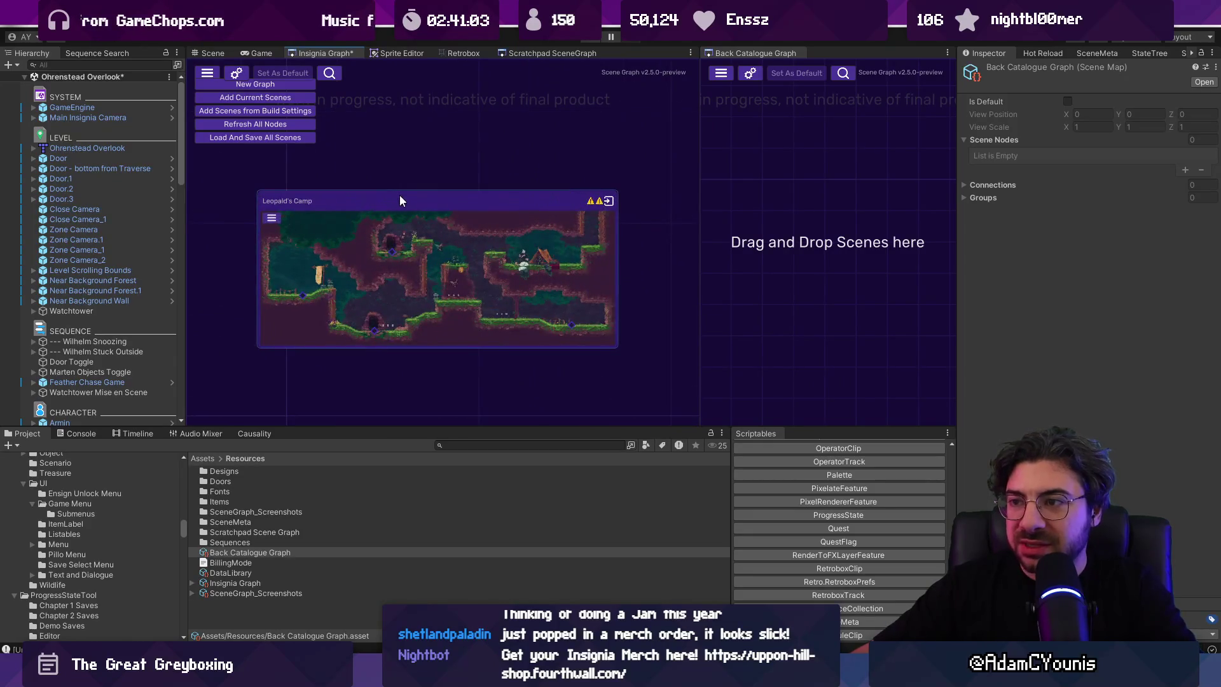
scroll(318, 224, "down", 5)
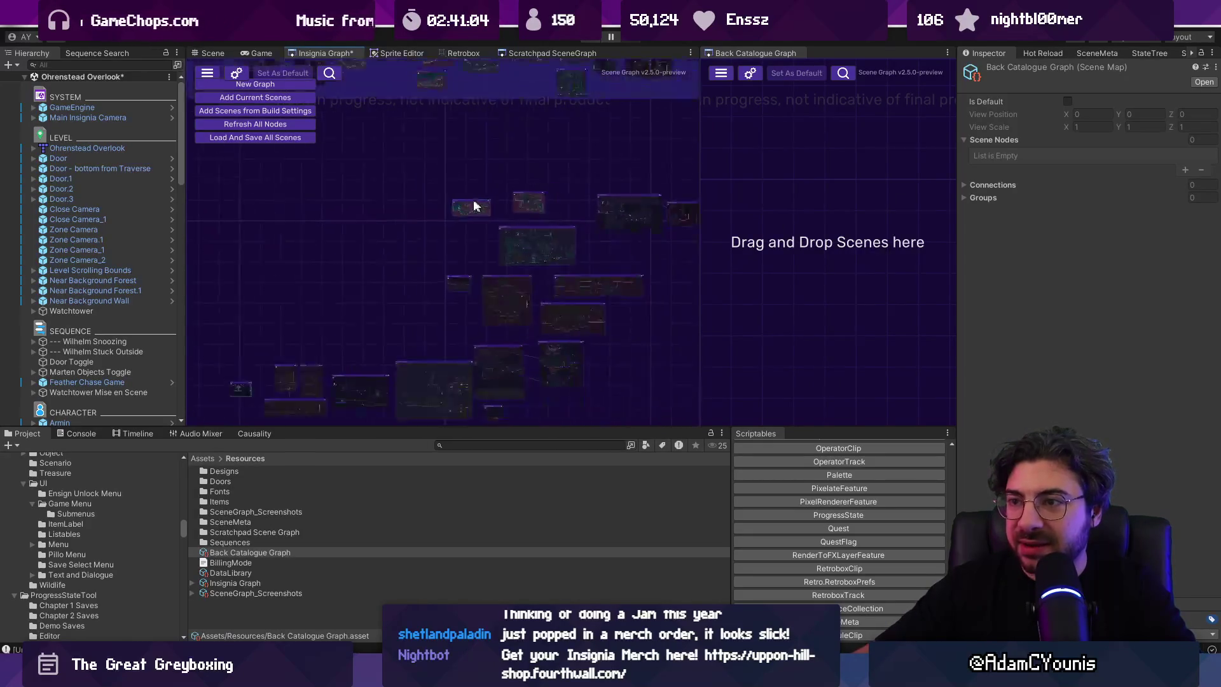
Step: Search Figma's home for 'scenegraph' and open the Scene Graph Planning board
key("alt+Tab")
key("ctrl+w")
type("scenegraph")
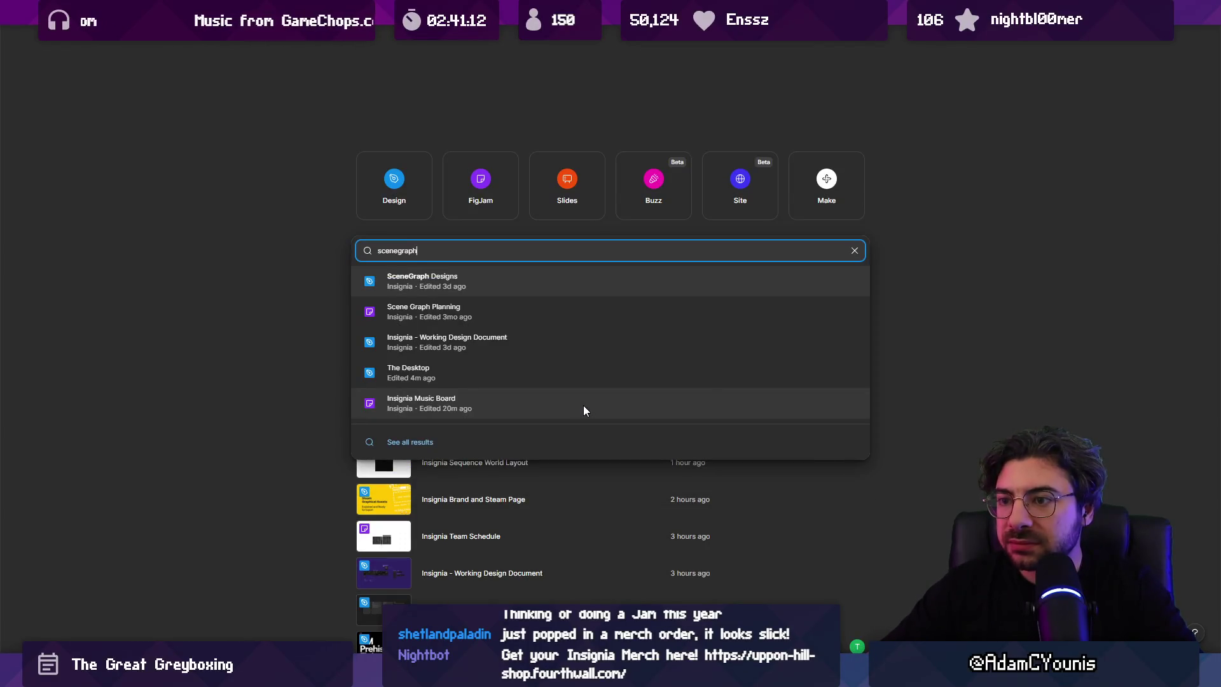
key("Down")
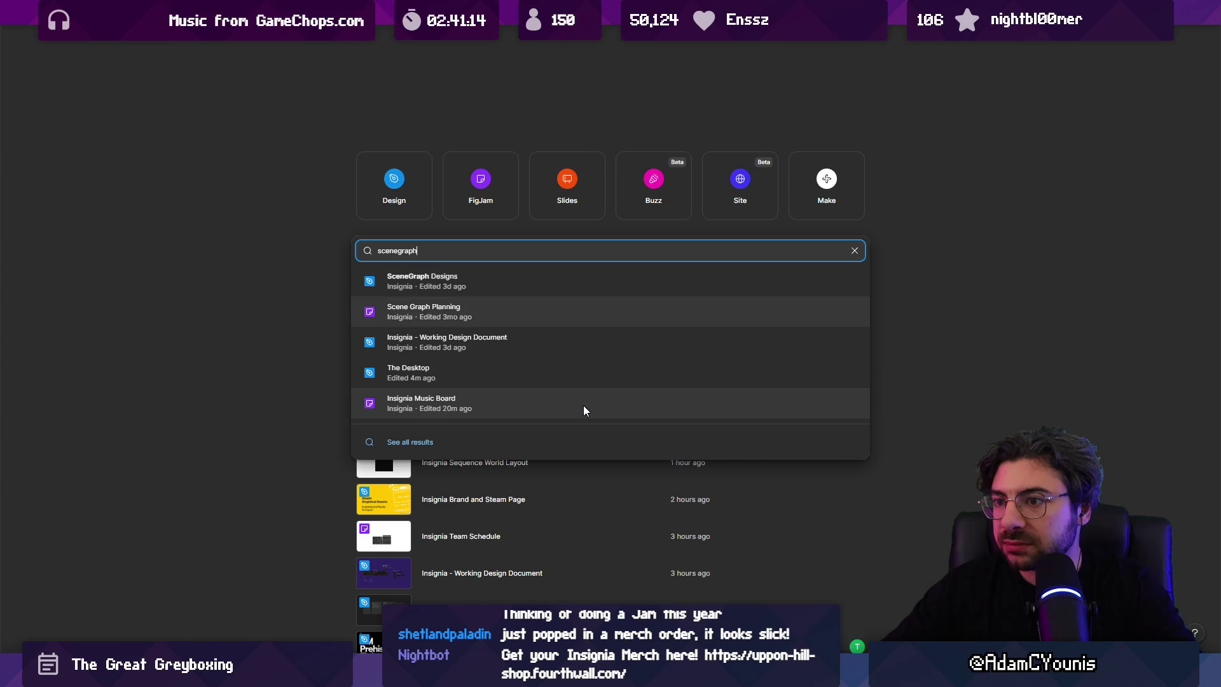
key("Return")
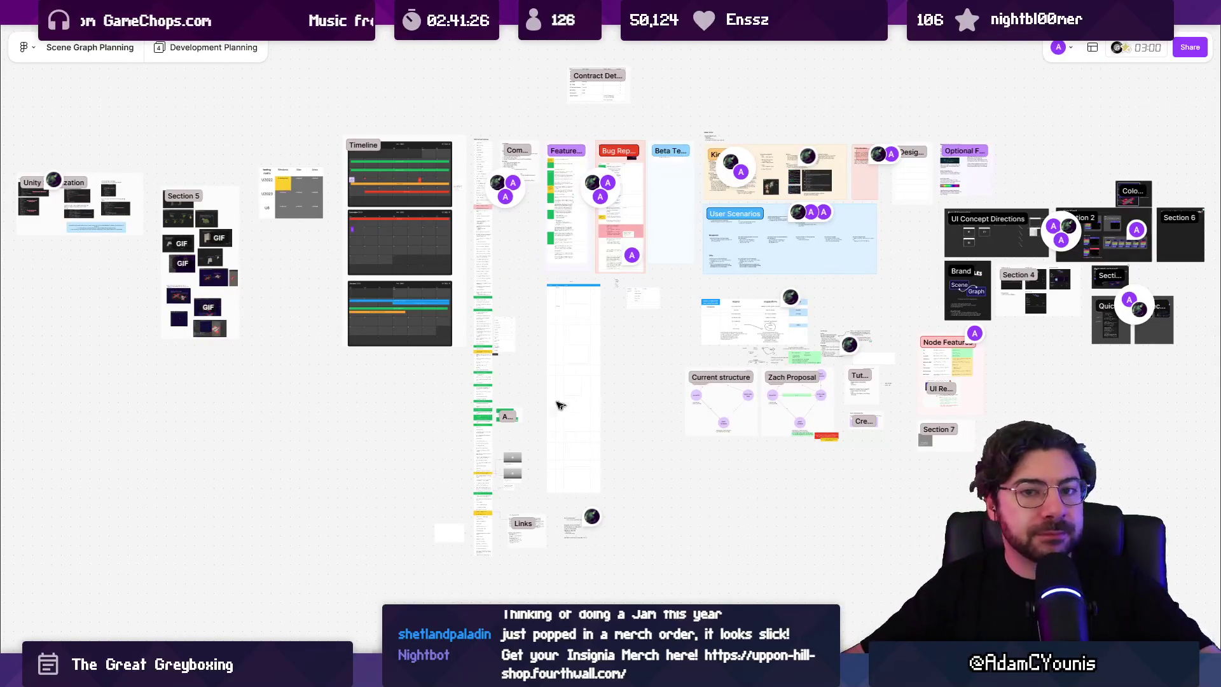
left_click(239, 58)
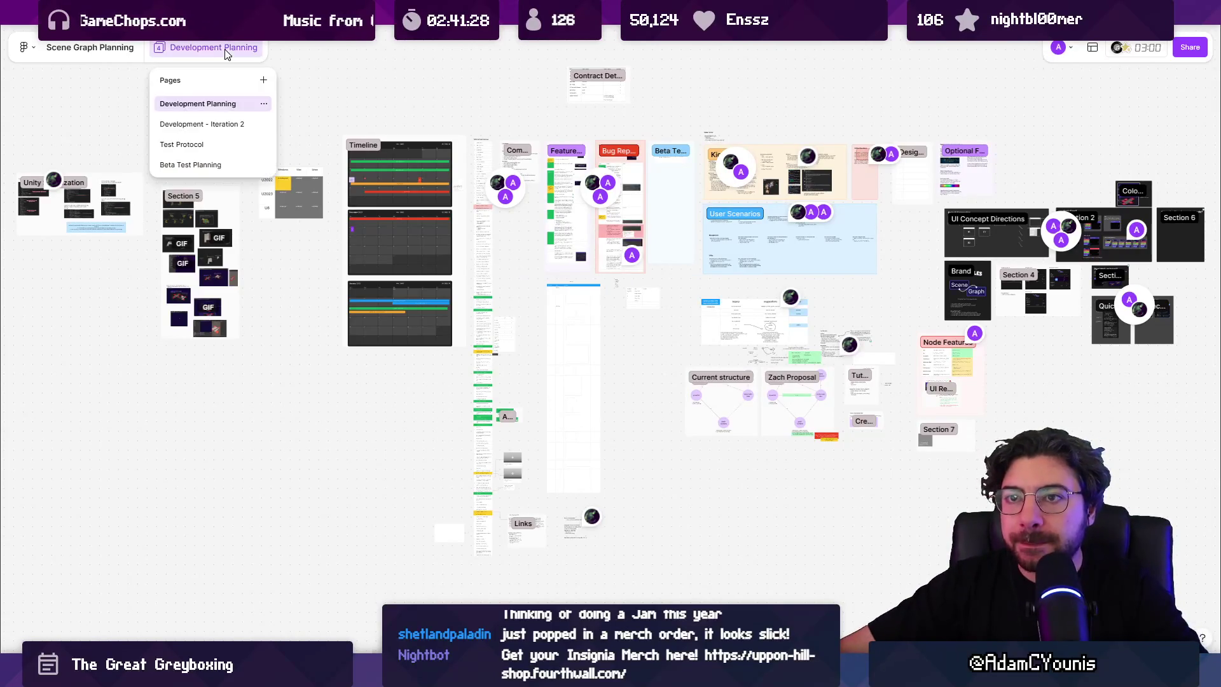
Step: On the Development - Iteration 2 page, find and select the Feature Request text box
left_click(224, 127)
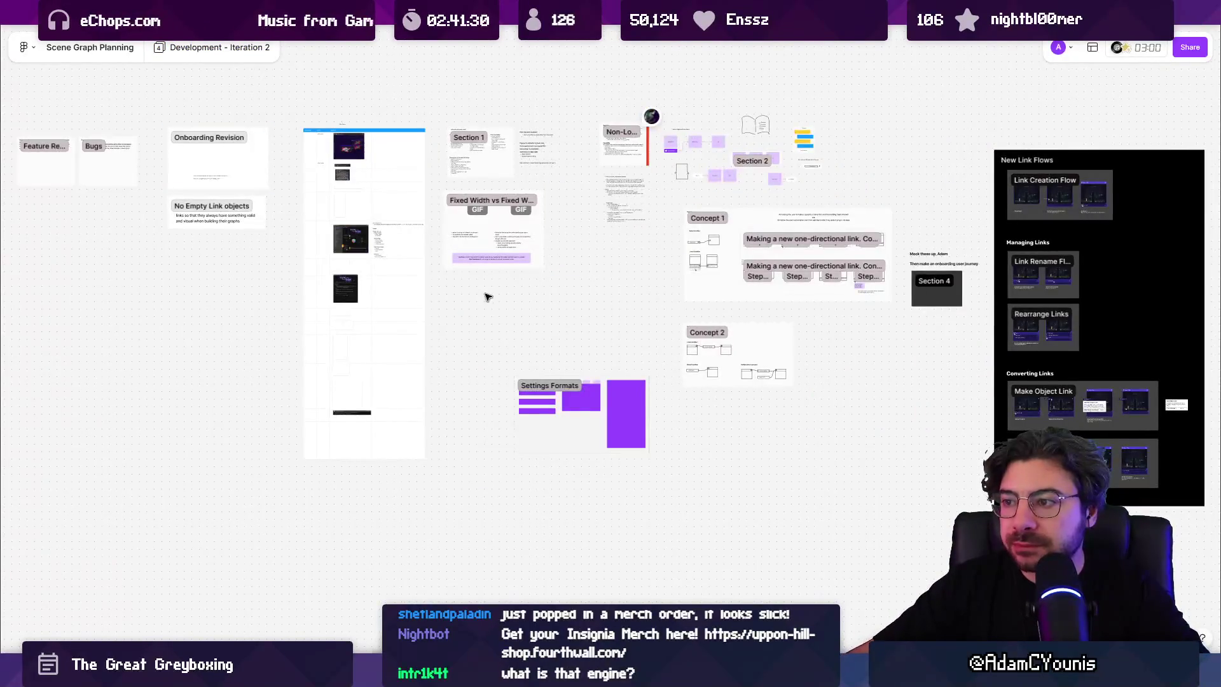
mouse_move(509, 295)
left_mouse_down()
mouse_move(493, 303)
mouse_move(524, 329)
left_mouse_up()
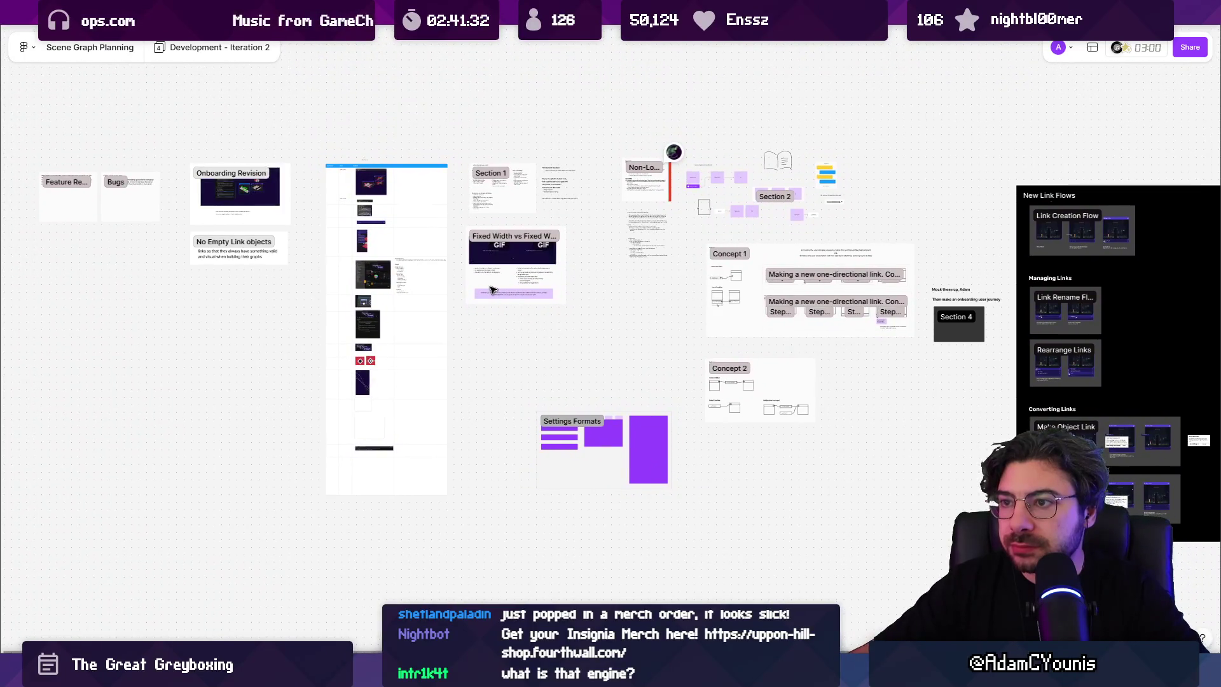
key("ctrl+f")
type("feature")
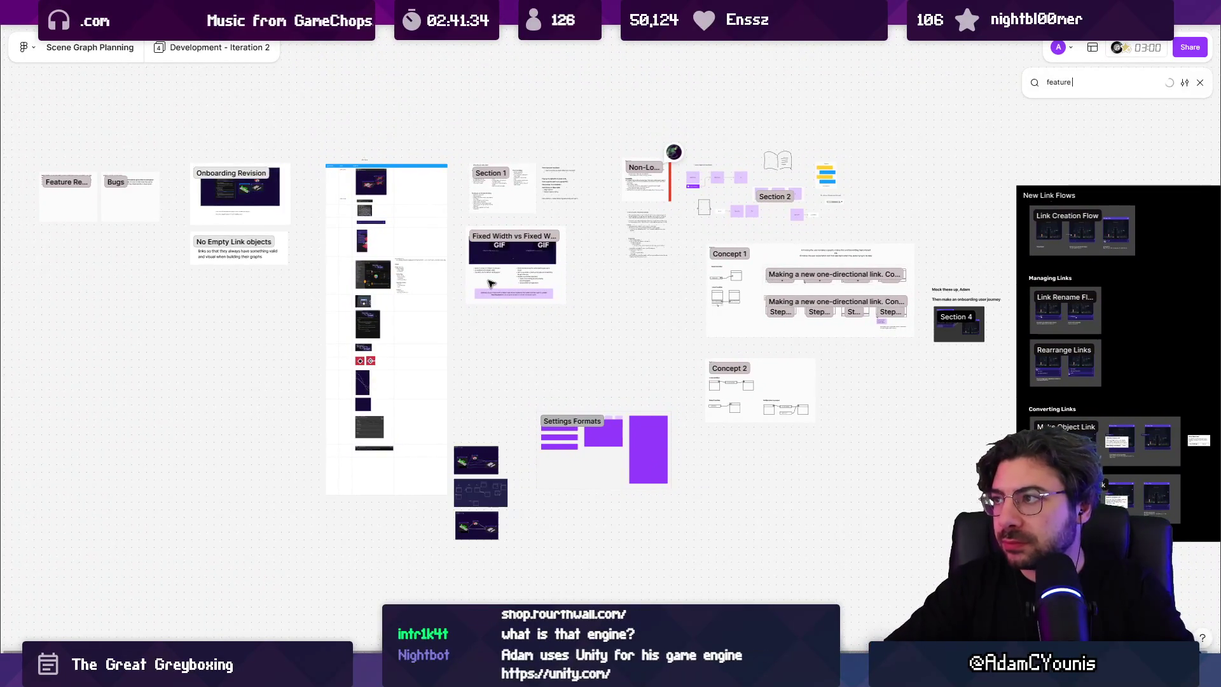
key("BackSpace")
key("BackSpace")
key("BackSpace")
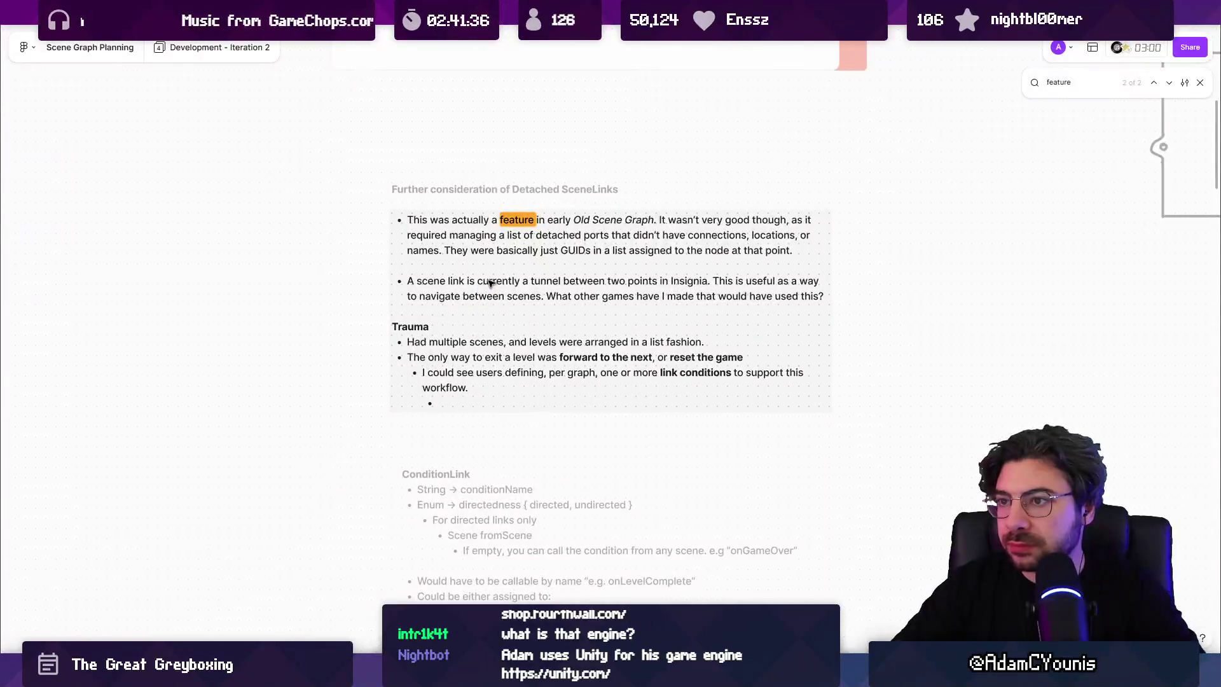
key("Return")
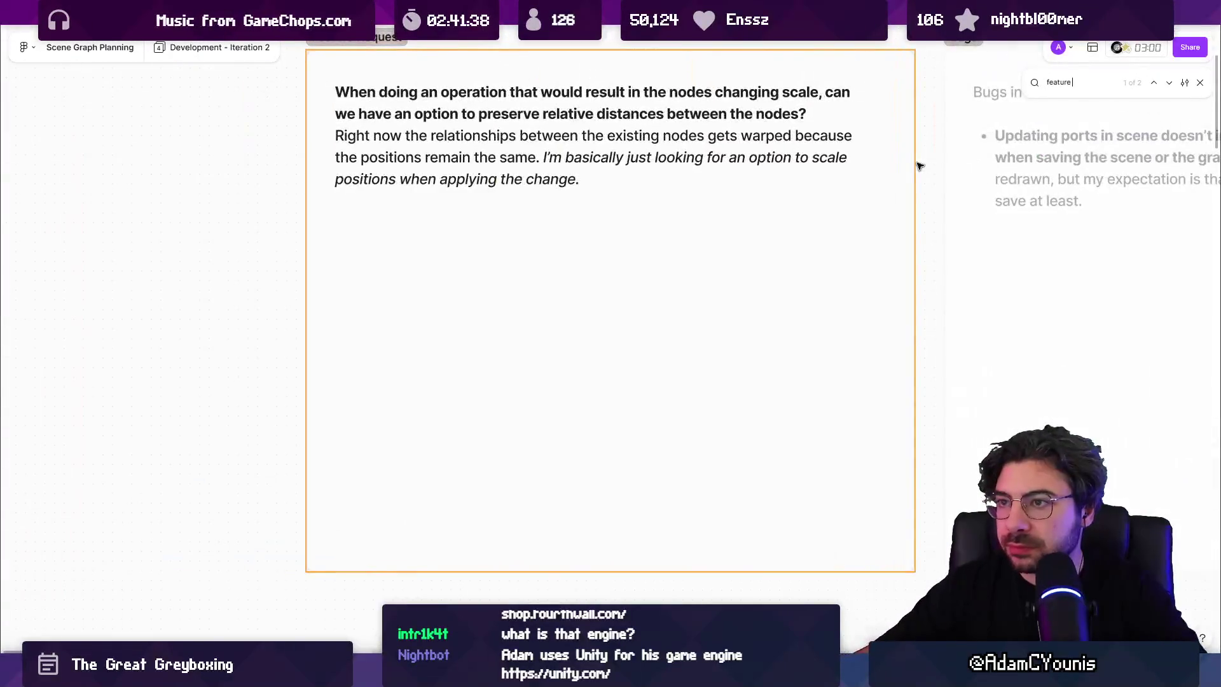
key("Escape")
scroll(537, 279, "up", 5)
left_click(532, 262)
left_click(533, 232)
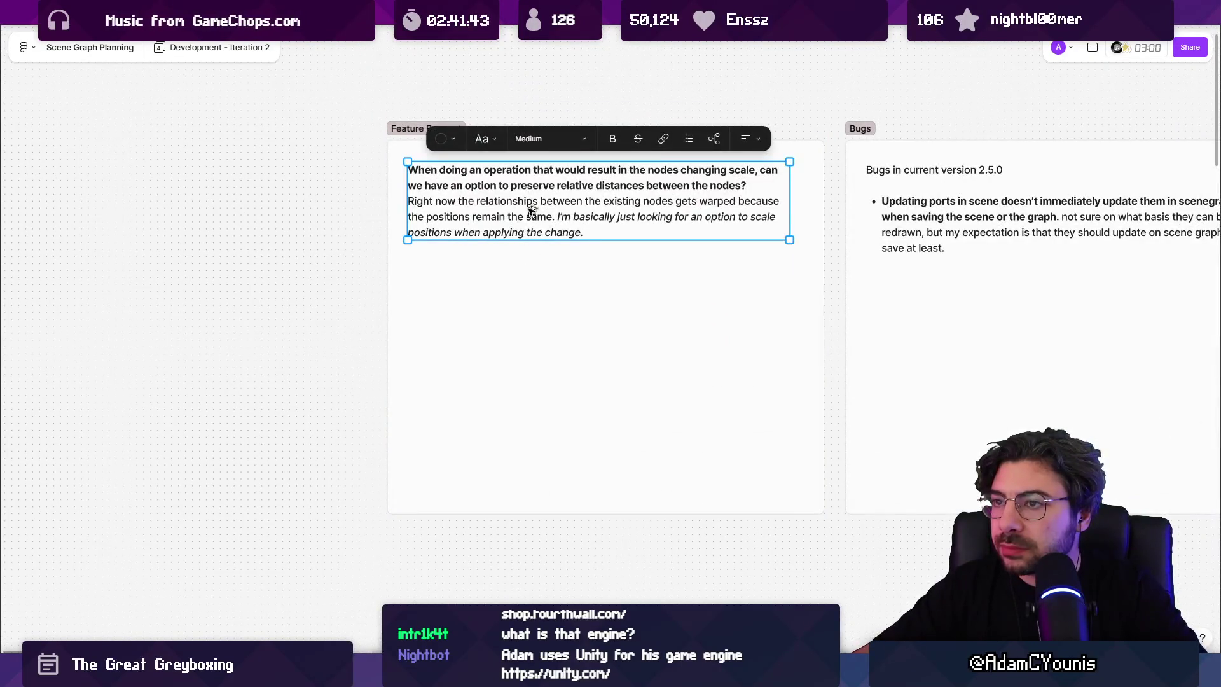
Step: Duplicate the text box and write 'Would be nice to cut / paste nodes between graphs!'
left_click_drag(537, 199, 537, 302, "alt")
double_click(555, 293)
key("ctrl+a")
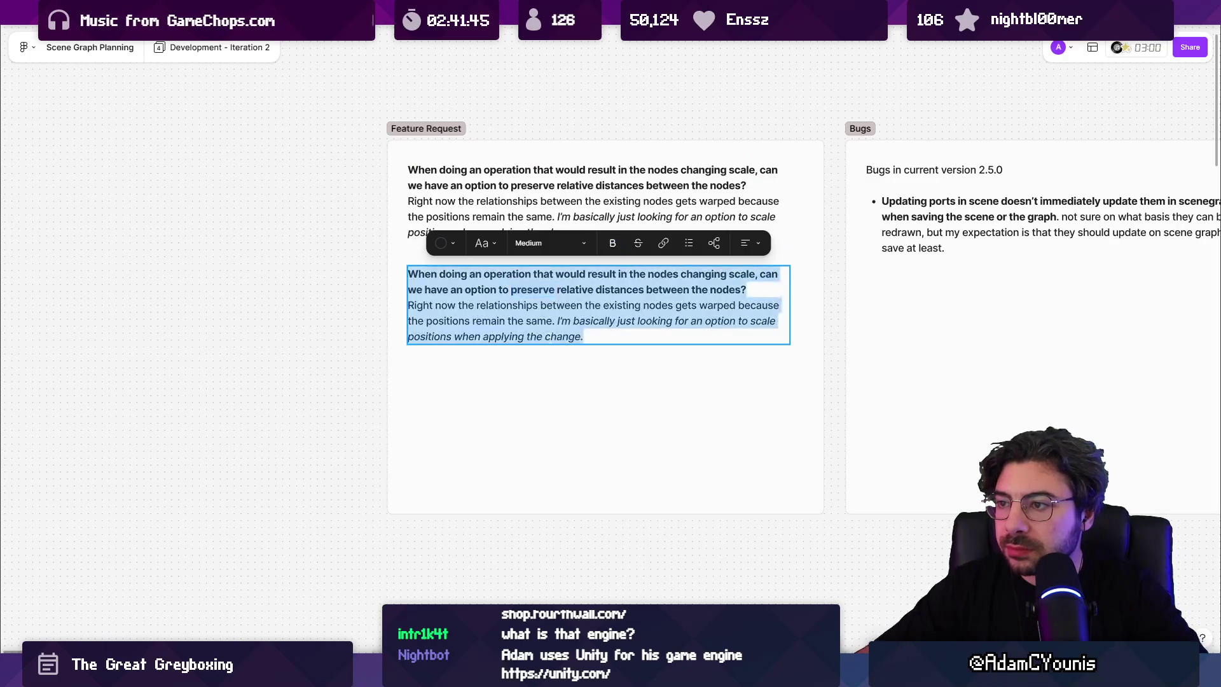
type("Would be nice to copy /")
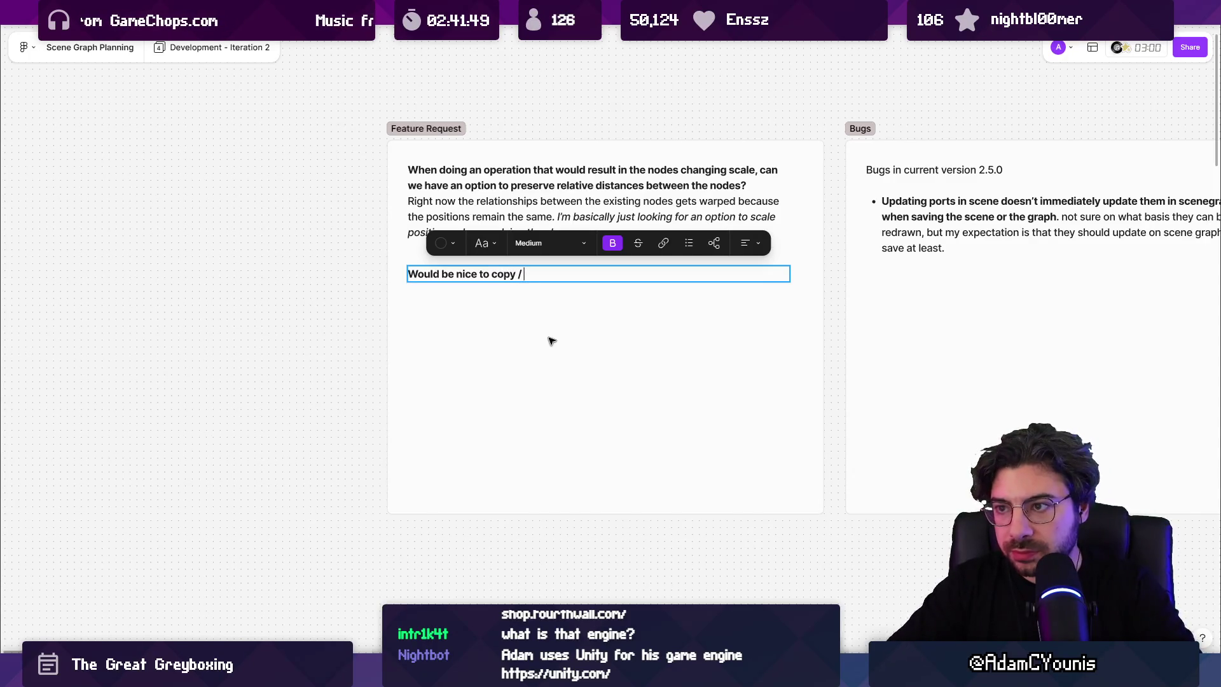
key("BackSpace")
type("ut ")
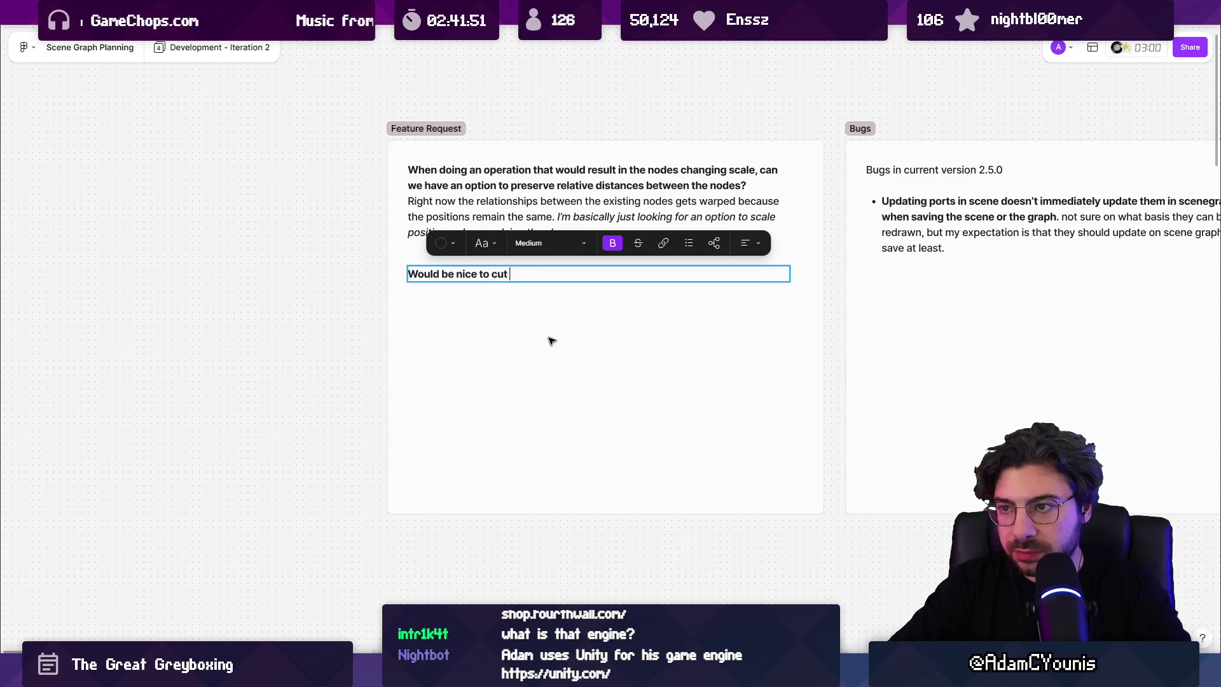
type("/ paste ")
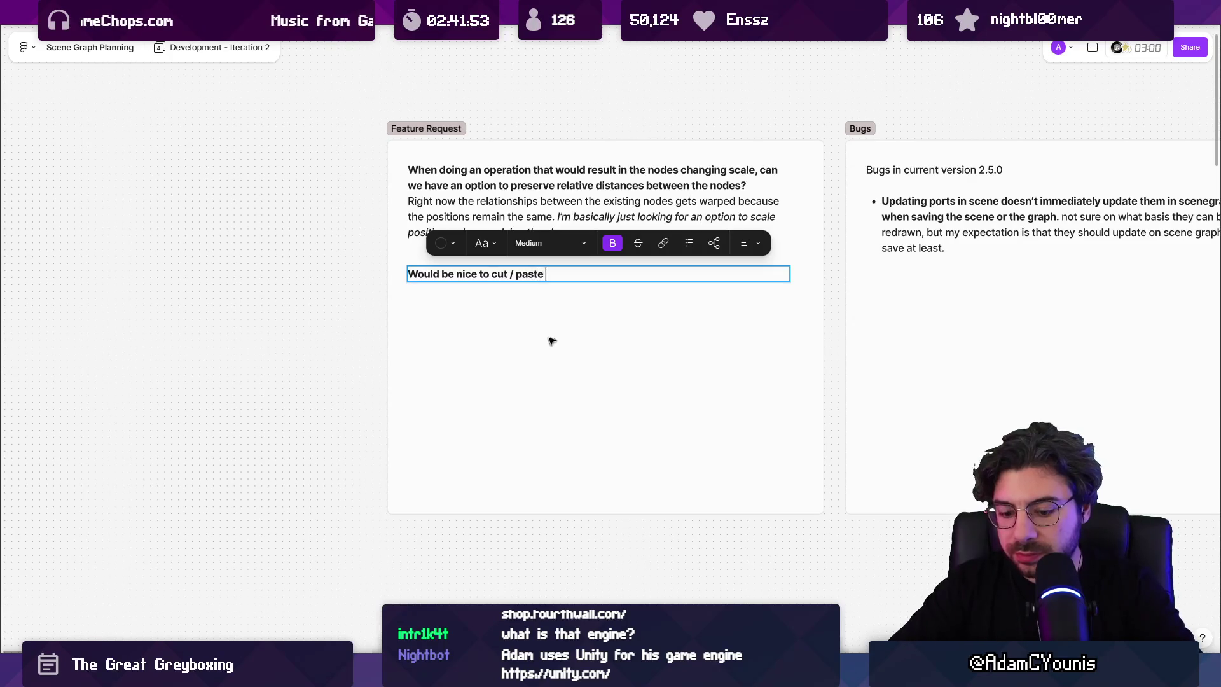
type("nodes betw")
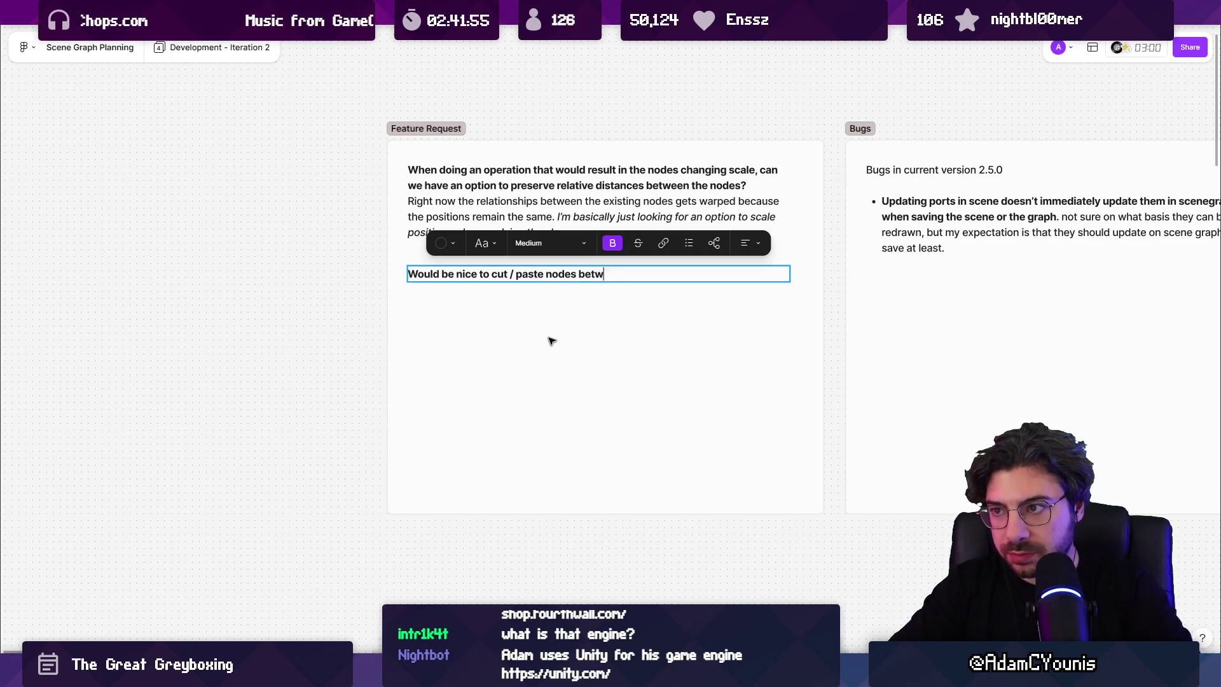
type("een qaphs")
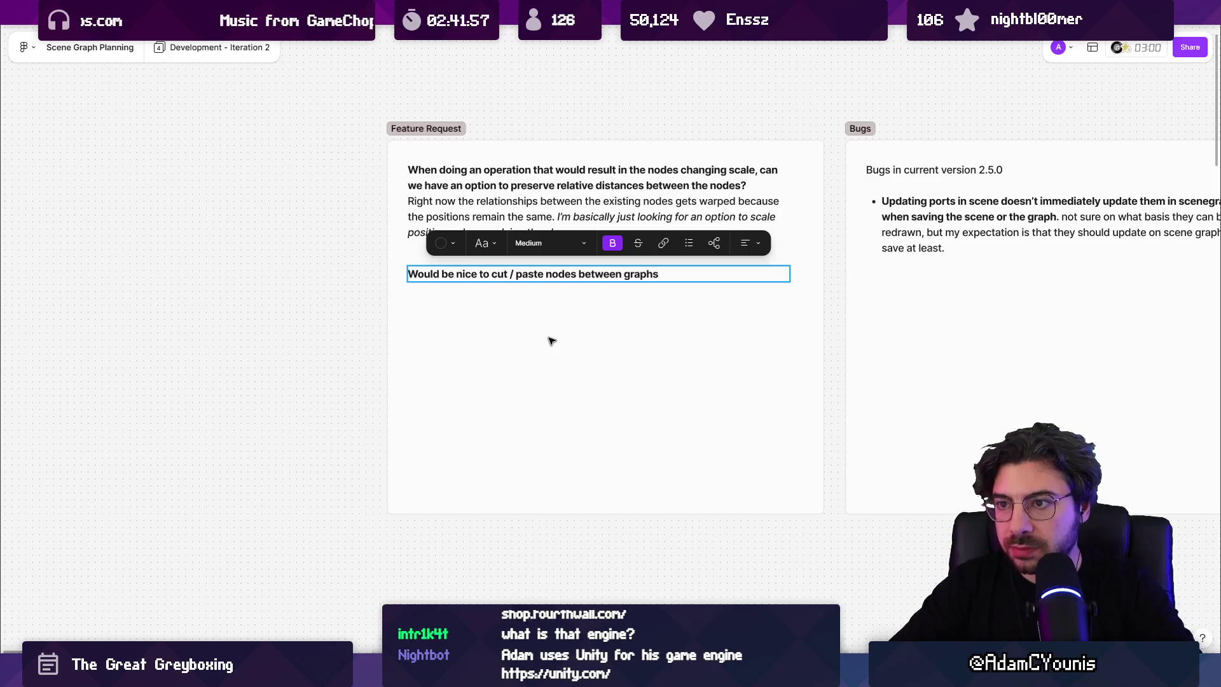
type("!")
left_click(551, 341)
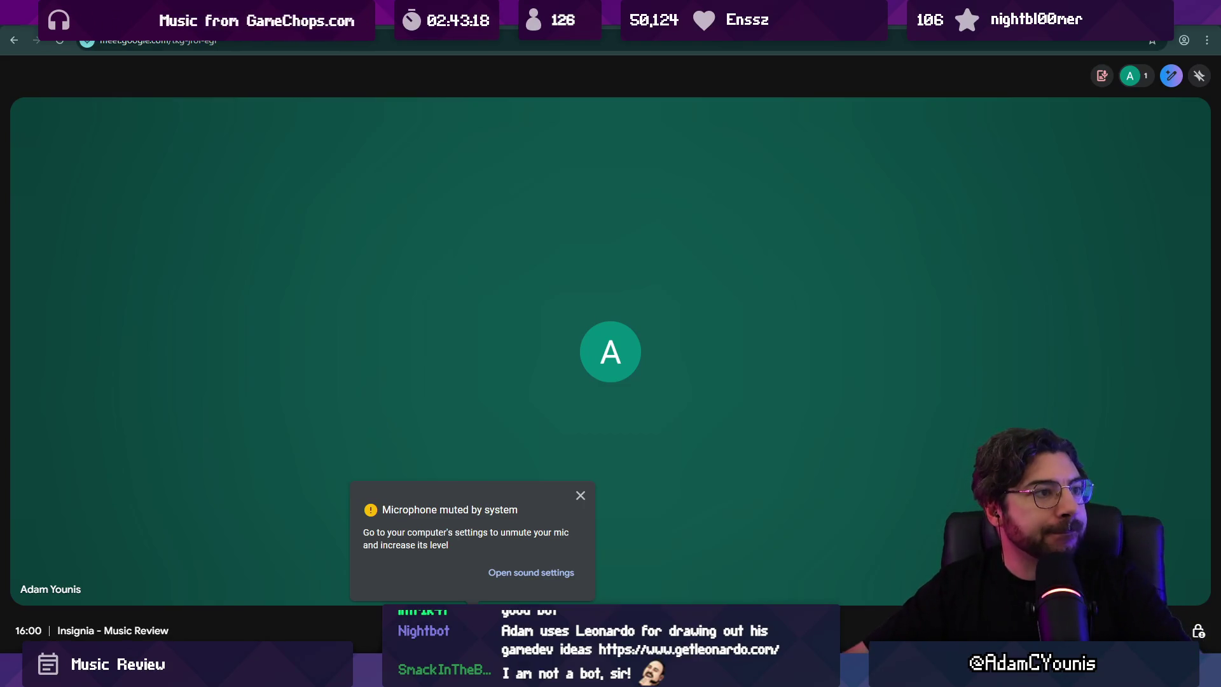
Step: Bring up Windows Media Player, then switch through FigJam back to the Unity Editor
mouse_move(132, 253)
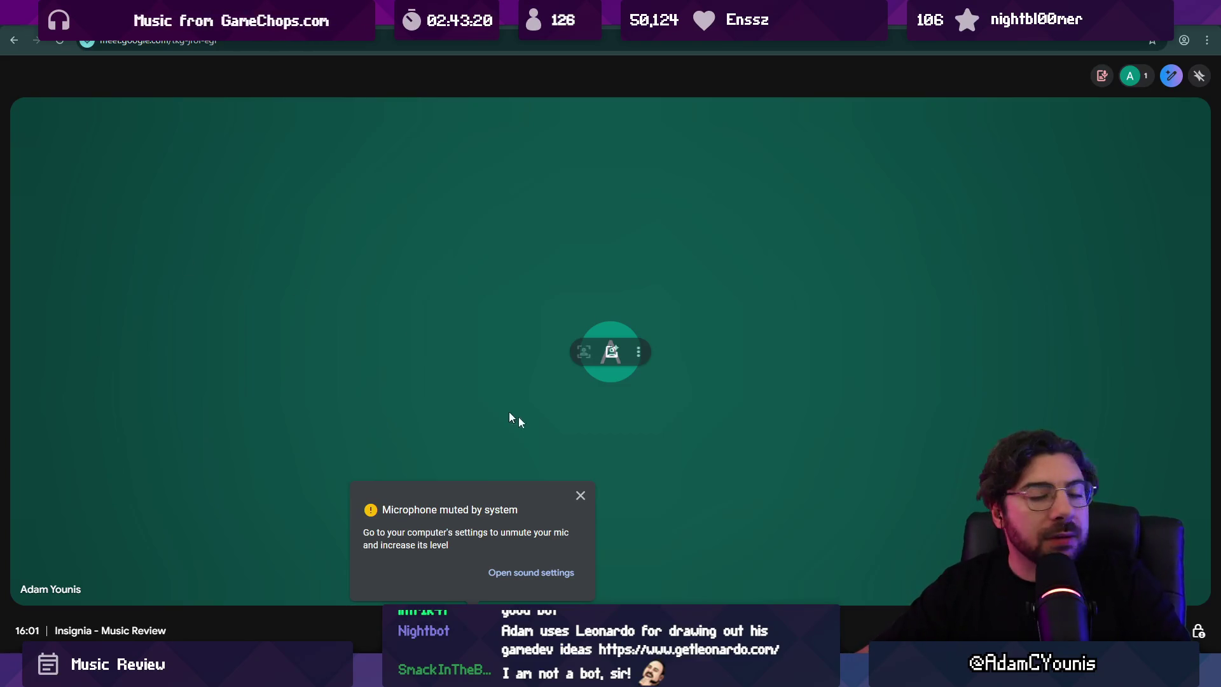
mouse_move(710, 681)
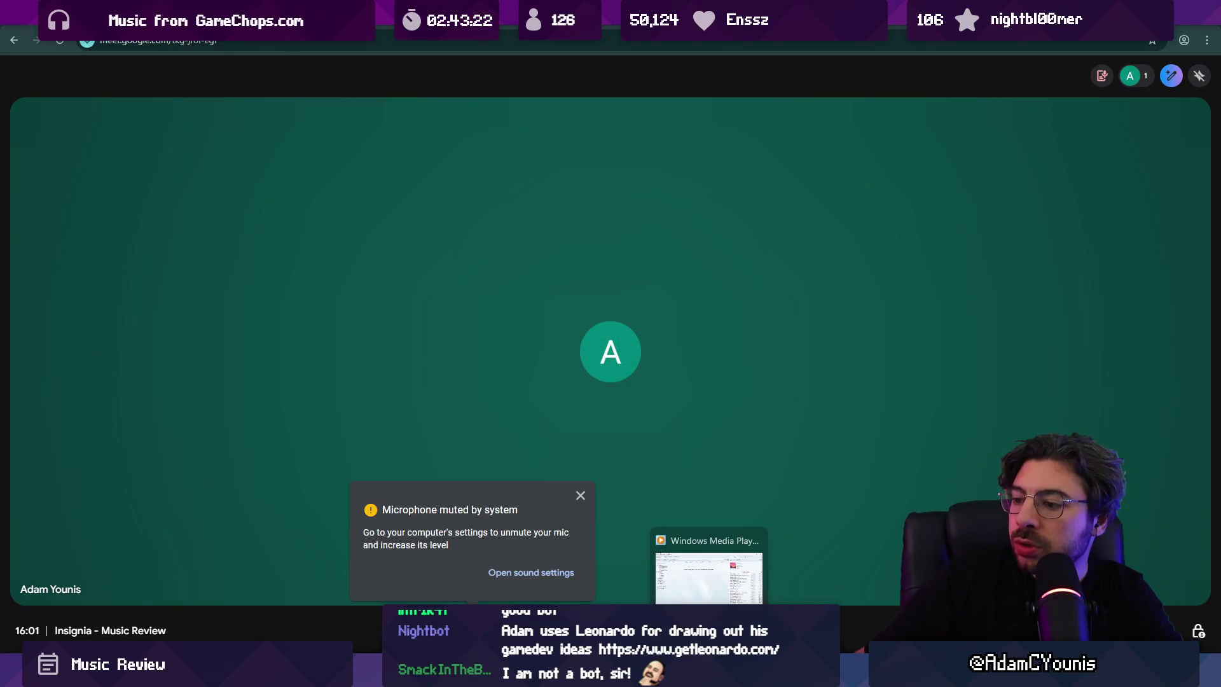
left_click(710, 575)
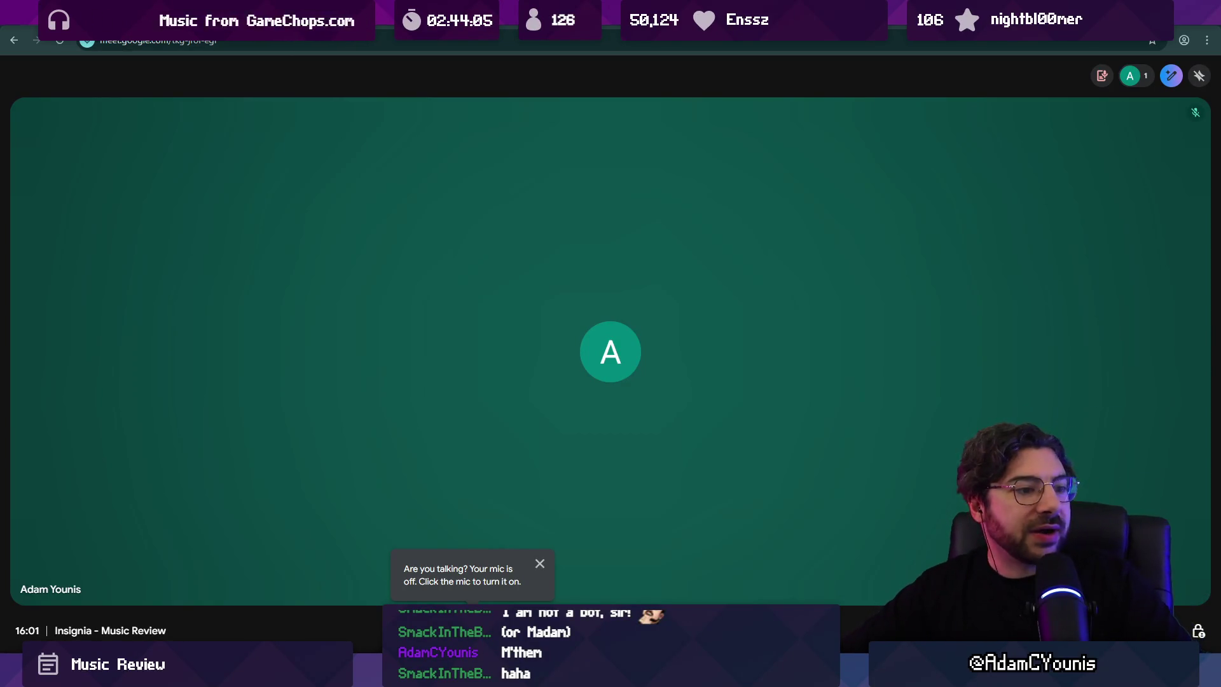
key("alt+Tab")
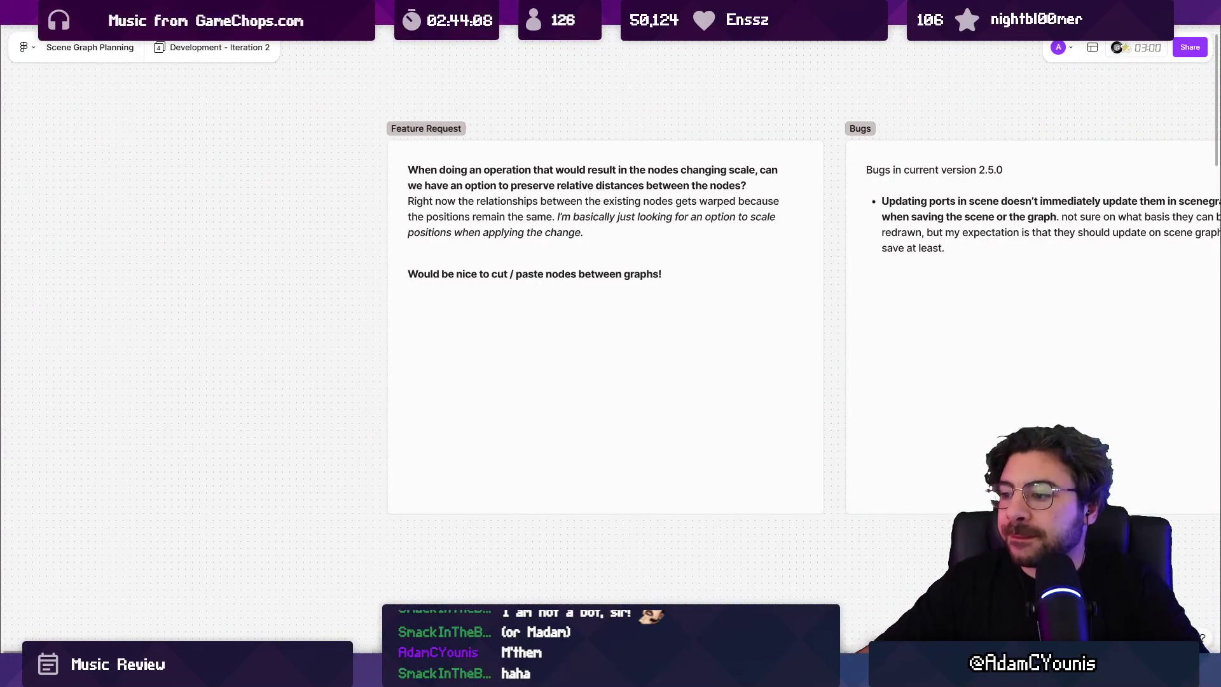
key("alt+Tab")
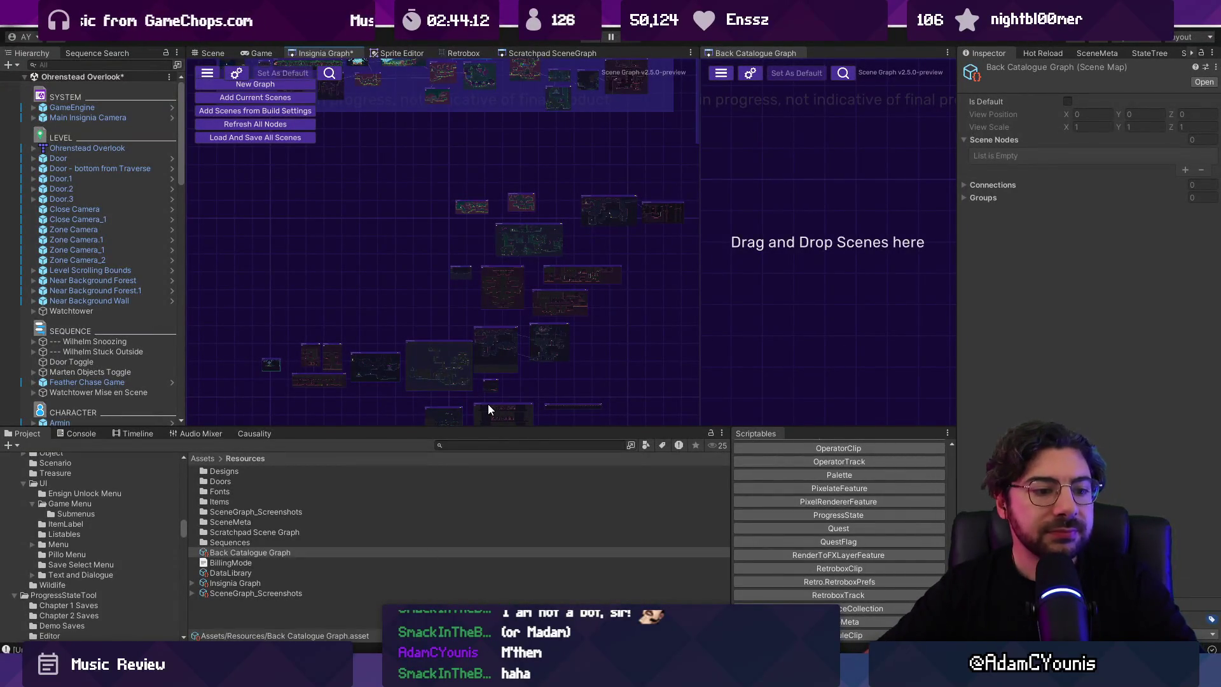
Step: Ping the Leopald's Camp and Ohrenstead Golden Path Upper scene assets from their graph nodes
scroll(668, 312, "down", 2)
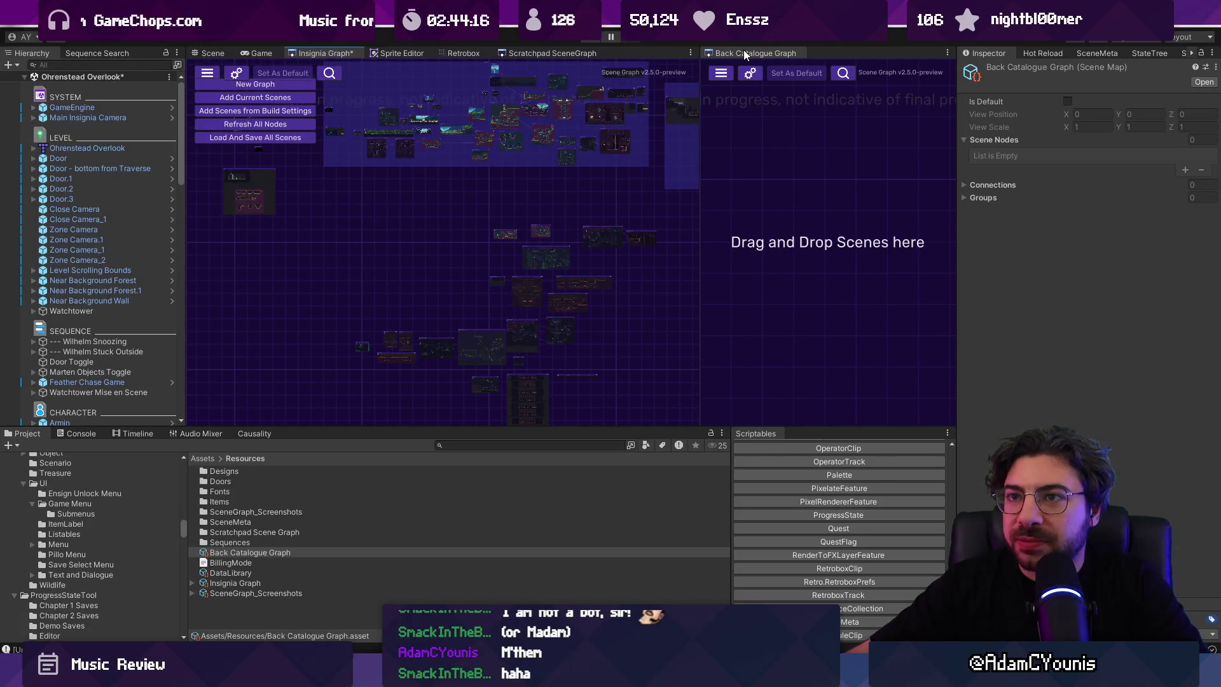
scroll(506, 224, "up", 6)
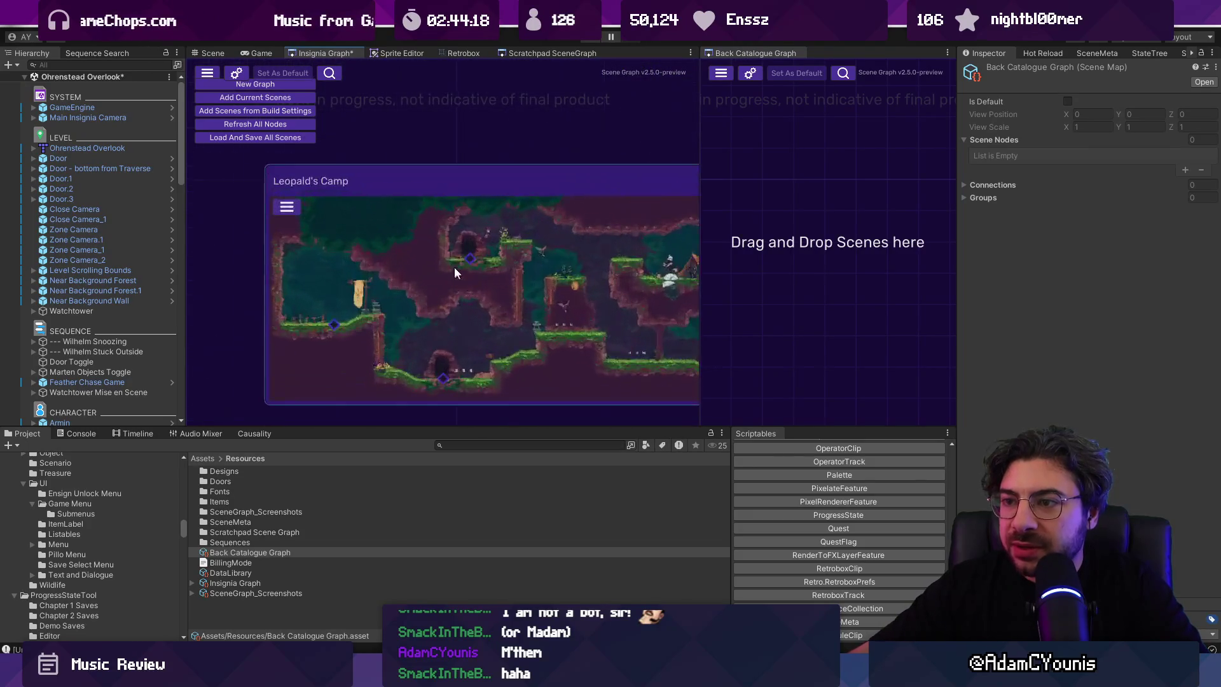
scroll(444, 228, "down", 1)
left_click(230, 227)
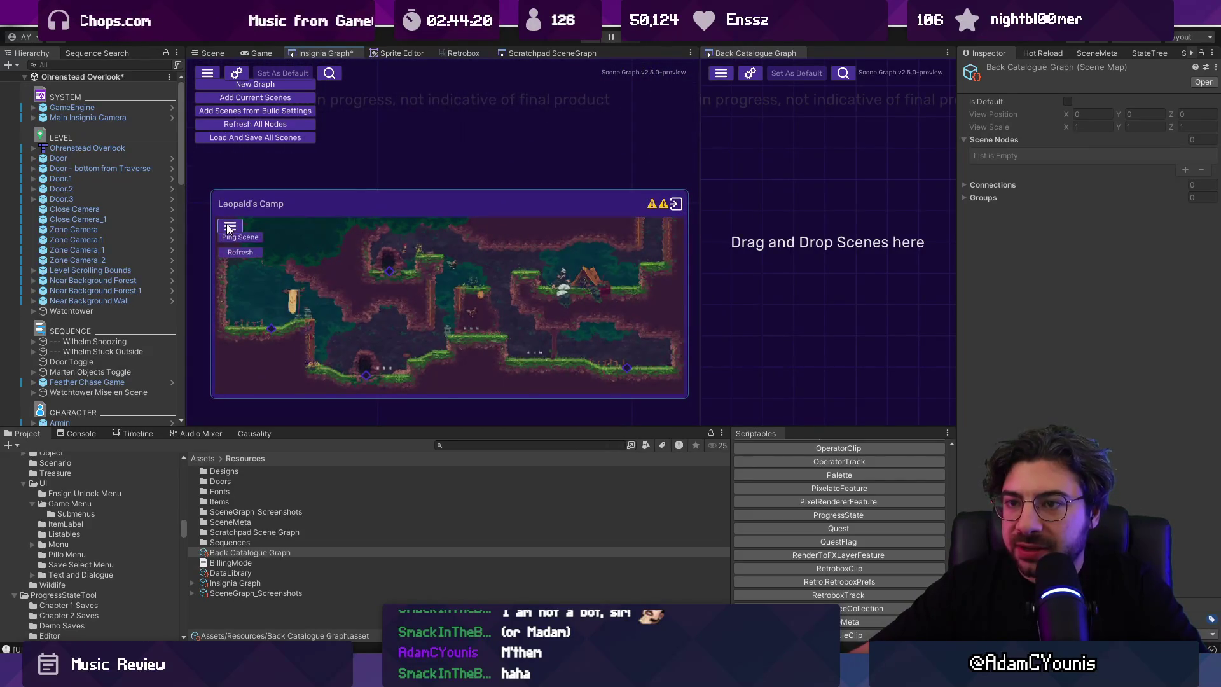
left_click(239, 237)
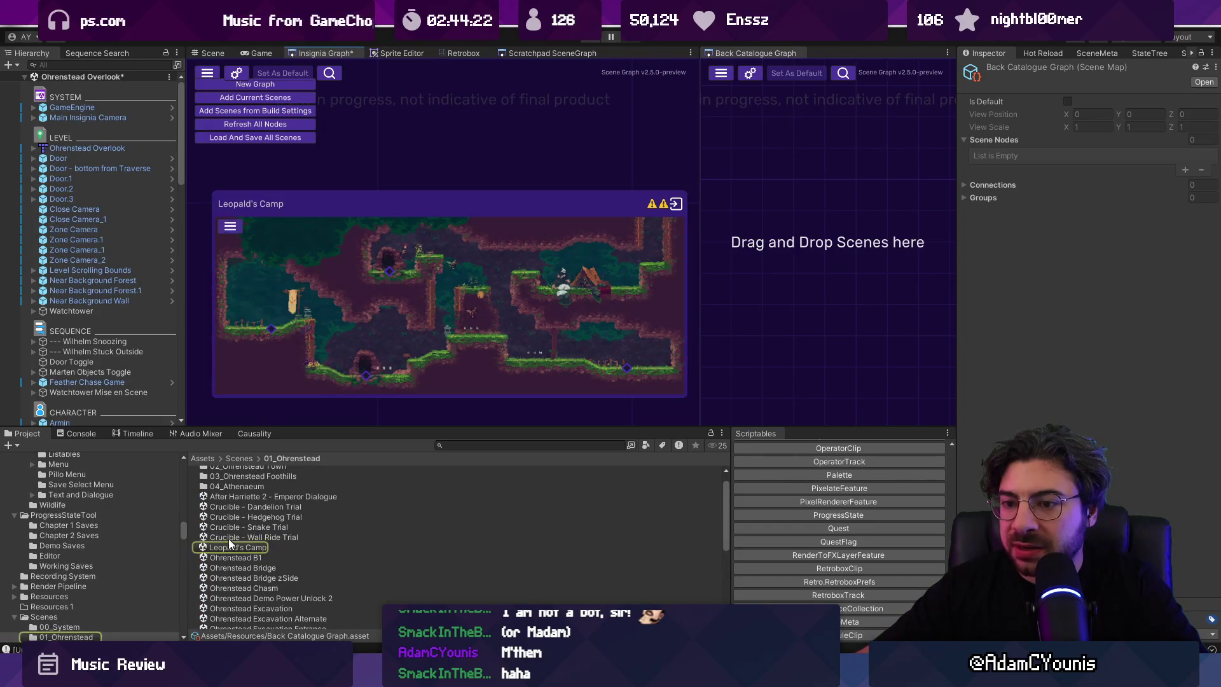
scroll(357, 539, "up", 1)
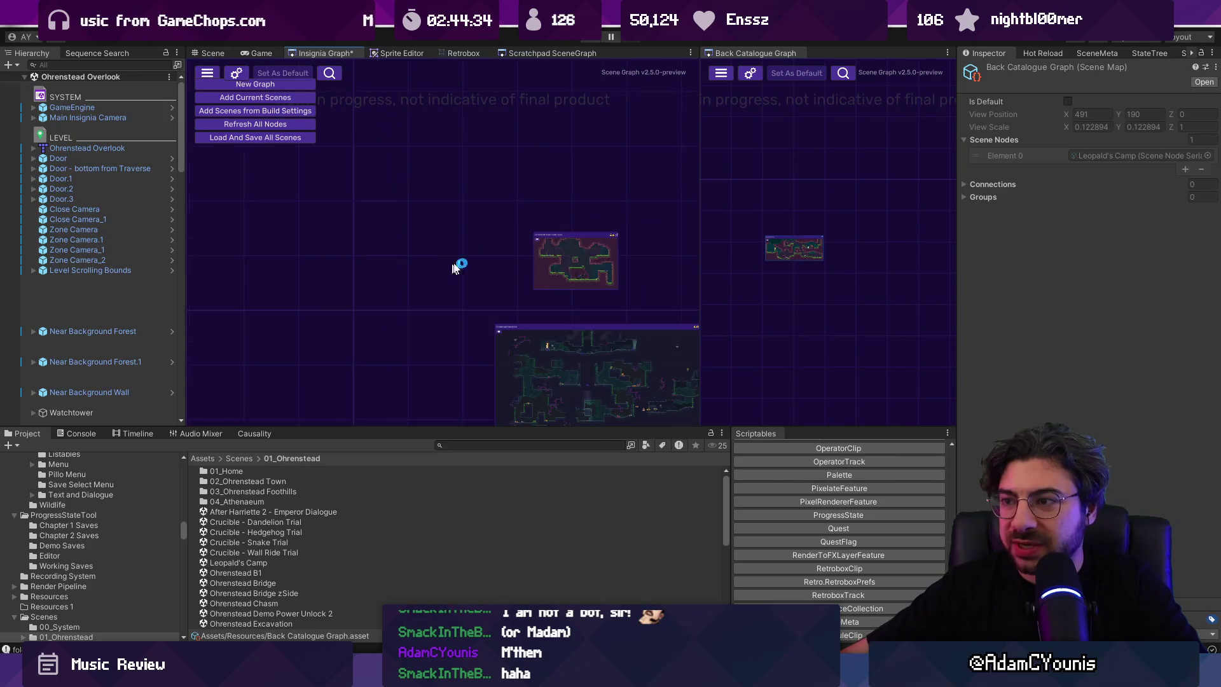
left_click(398, 245)
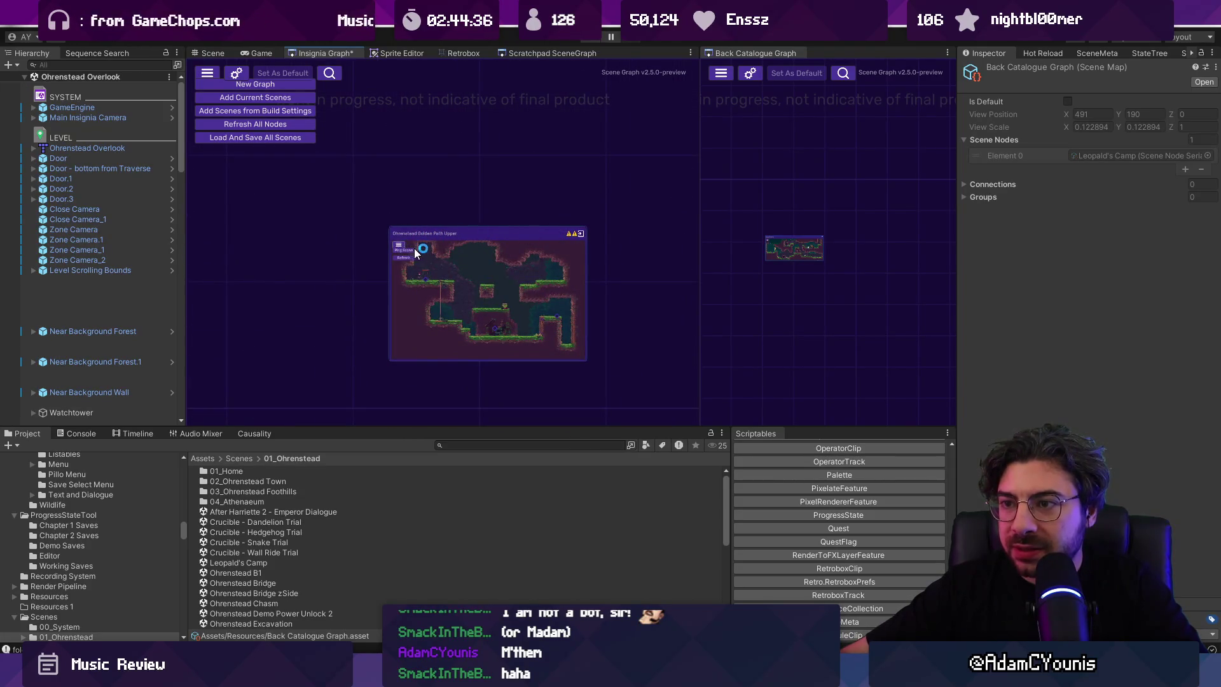
left_click(411, 252)
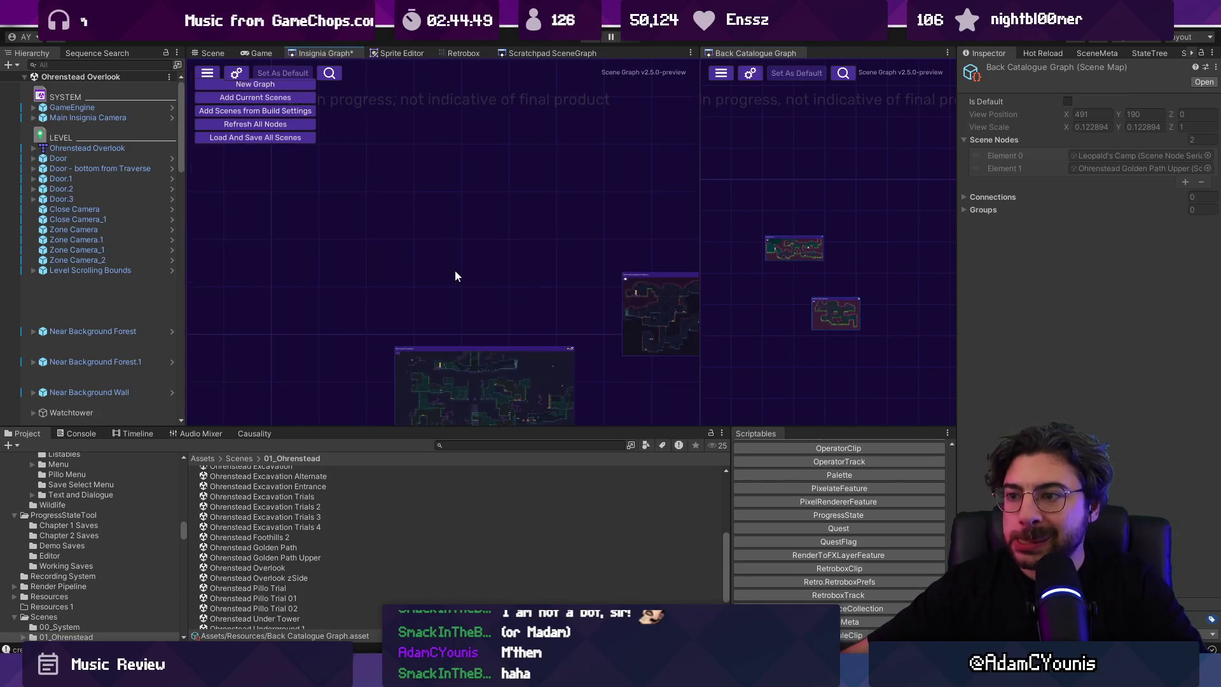
Step: Ping the Athenaeum Excavation Breach scene and drag it into the Back Catalogue Graph
scroll(589, 290, "up", 5)
scroll(557, 267, "up", 1)
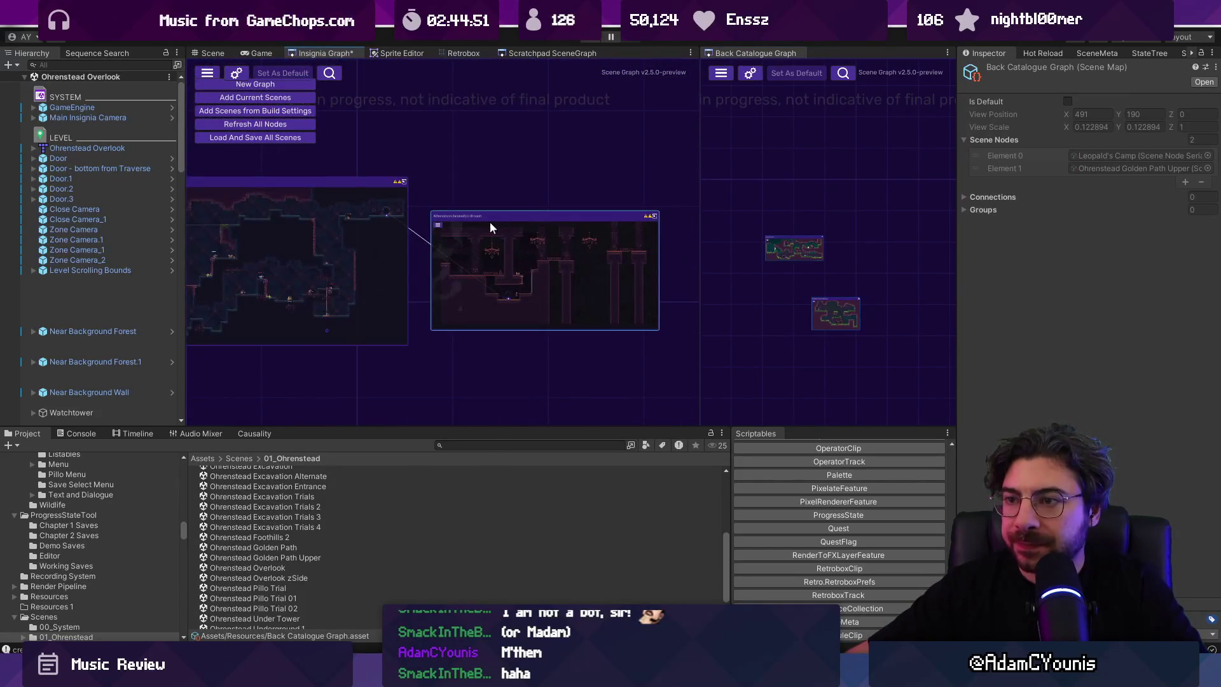
right_click(467, 217)
left_click(442, 230)
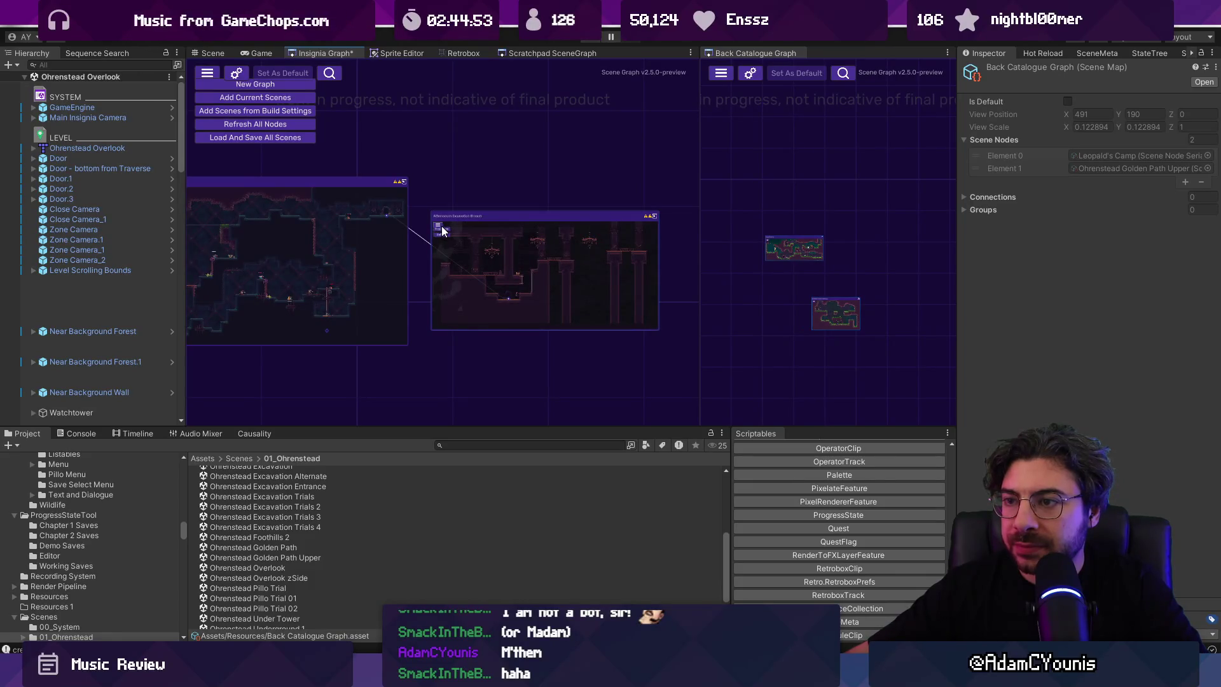
scroll(440, 231, "up", 5)
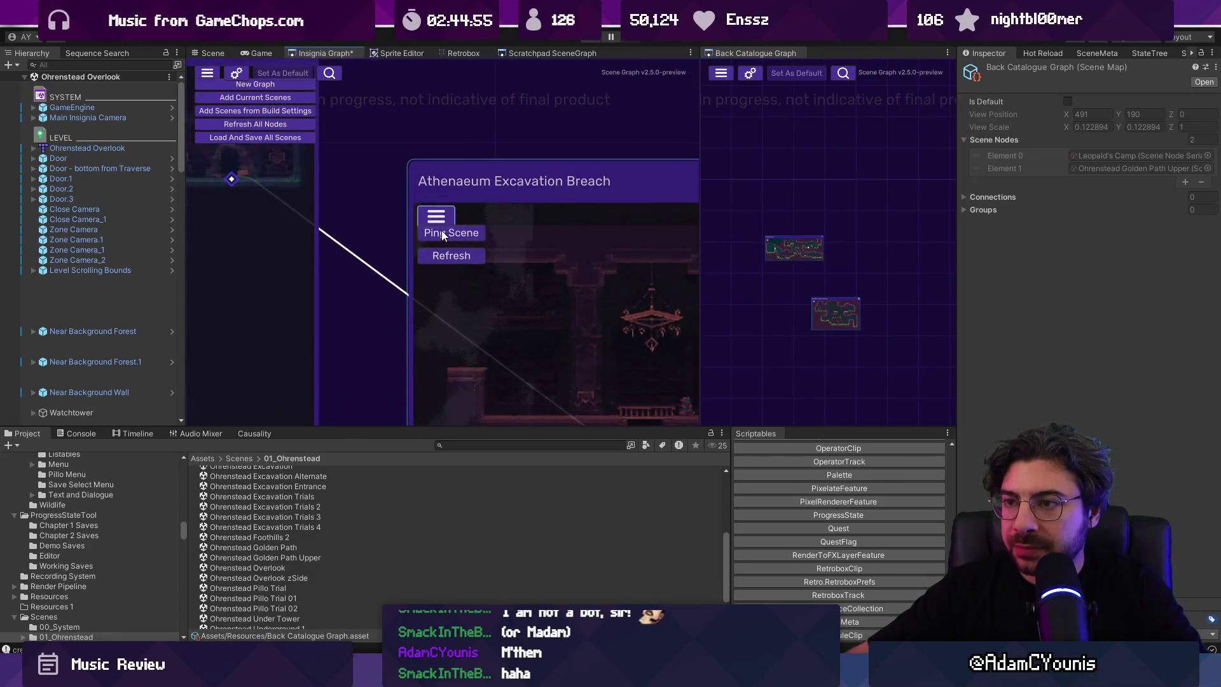
left_click(444, 231)
left_click_drag(381, 544, 852, 384)
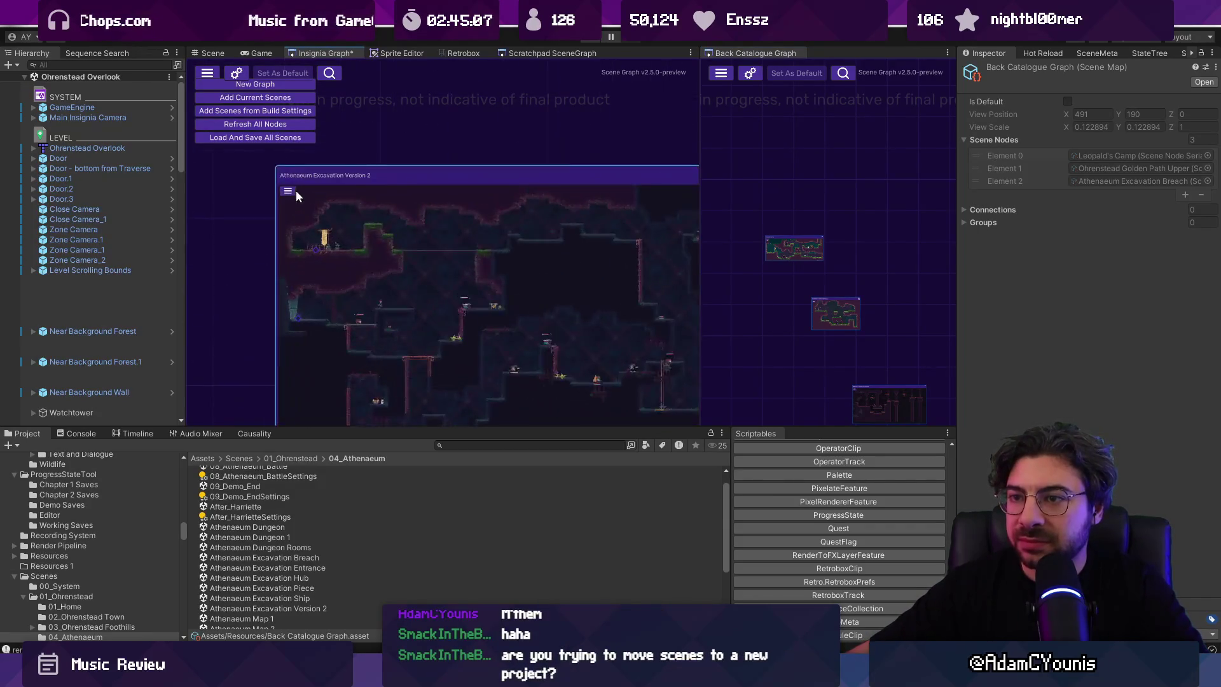
Step: Locate the Athenaeum Excavation Version 2 scene asset in the project
scroll(301, 190, "up", 1)
left_click(290, 201)
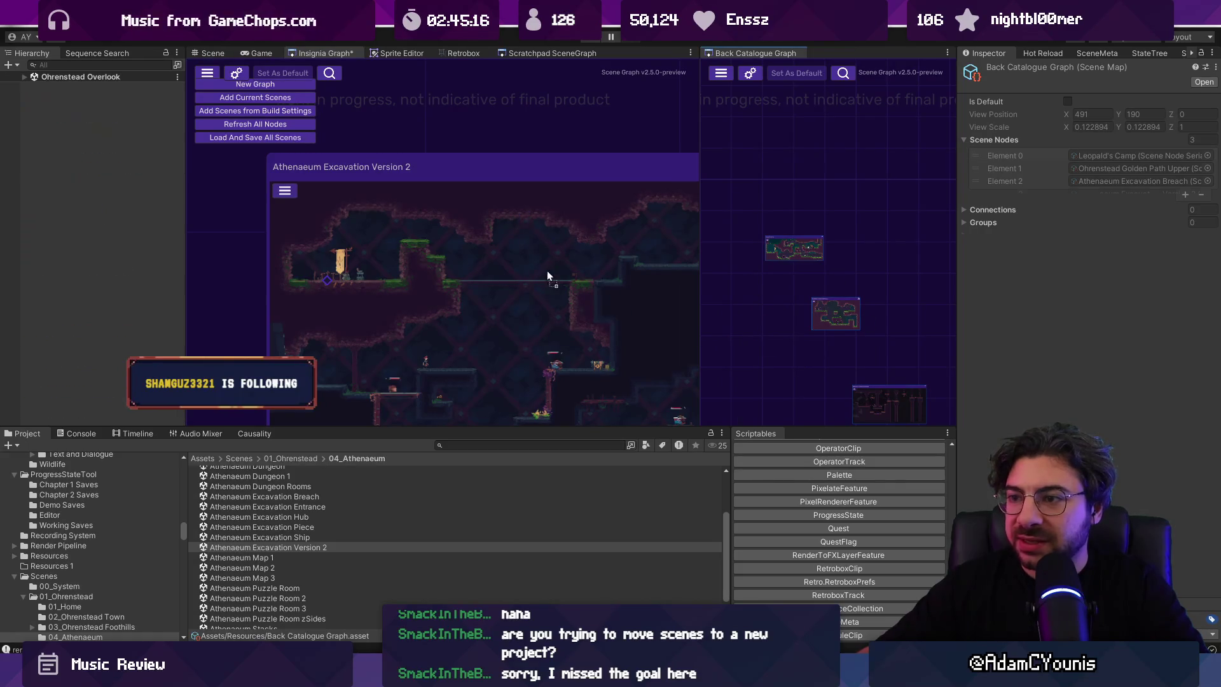
scroll(531, 250, "down", 5)
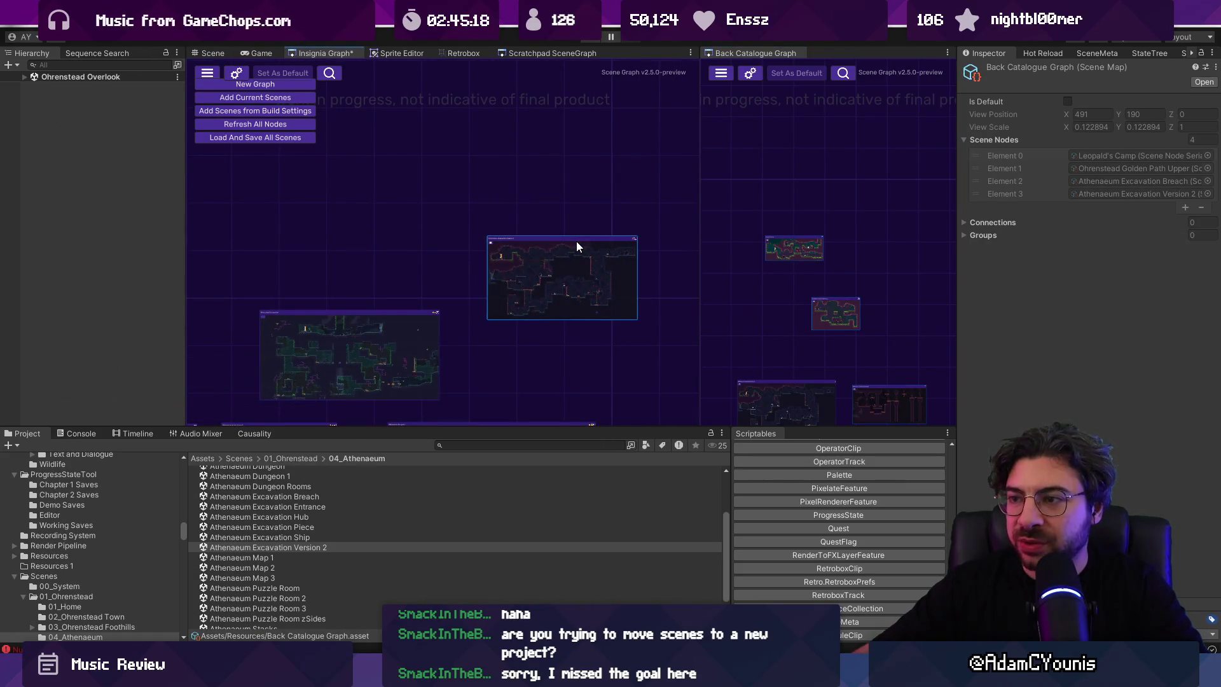
Step: Remove the Ohrenstead Excavation node from the Insignia Graph
mouse_move(337, 229)
left_mouse_down()
mouse_move(437, 162)
mouse_move(564, 264)
mouse_move(581, 318)
mouse_move(507, 325)
left_mouse_up()
scroll(475, 307, "up", 5)
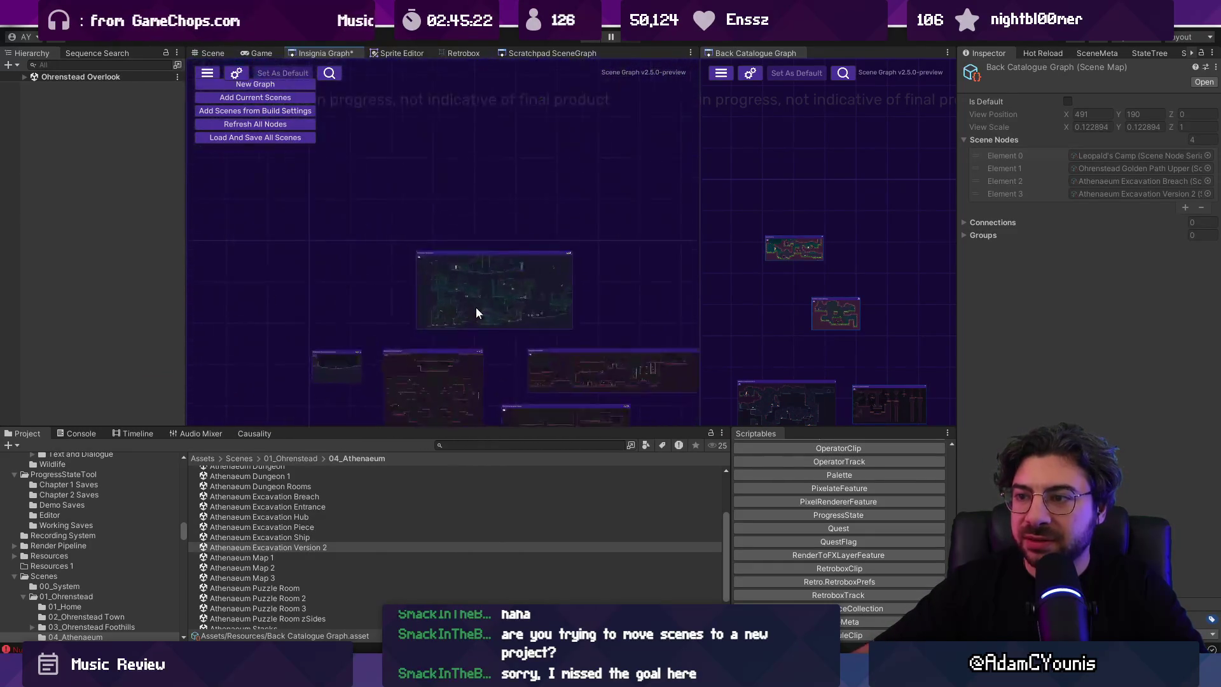
scroll(765, 303, "down", 3)
scroll(787, 254, "up", 2)
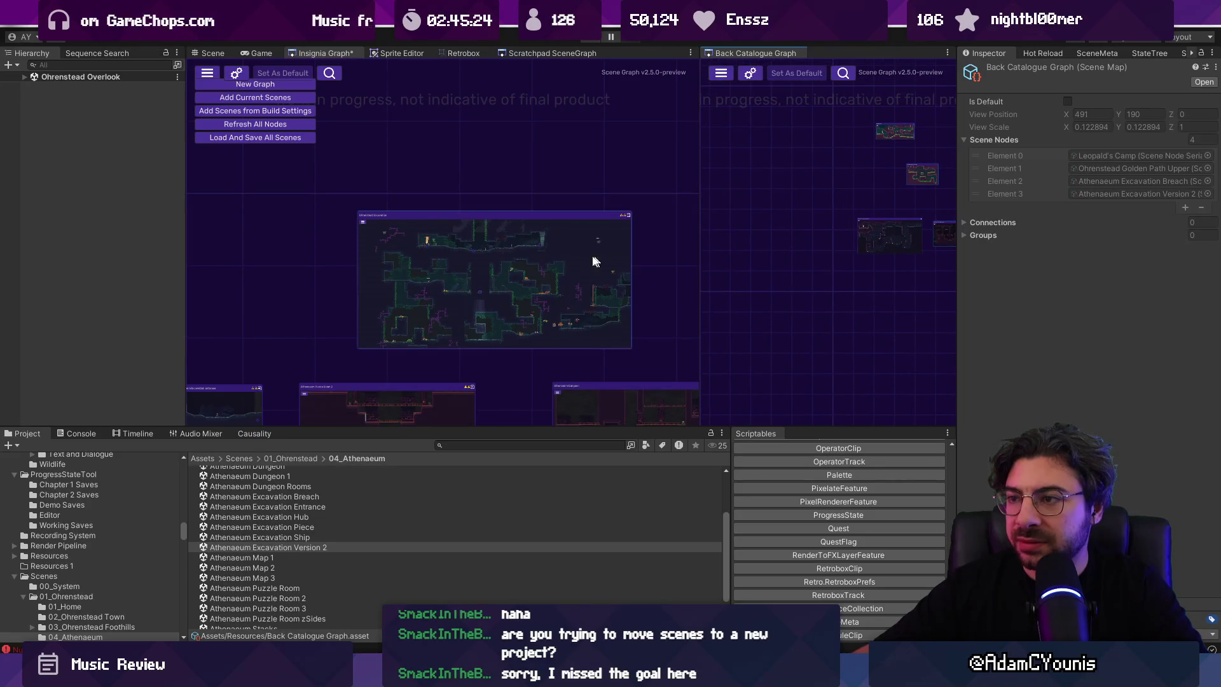
scroll(368, 227, "up", 2)
left_click(356, 216)
left_click(368, 226)
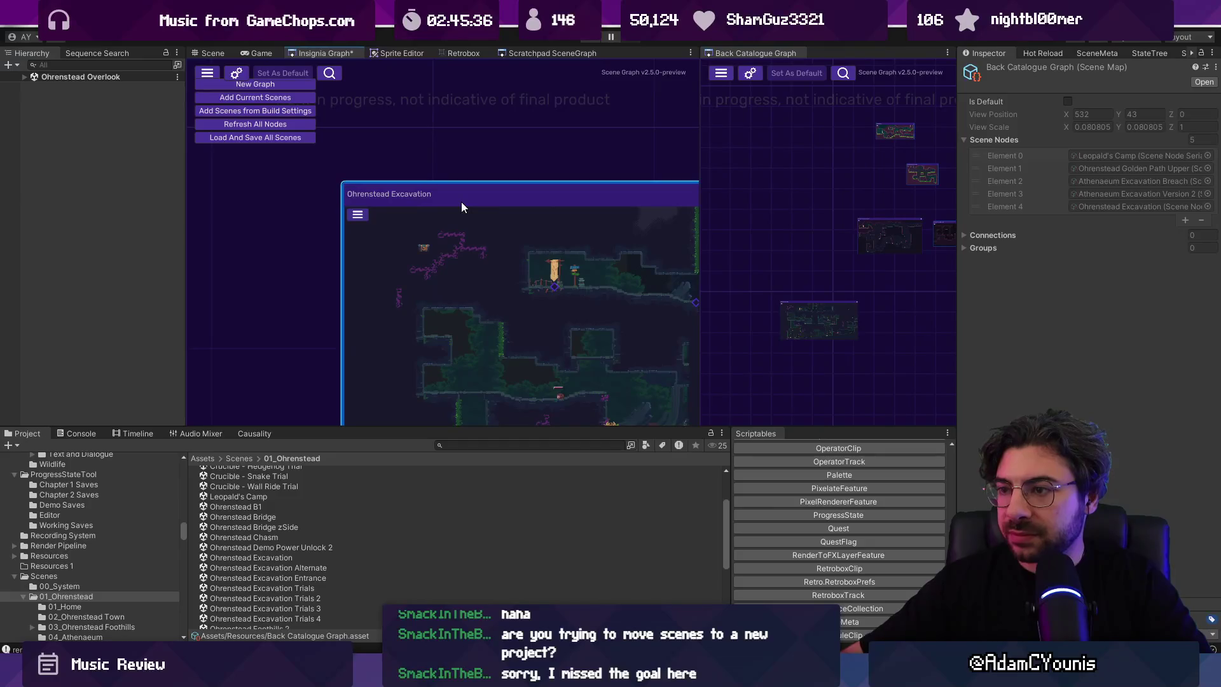
key("Delete")
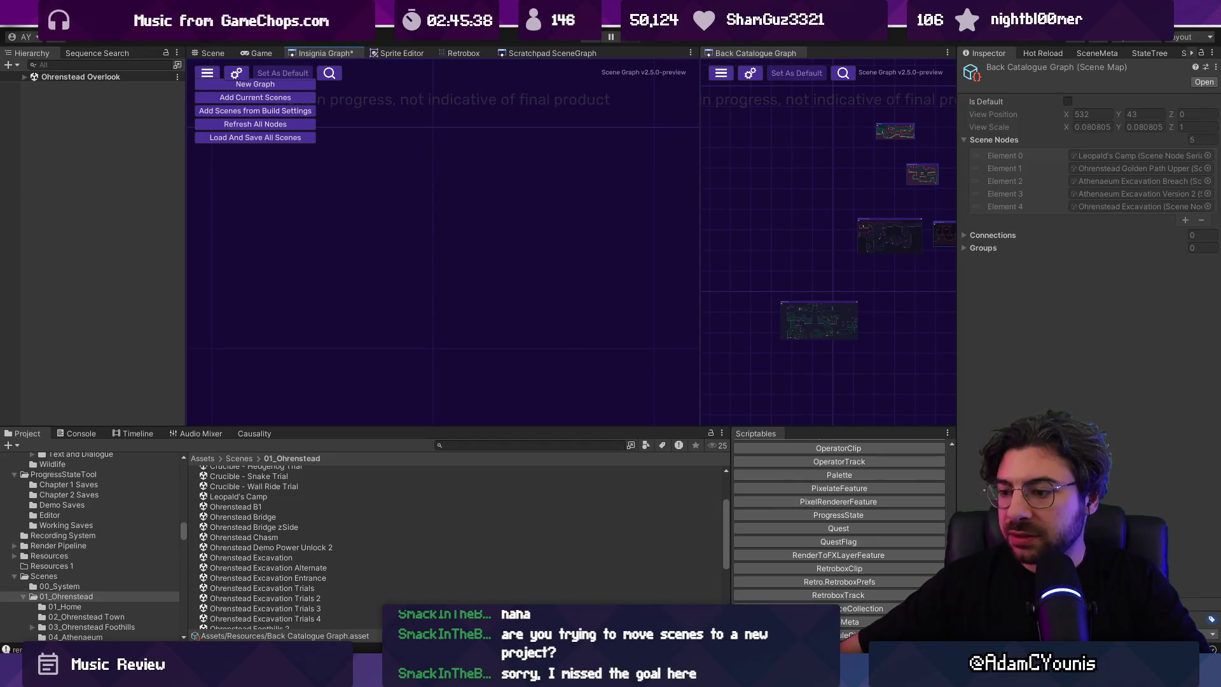
Step: Back in the Google Meet call, admit the waiting guest and close the participants list
left_click(582, 677)
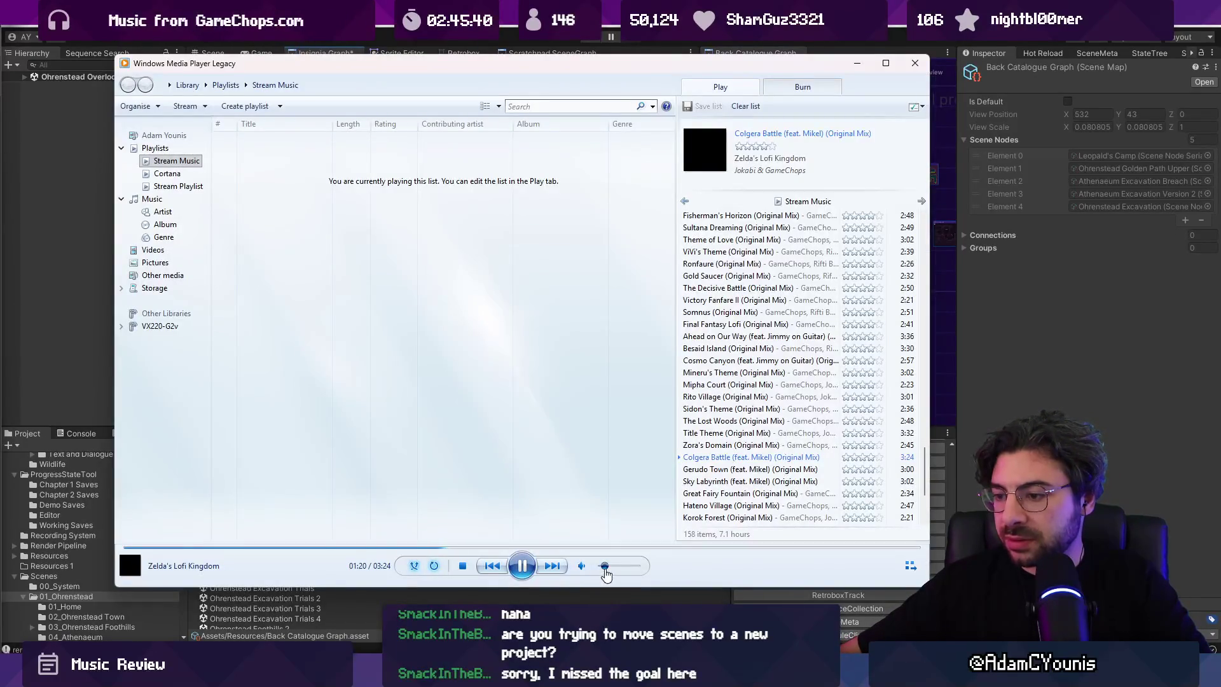
key("alt+Tab")
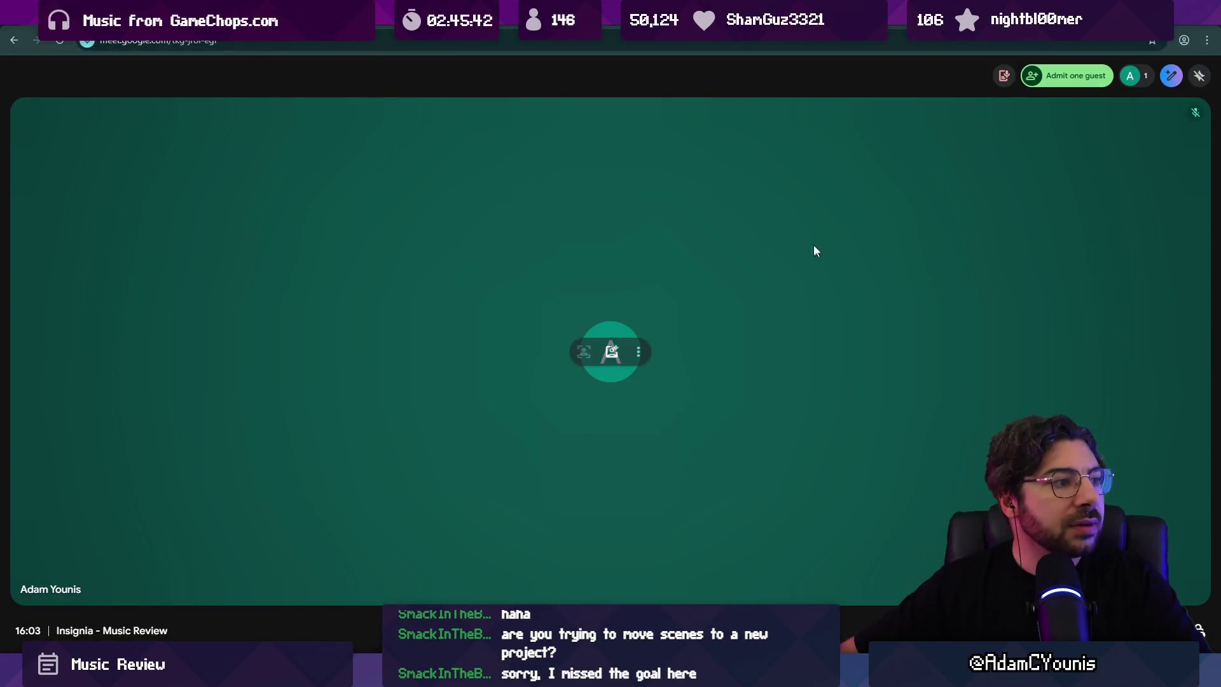
left_click(1094, 77)
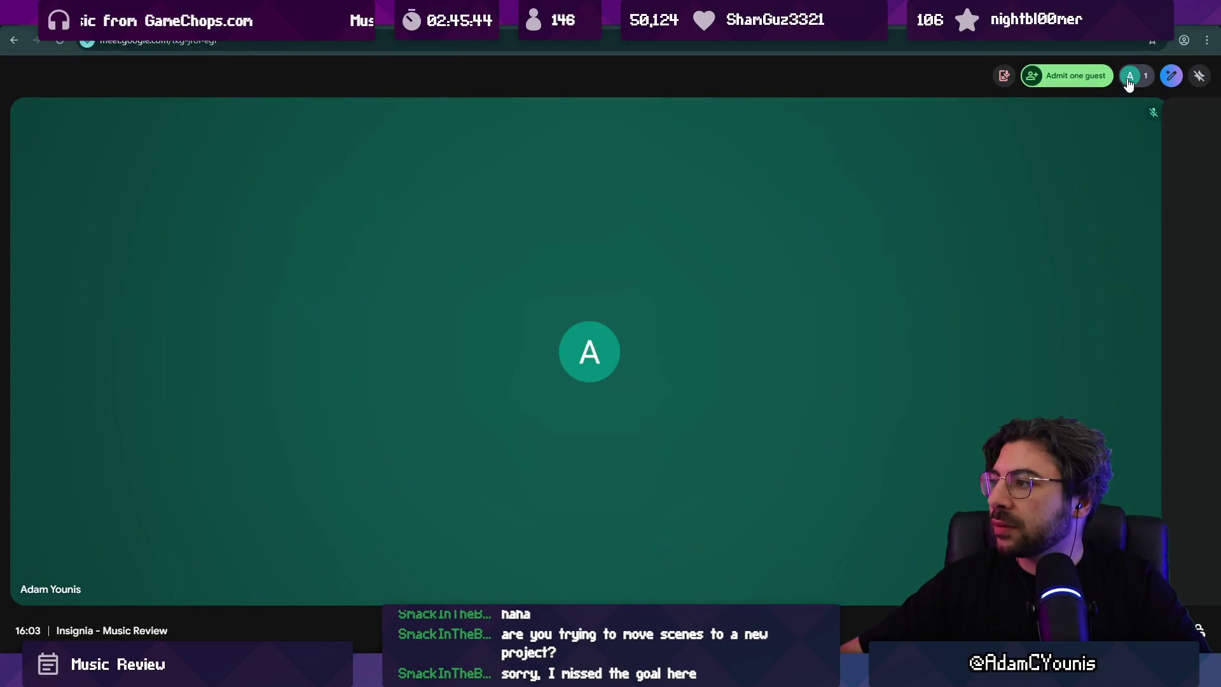
left_click(1096, 81)
left_click(1095, 82)
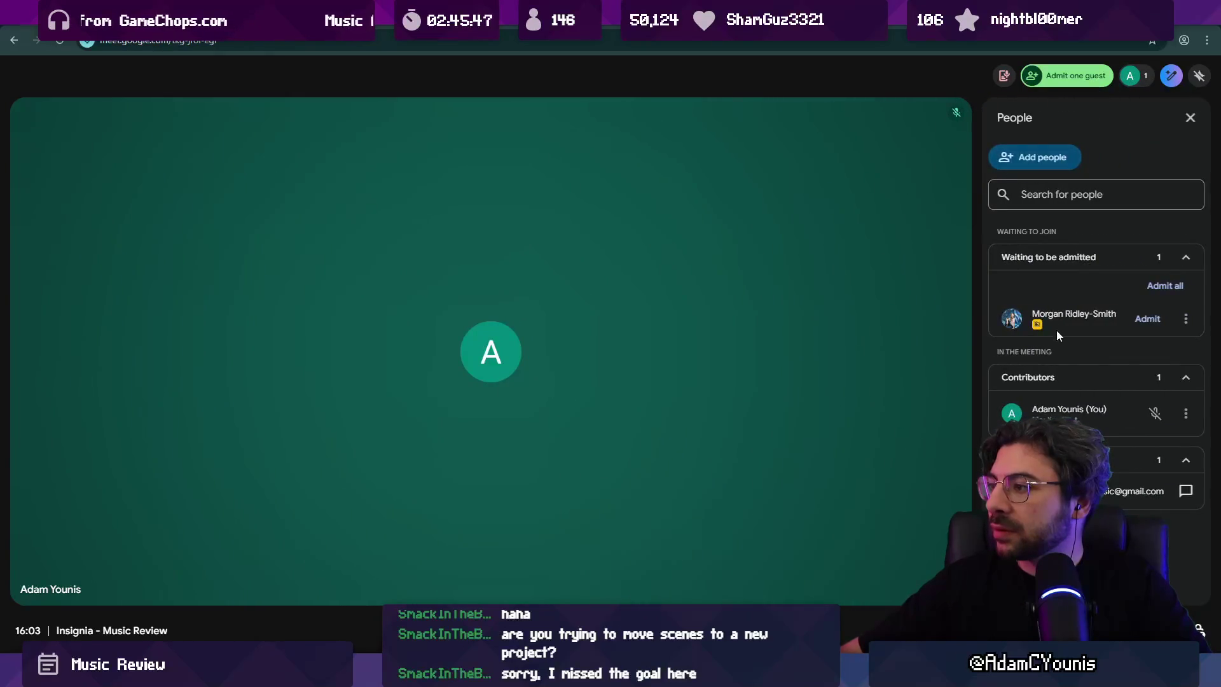
left_click(1147, 320)
left_click(1190, 117)
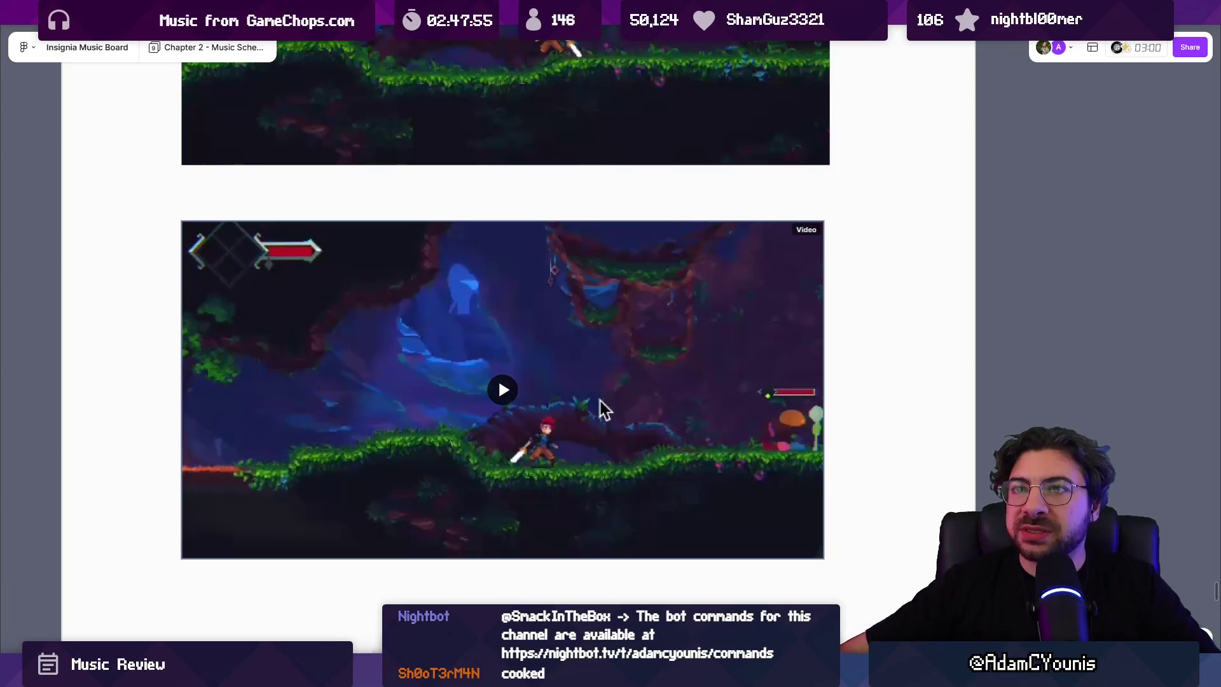
Step: Scroll through the Chapter 2 music schedule board
key("ctrl+Tab")
scroll(485, 302, "up", 10)
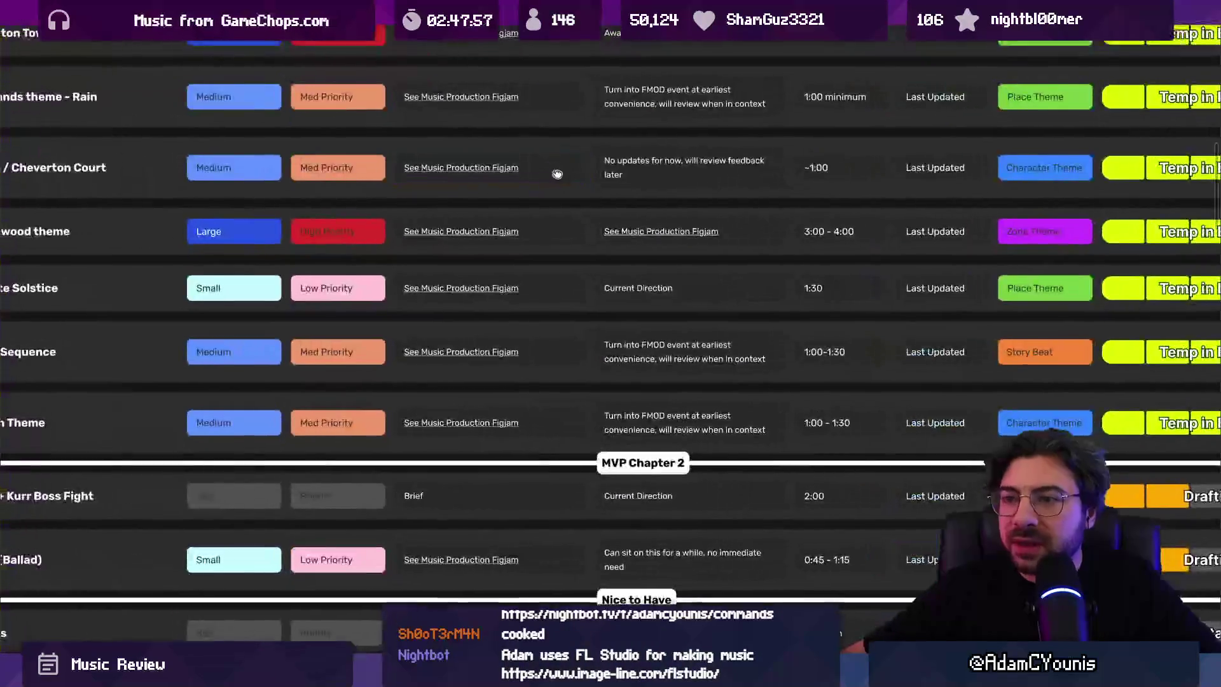
scroll(554, 172, "down", 5)
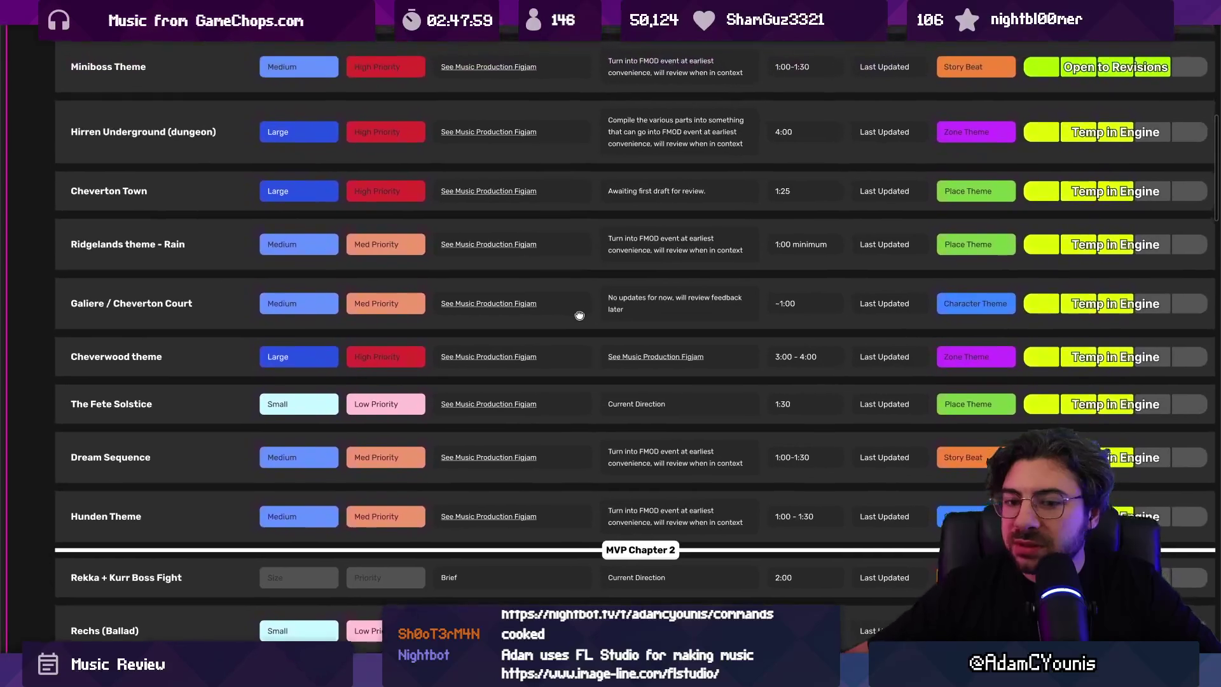
scroll(579, 315, "up", 3)
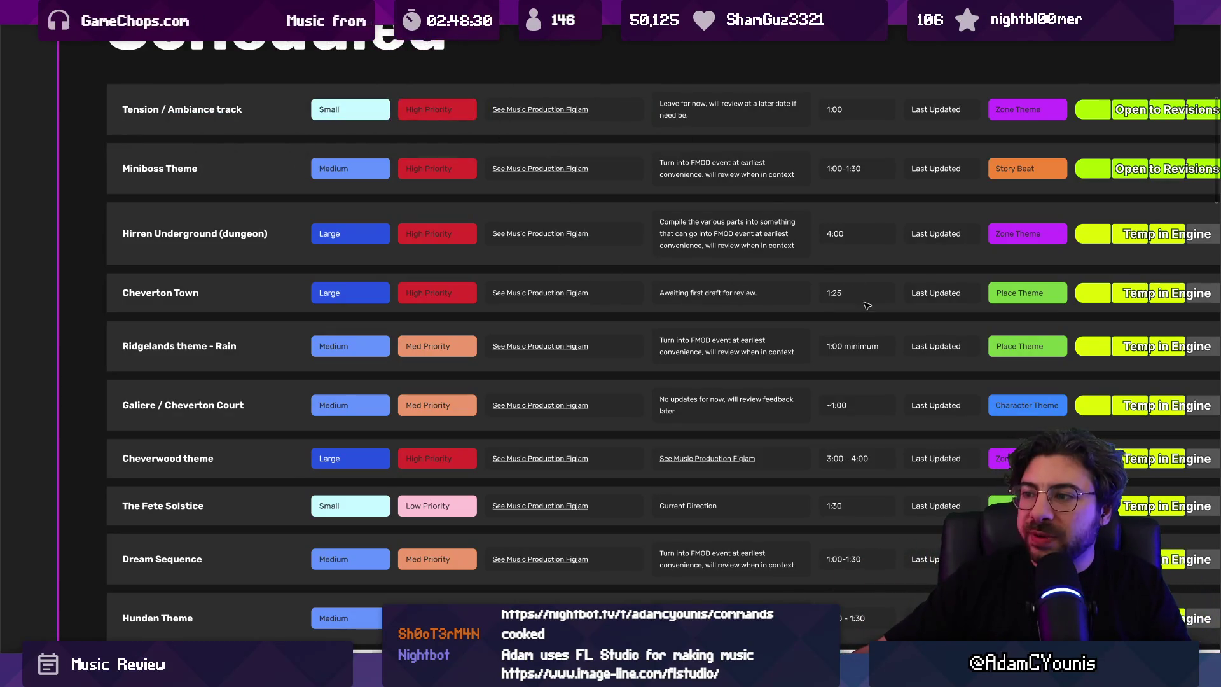
Step: Play the embedded gameplay video on the board with the gameplay clips
left_click(439, 9)
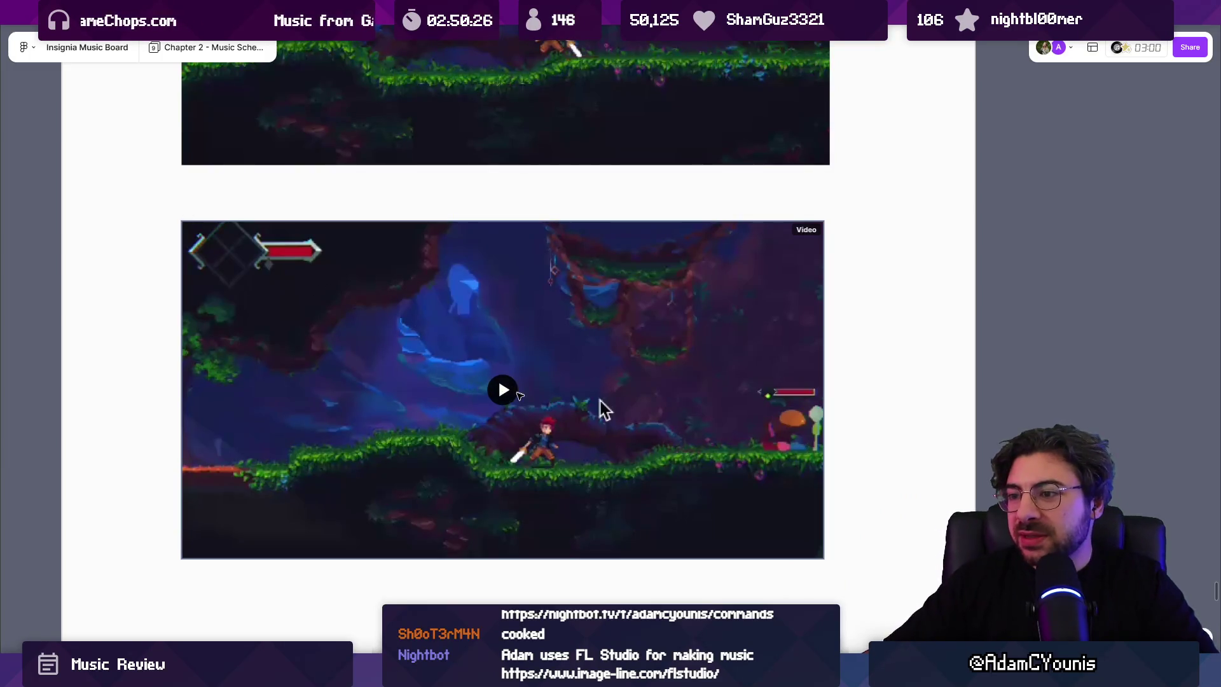
left_click(602, 408)
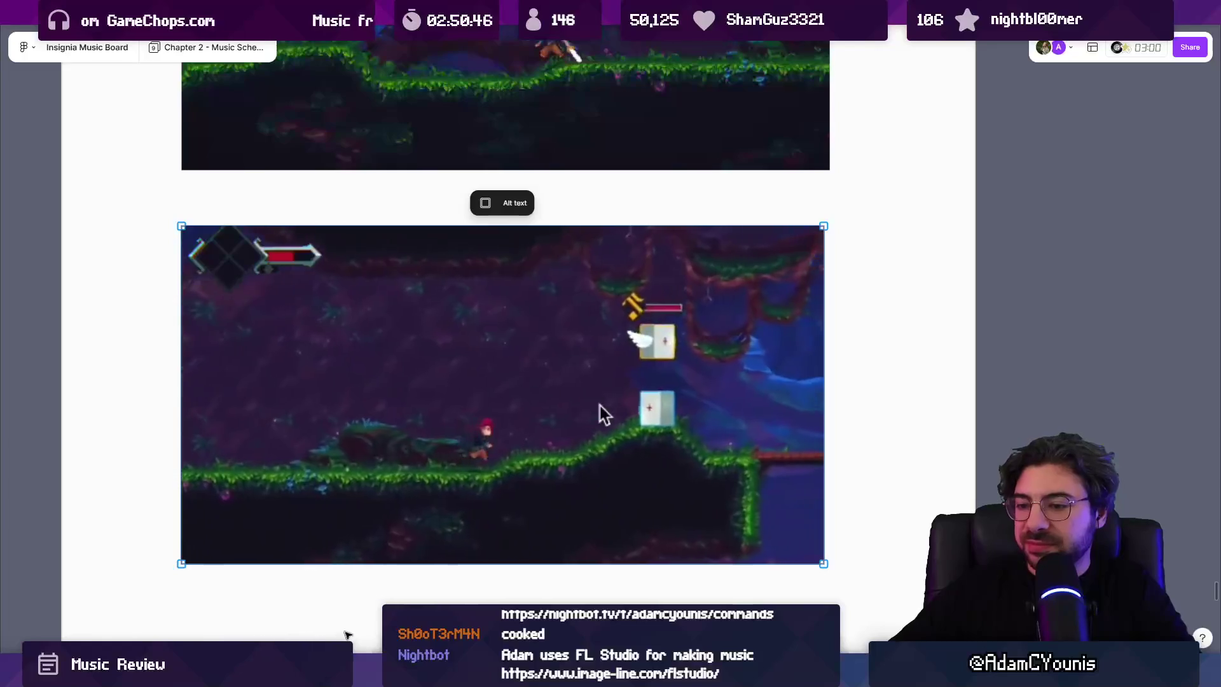
key("alt+Tab")
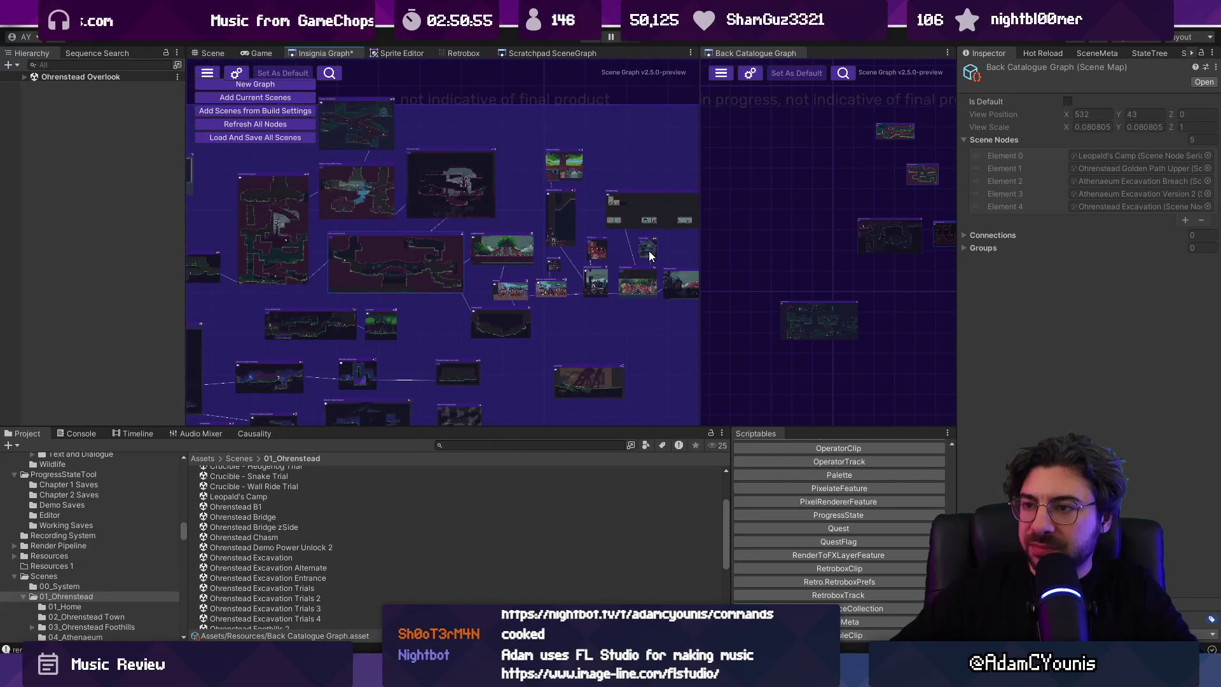
Step: Playtest Cheverton Dungeon Intersection, lower Journal > Settings > Audio Music from 10 to 09, and save
scroll(388, 252, "up", 5)
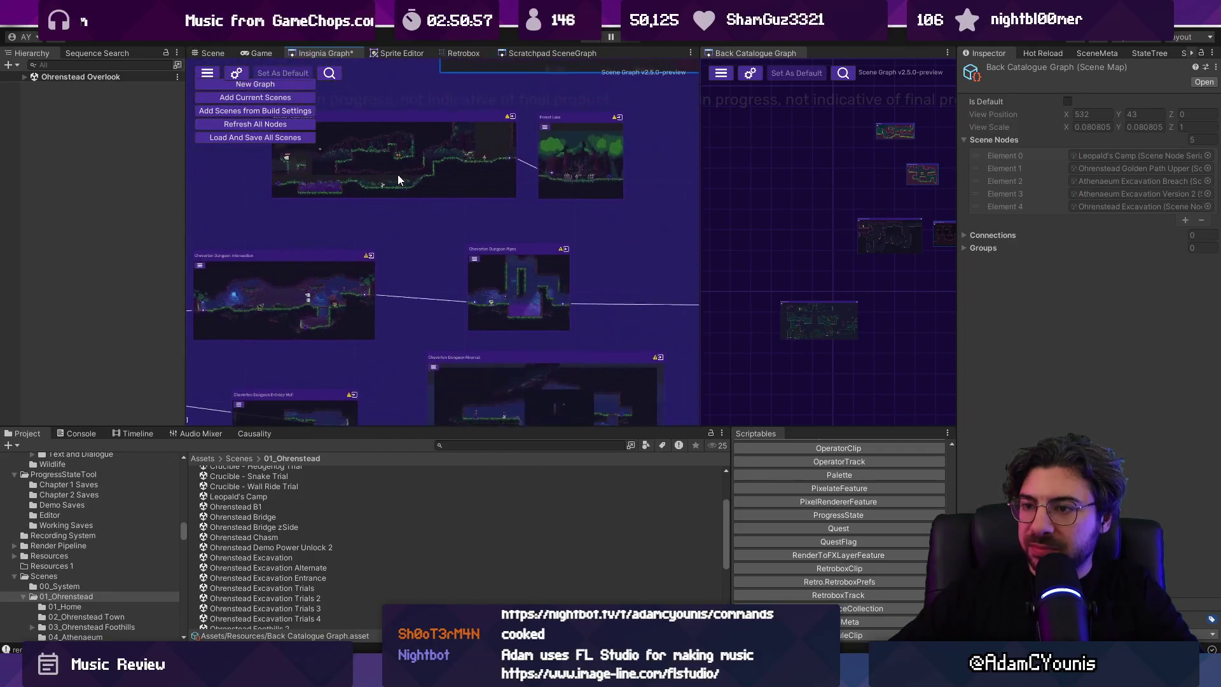
left_click(369, 266)
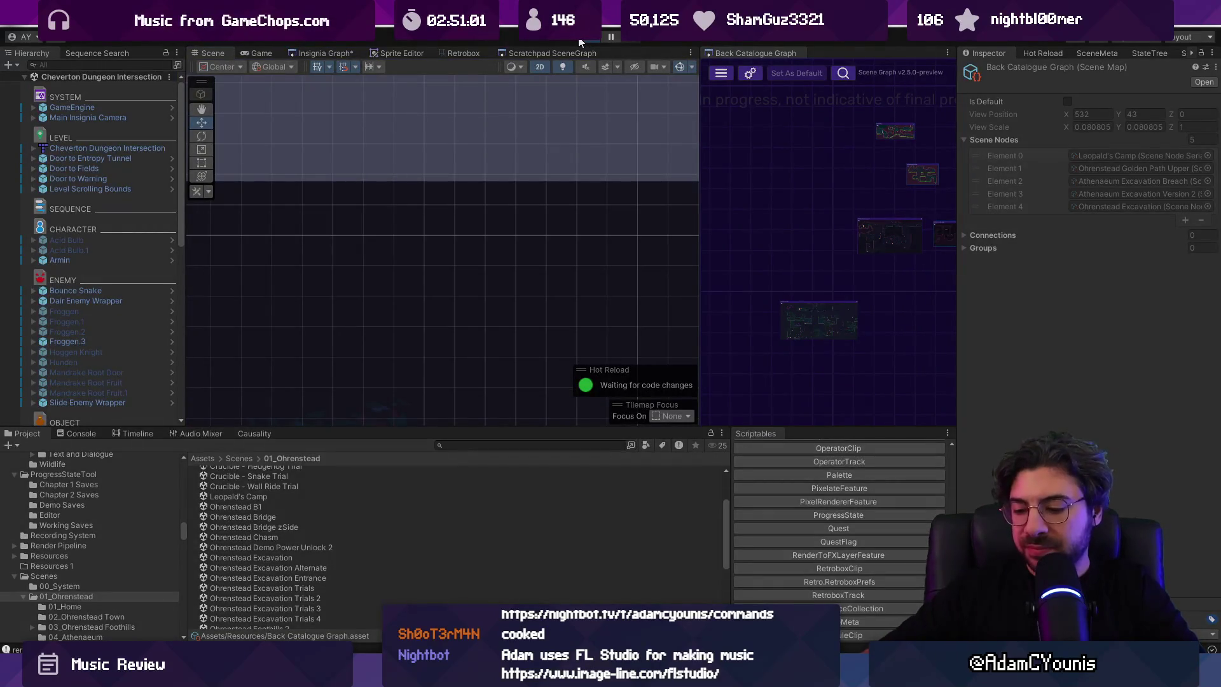
key("Escape")
key("Down")
key("z")
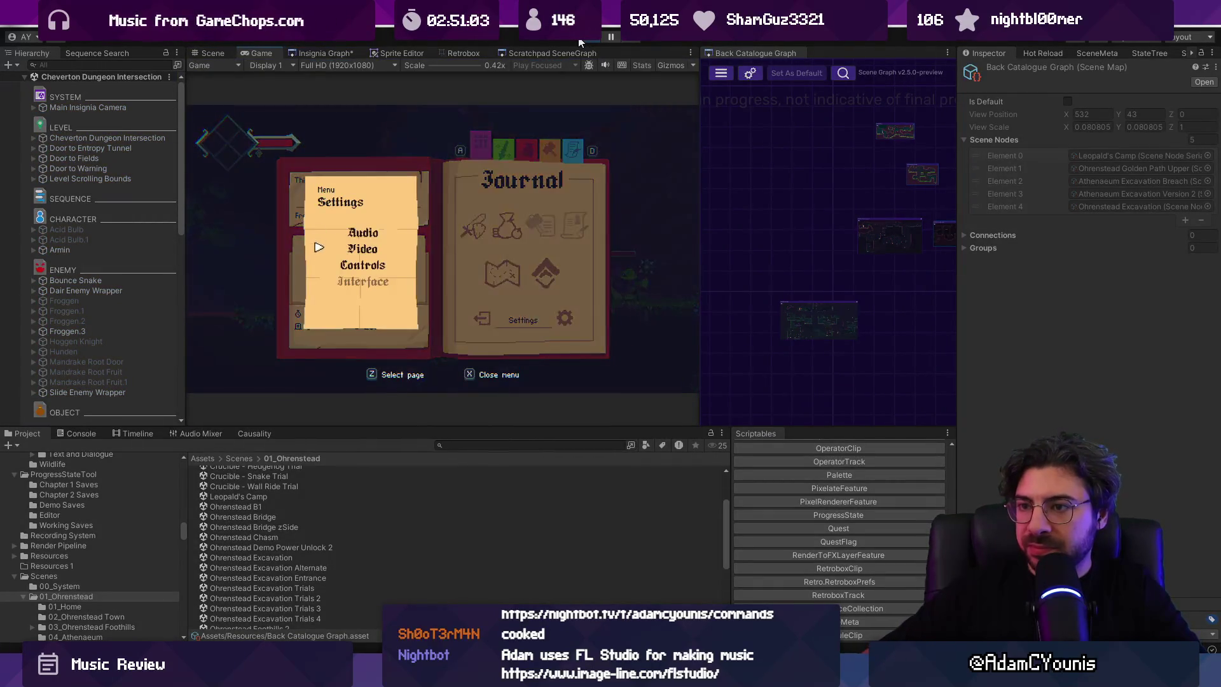
key("z")
key("Down")
key("Left")
key("Left")
key("Left")
key("Left")
key("Right")
key("z")
key("Escape")
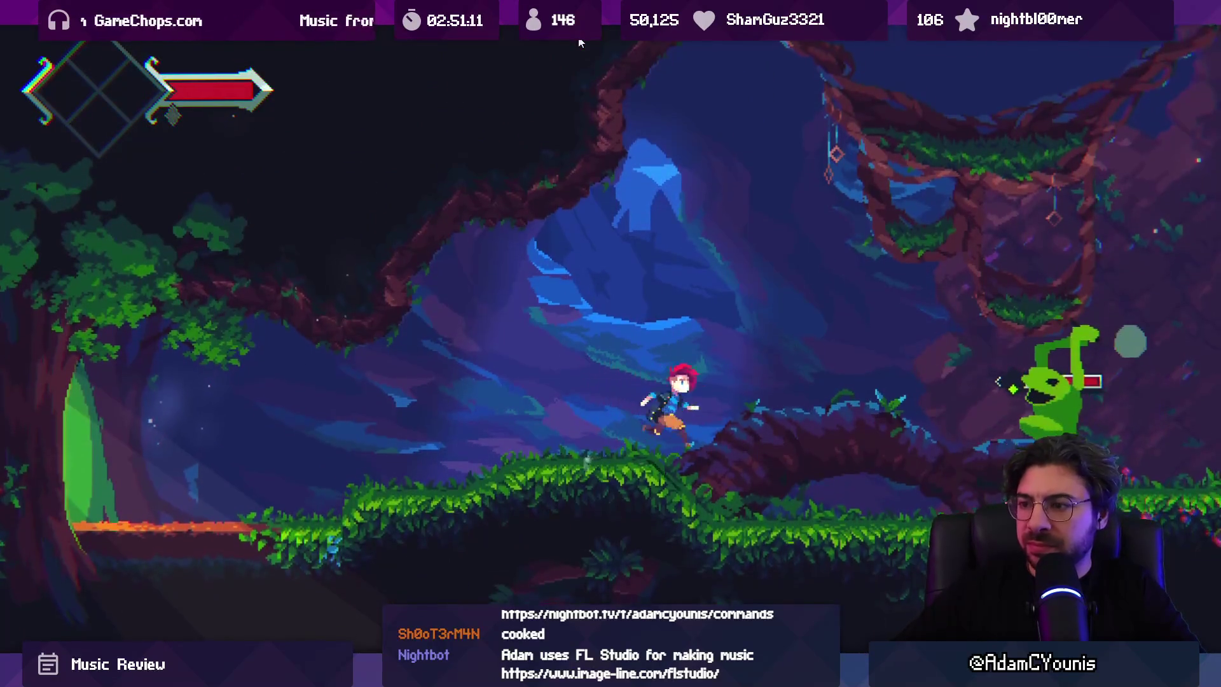
Step: Play through the level, attacking the plant enemy and jumping between boxes, then exit fullscreen to FigJam
key("x")
key("Left")
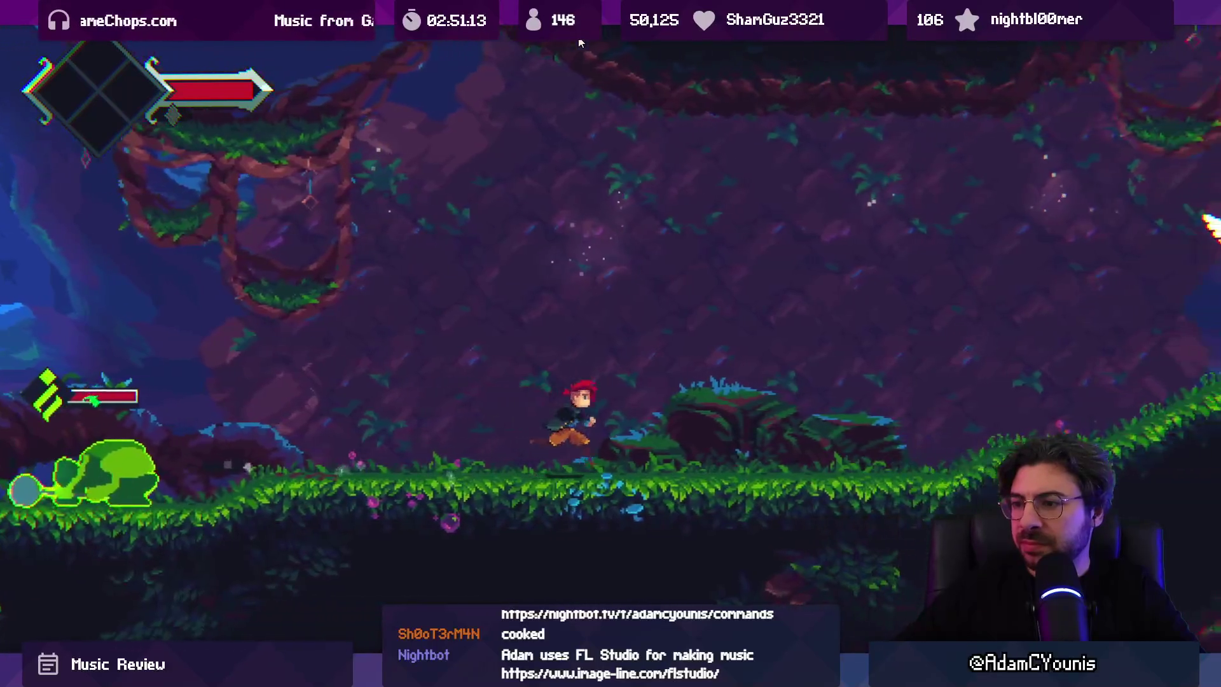
key("z")
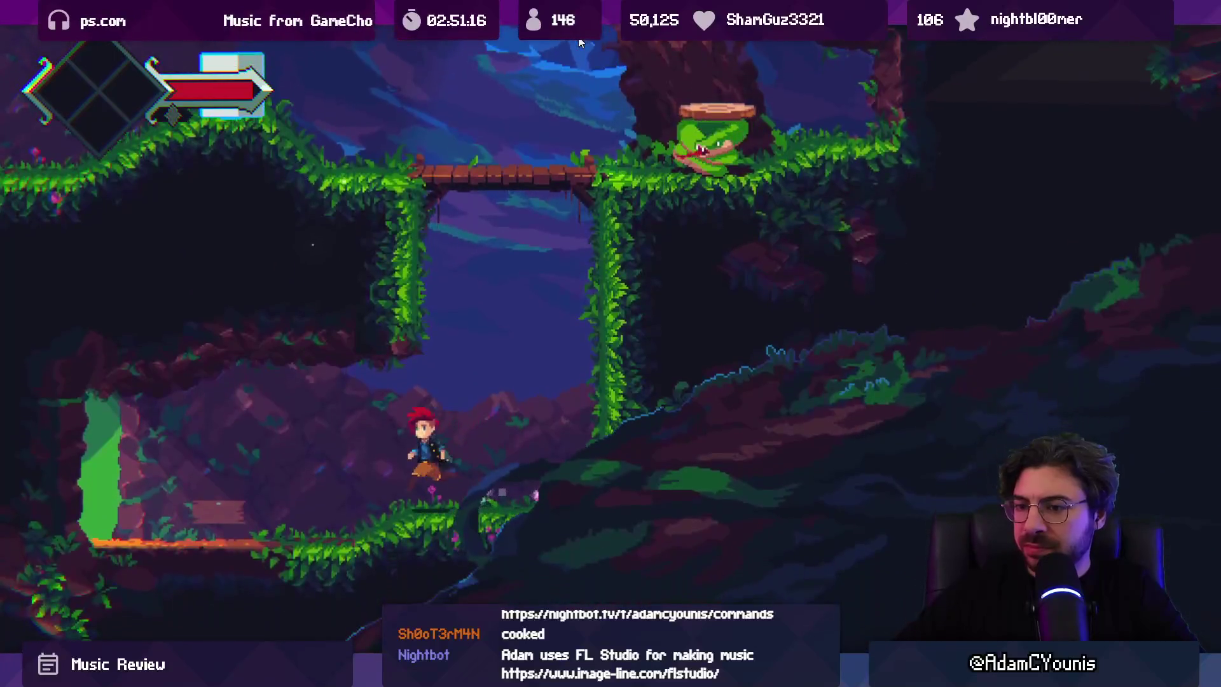
key("Left")
key("x")
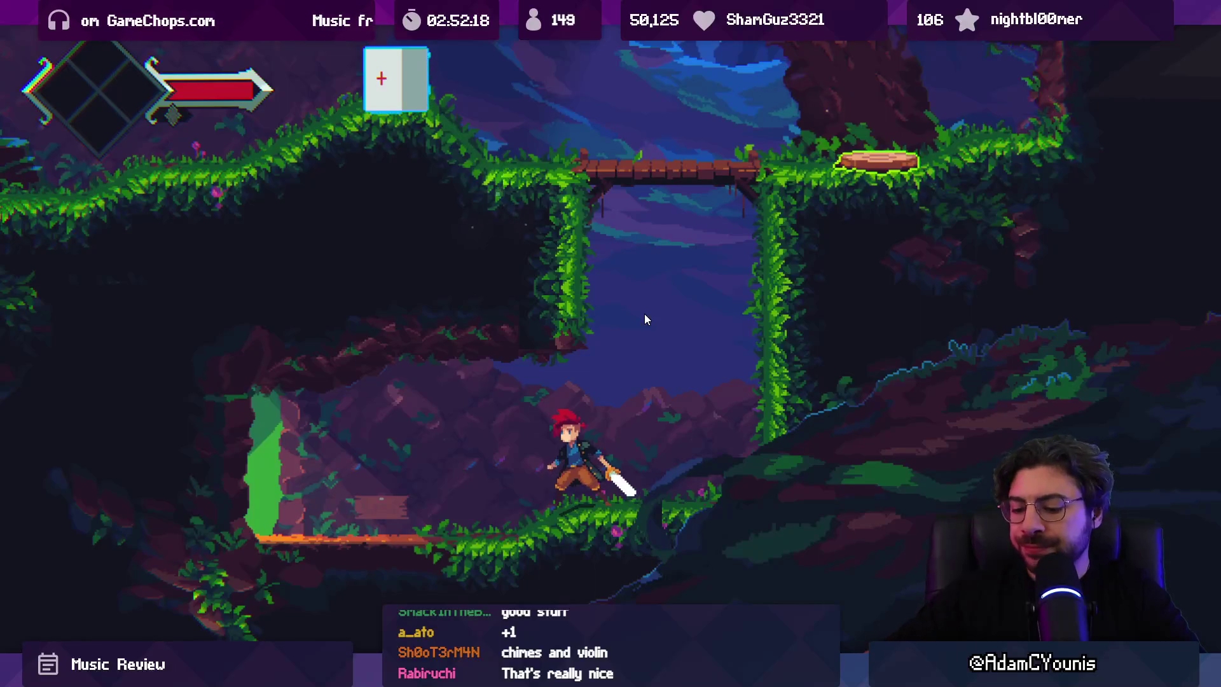
key("Escape")
key("alt+Tab")
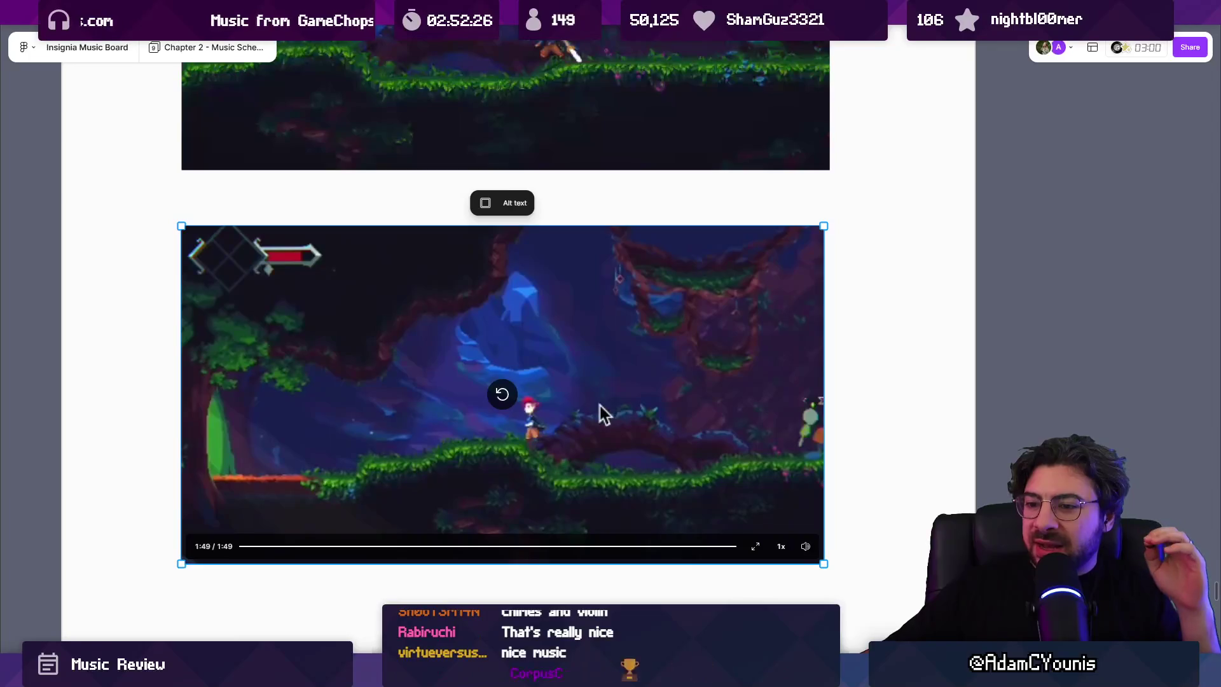
Step: Stop the running Unity playtest and return to the FigJam board
key("alt+Tab")
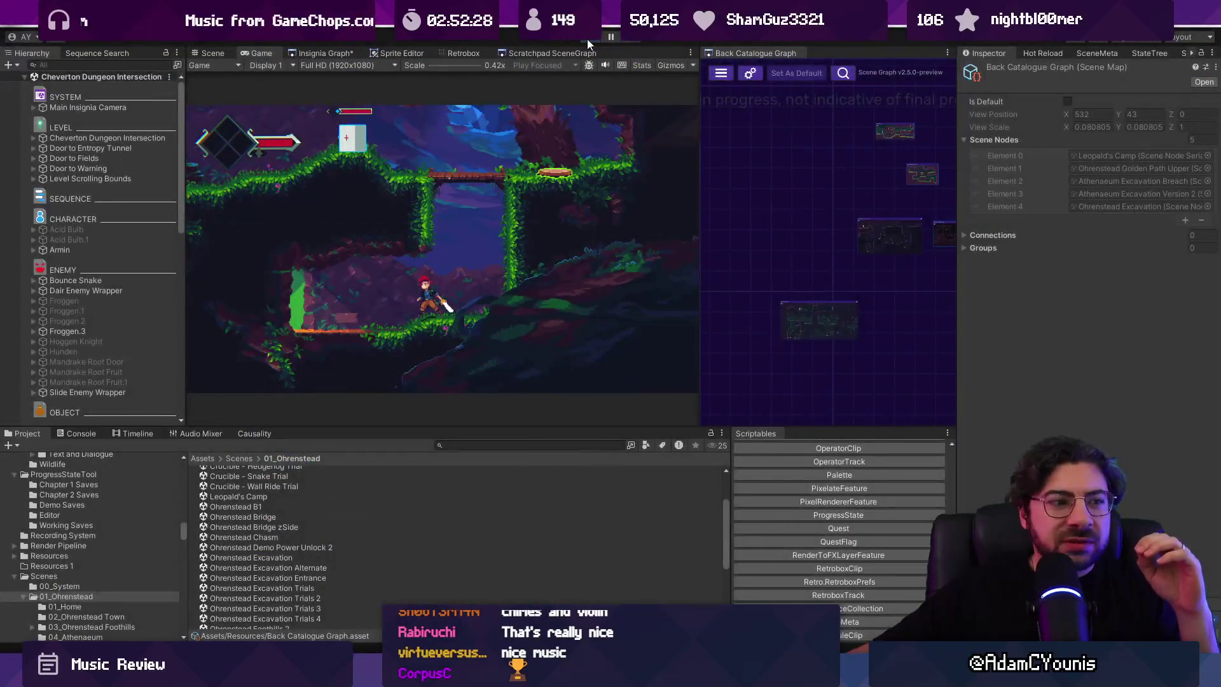
left_click(587, 39)
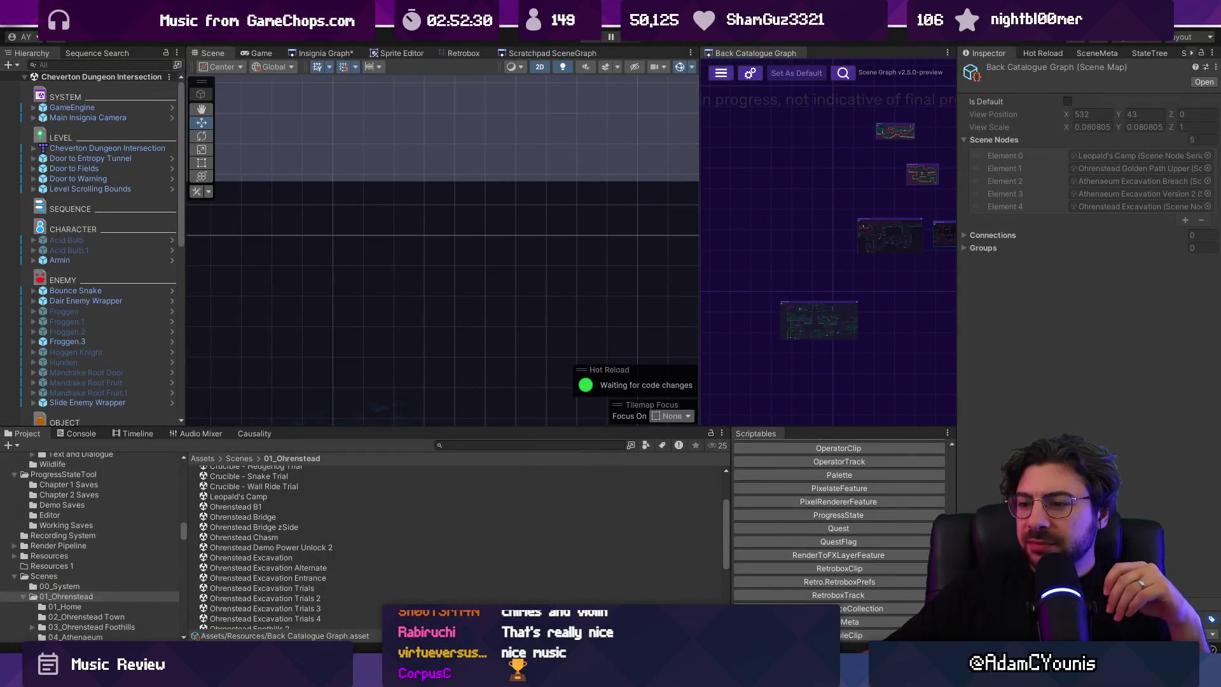
key("alt+Tab")
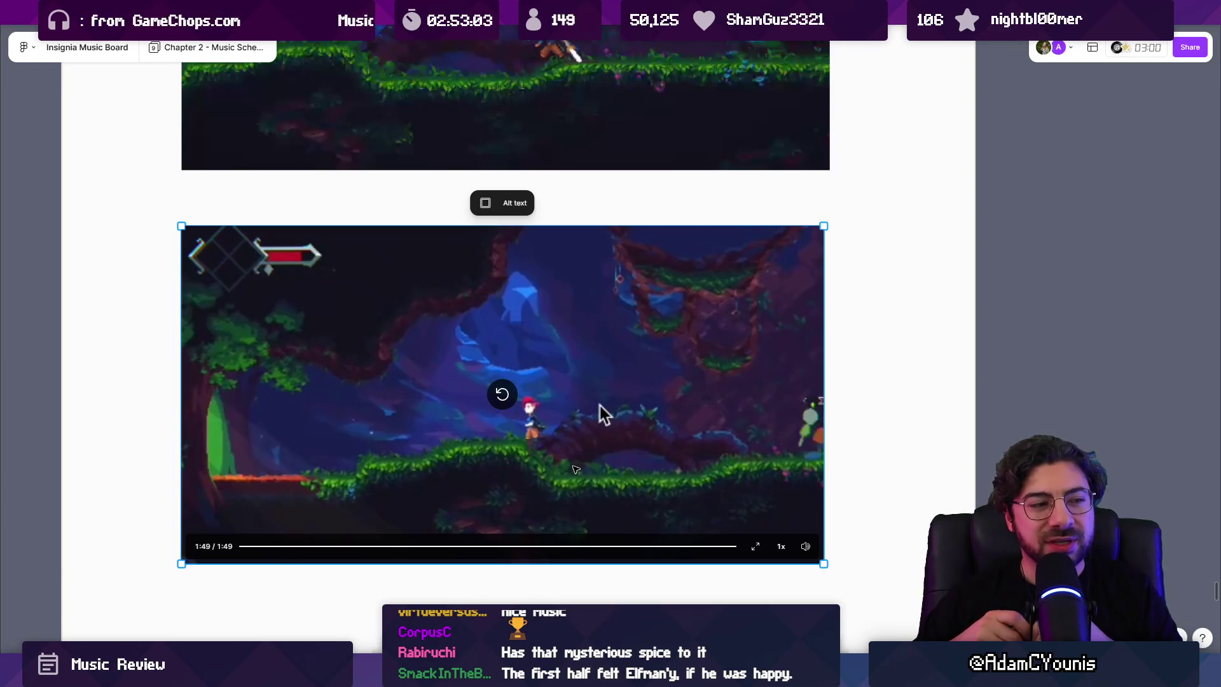
Step: Replay the gameplay video from 1:33 to 1:42, then restart it and pause at 0:05
left_click(664, 546)
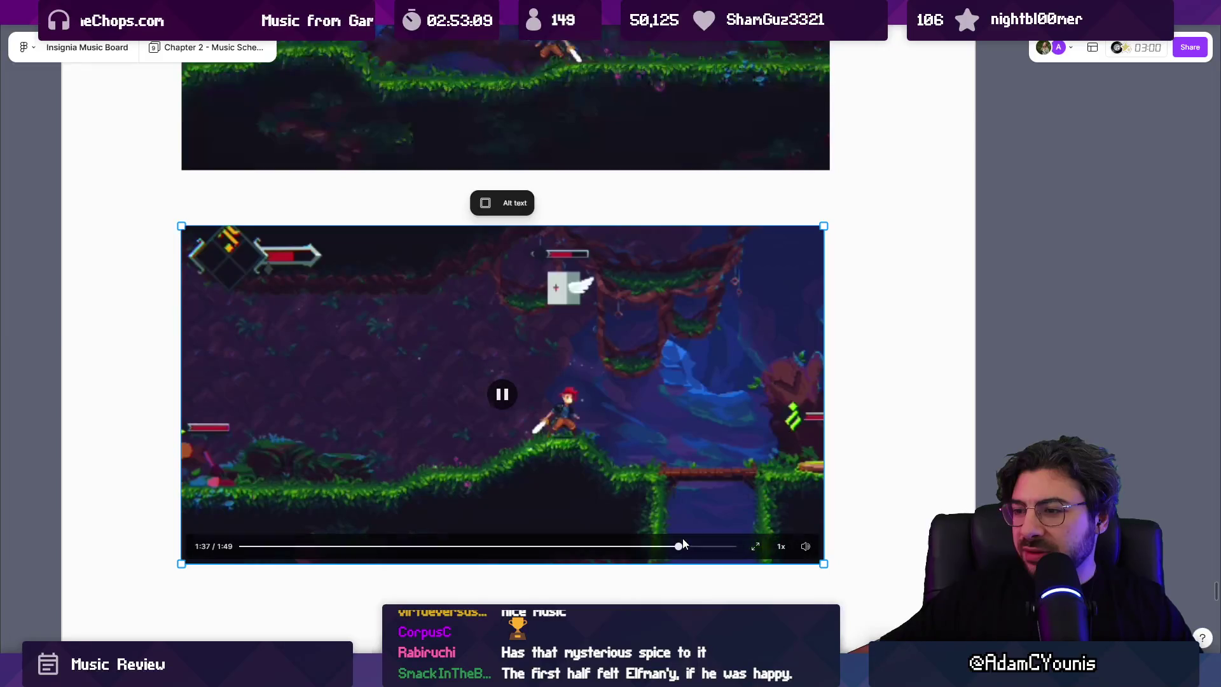
left_click(503, 395)
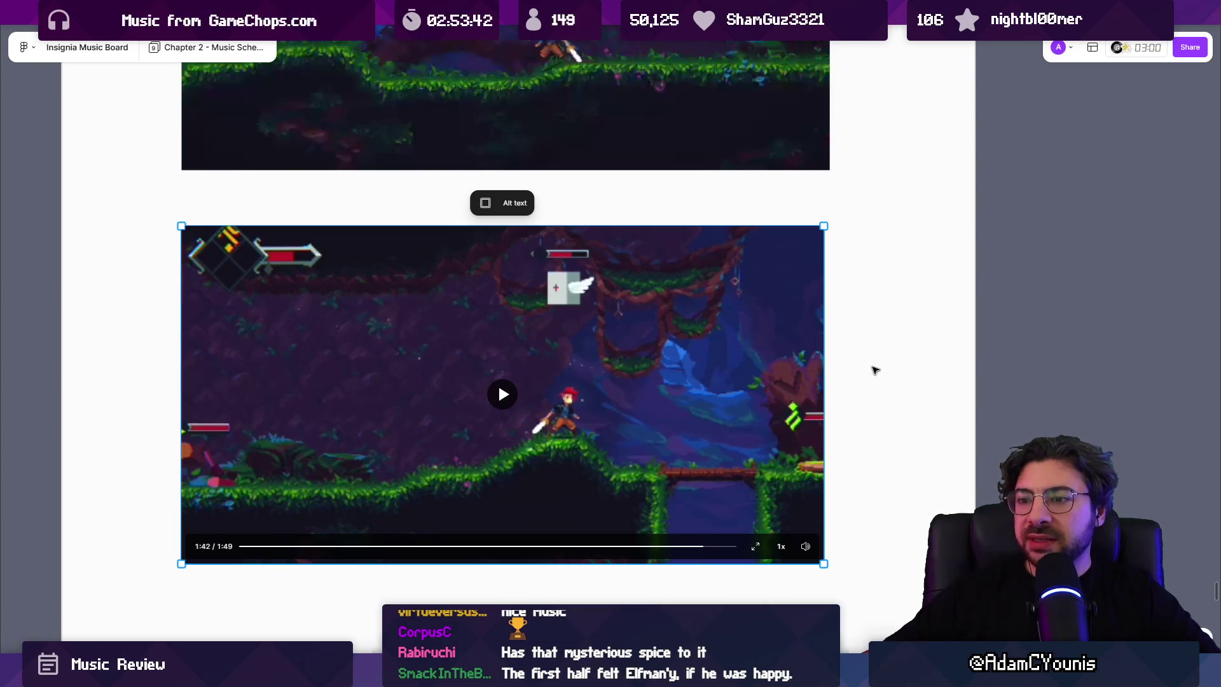
left_click(247, 547)
left_click(502, 396)
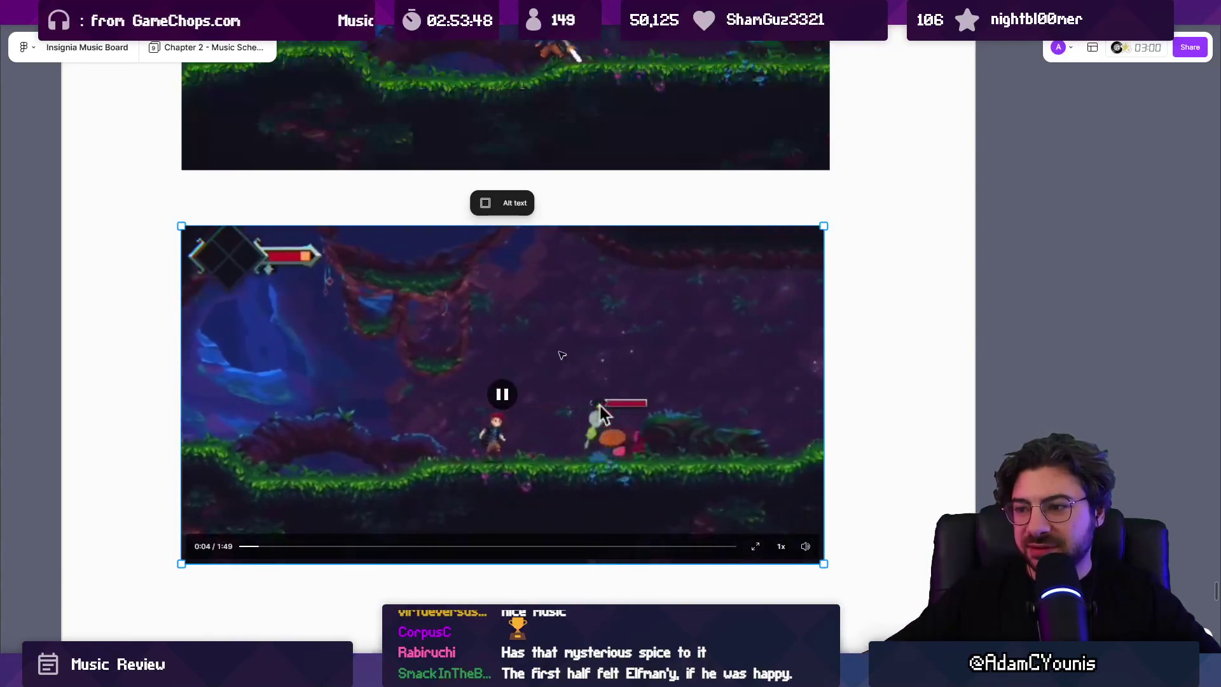
left_click(502, 395)
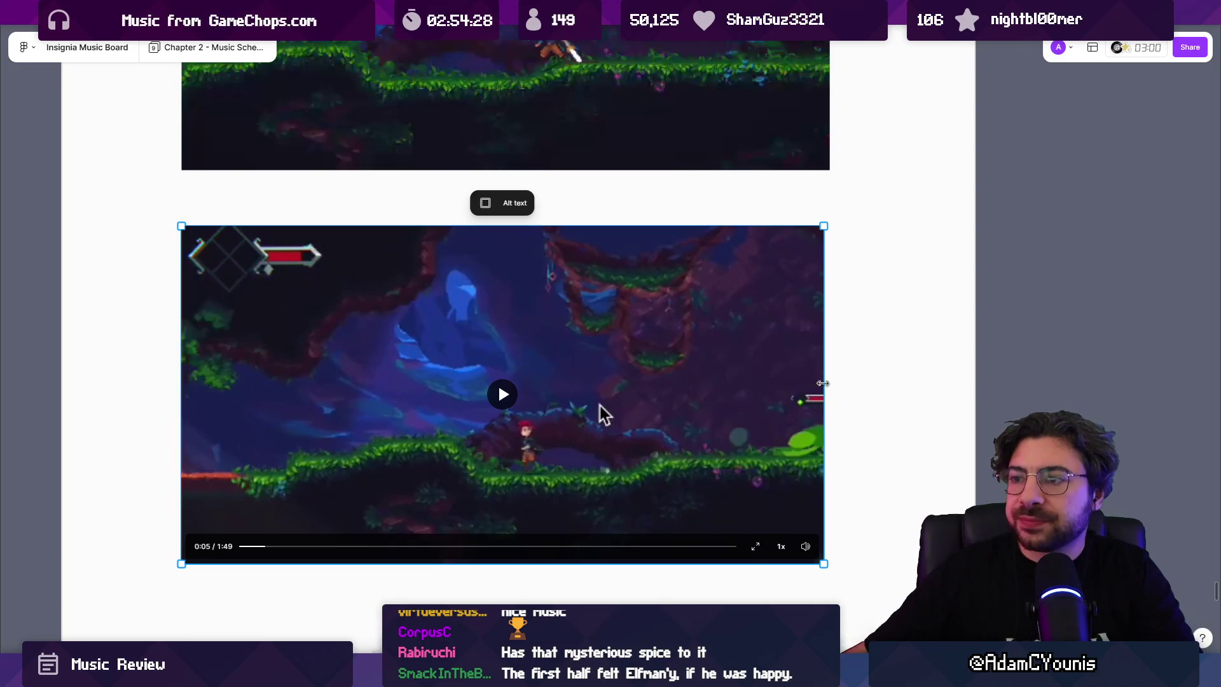
scroll(603, 414, "down", 10)
Step: Switch to the Insignia Music Board file
scroll(534, 268, "up", 10)
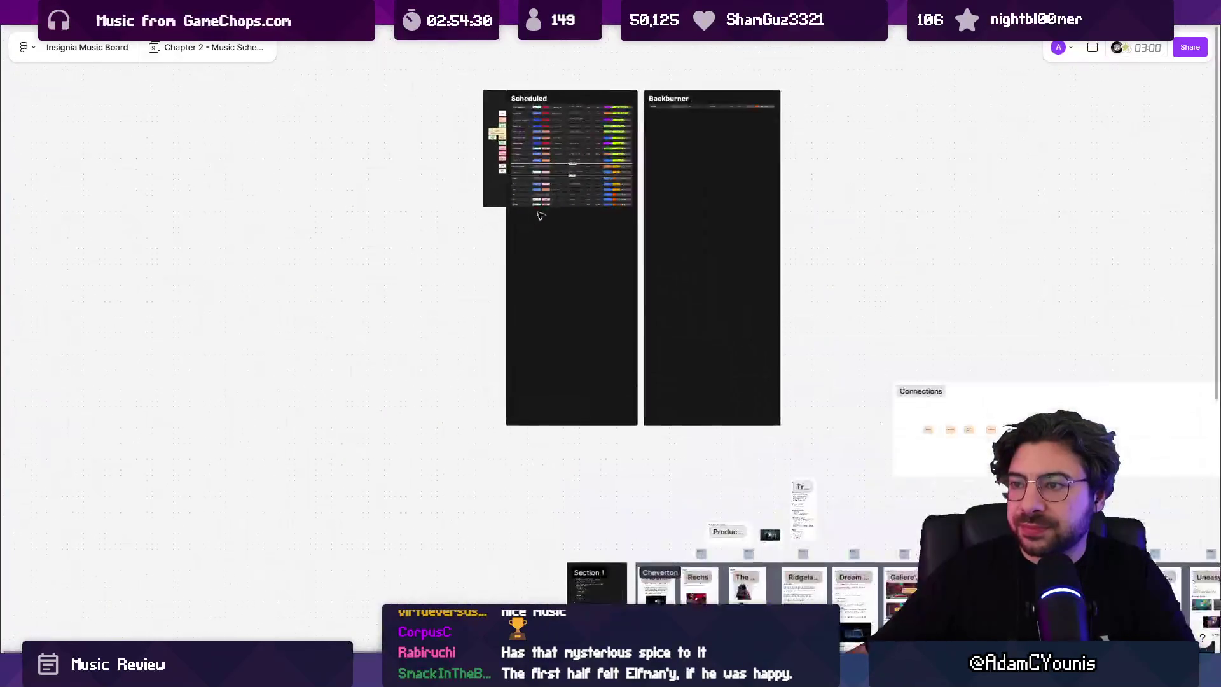
mouse_move(569, 678)
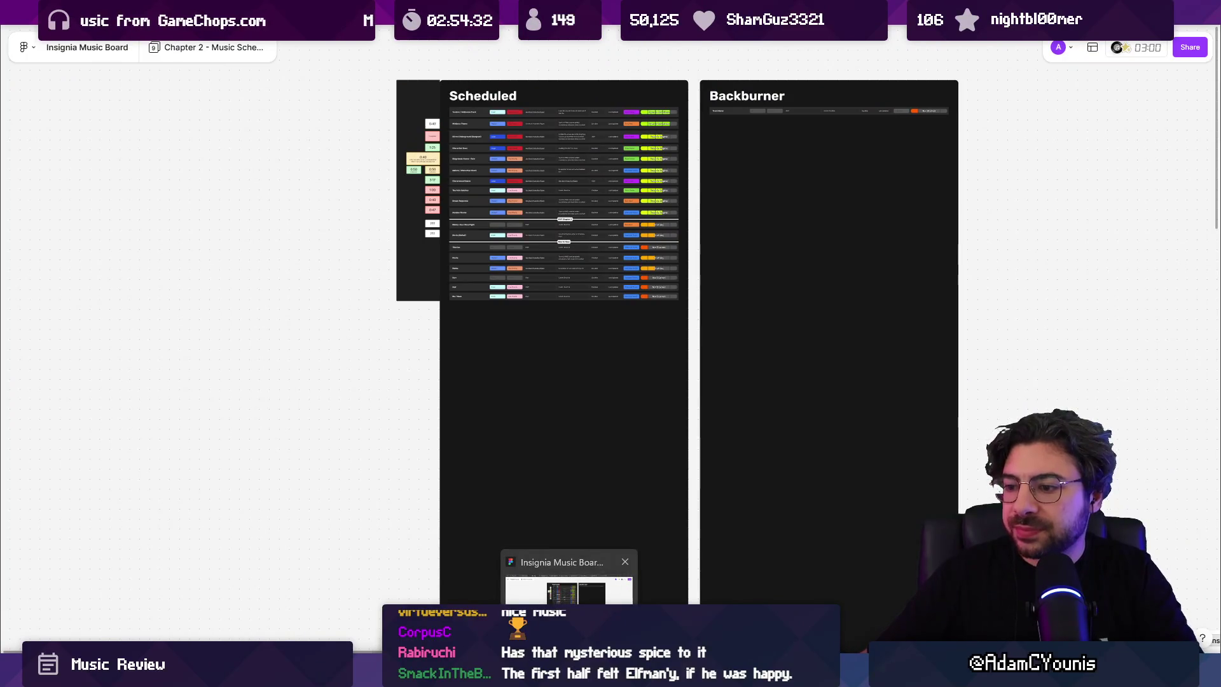
mouse_move(204, 47)
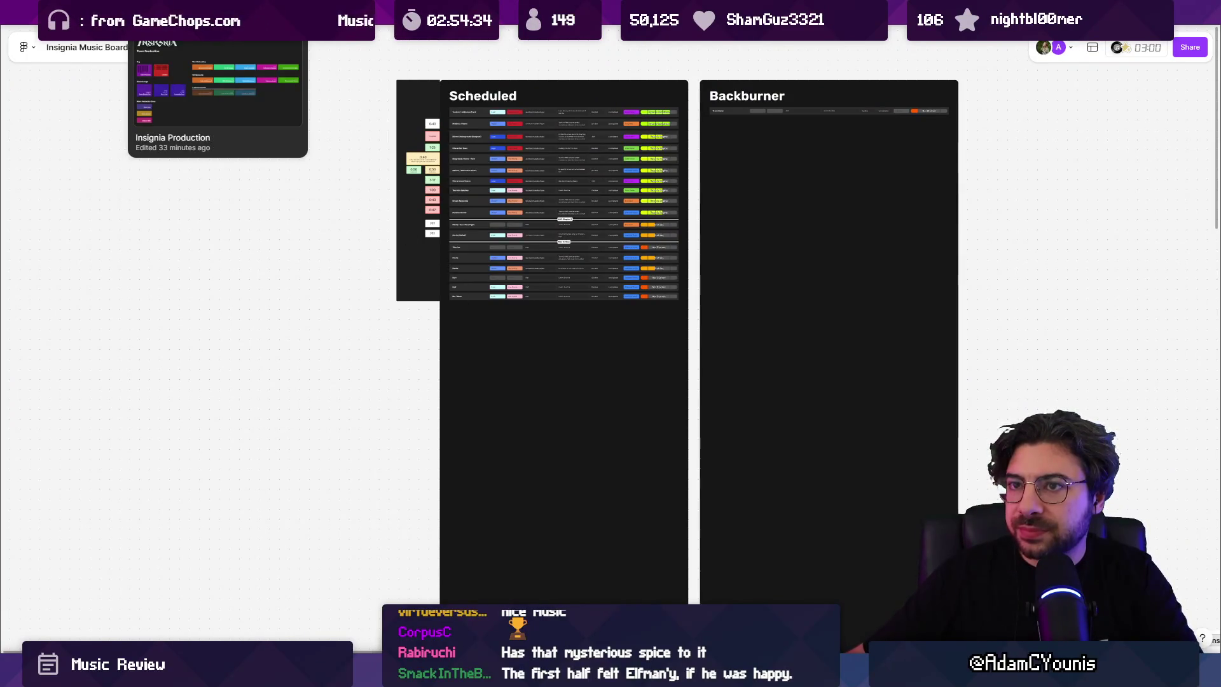
scroll(499, 170, "up", 5)
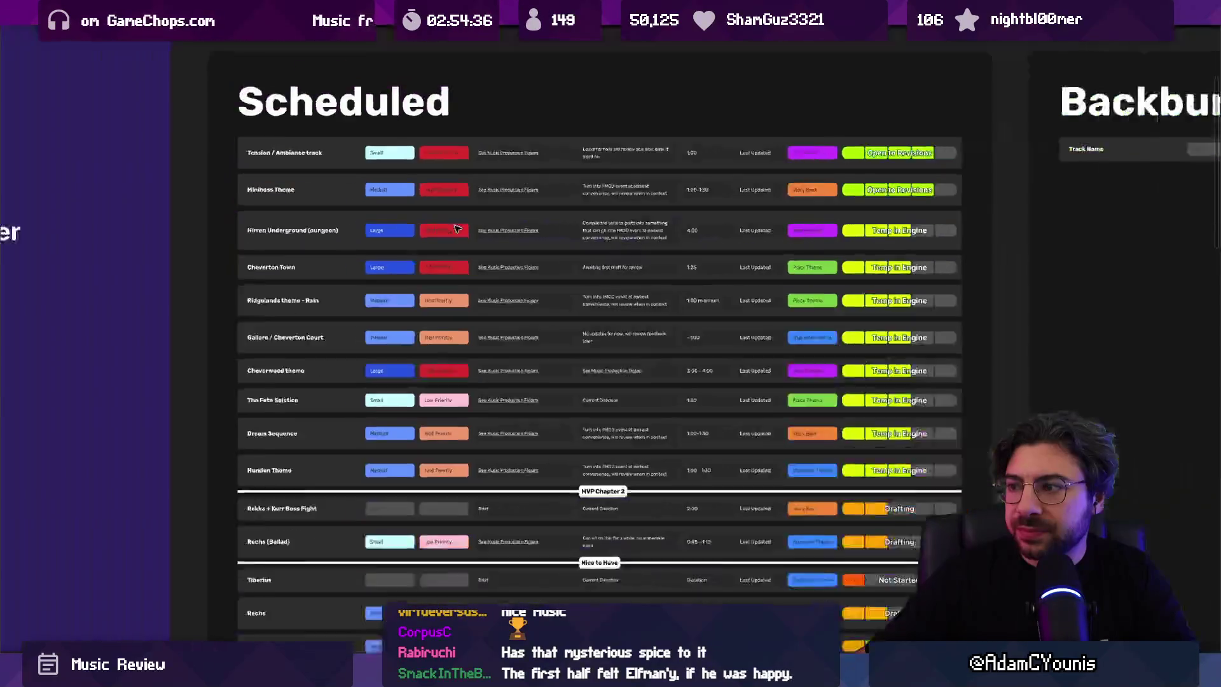
scroll(500, 170, "down", 2)
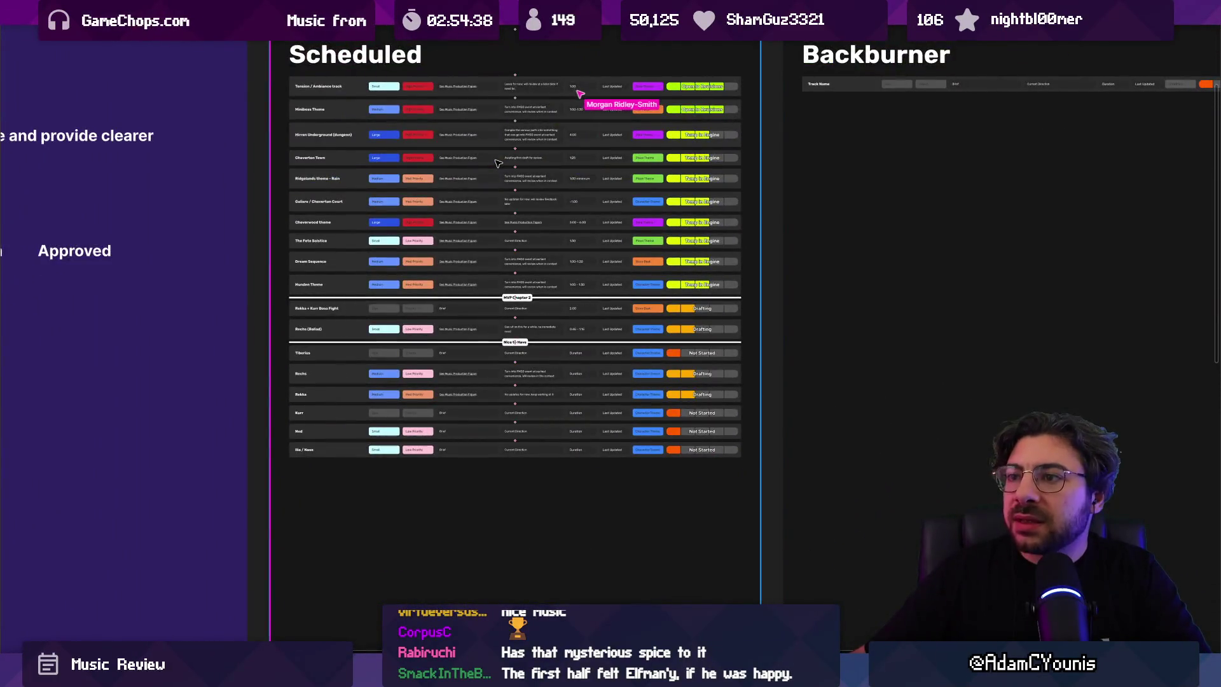
scroll(506, 172, "up", 3)
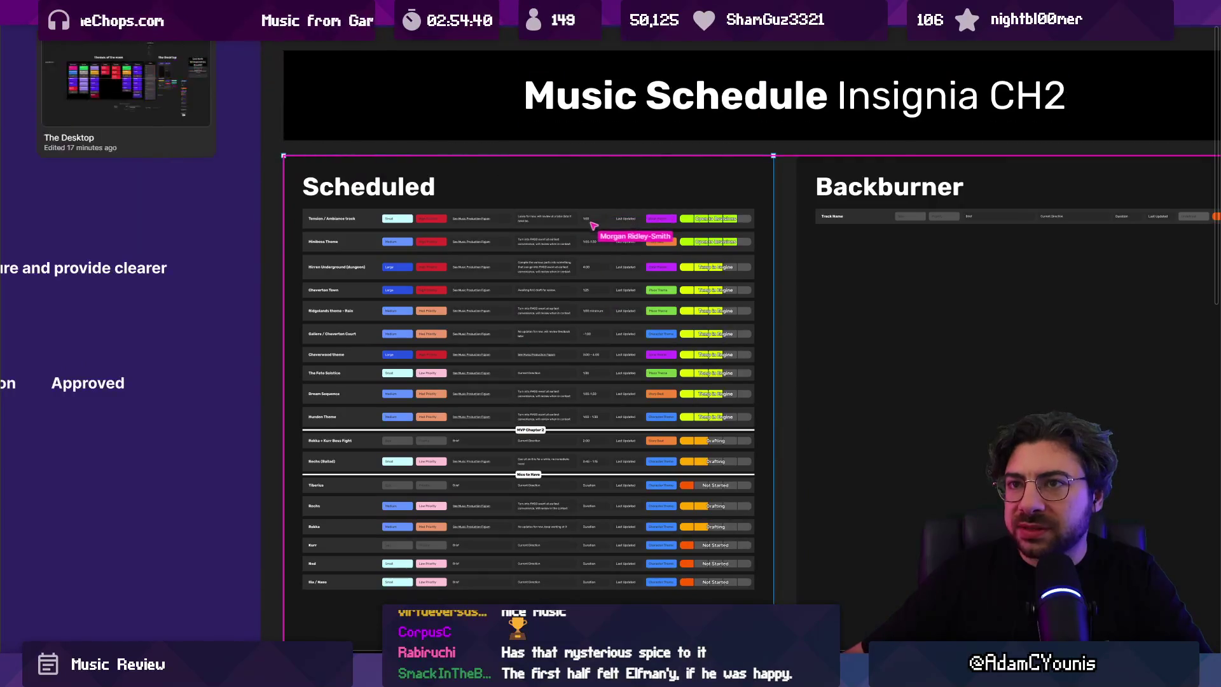
mouse_move(407, 13)
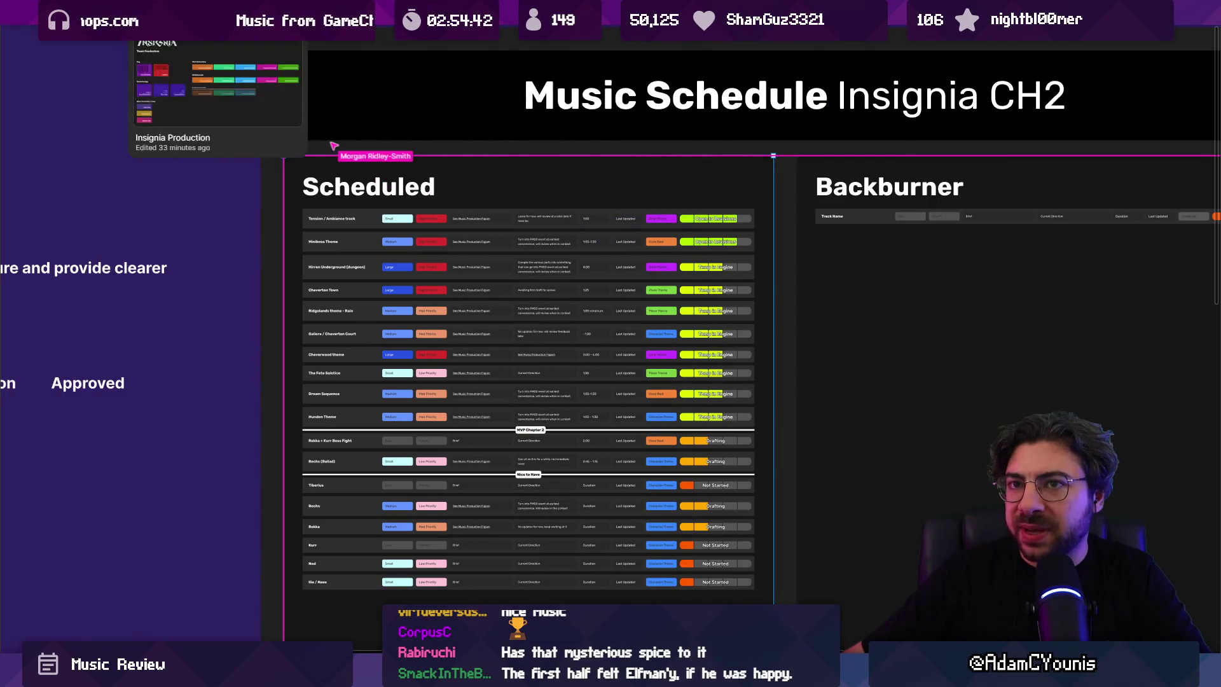
left_click(274, 10)
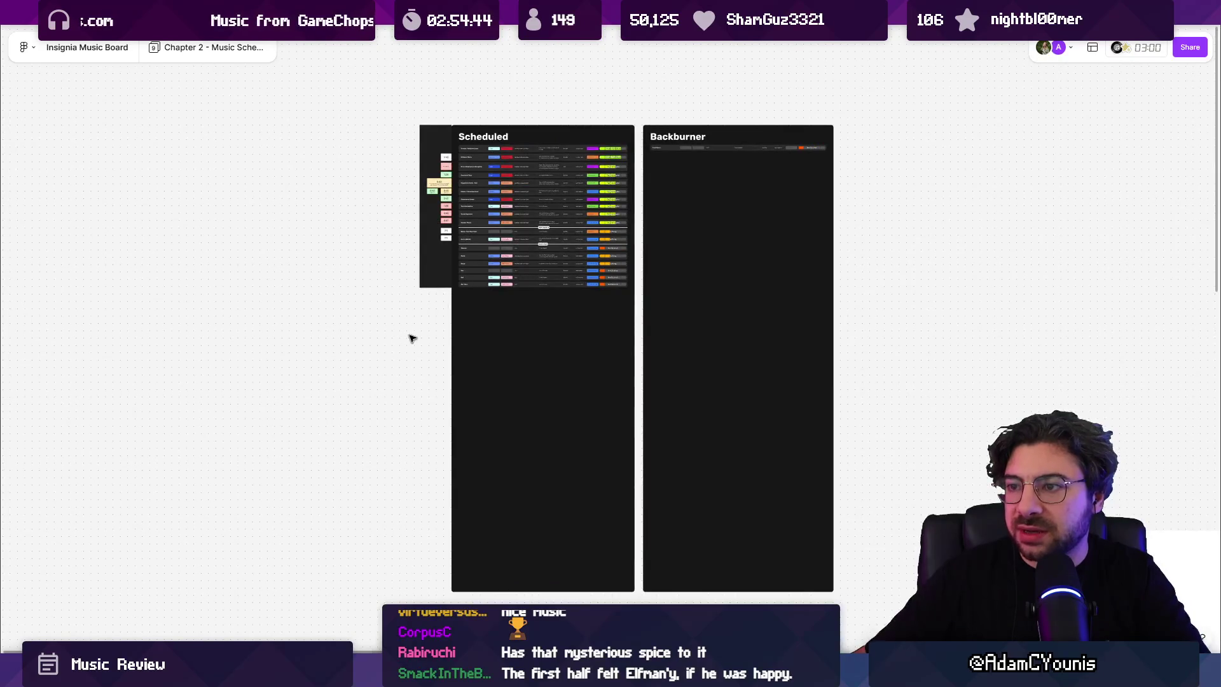
Step: Select the Scheduled section and zoom in until the table rows are readable
scroll(482, 347, "up", 3)
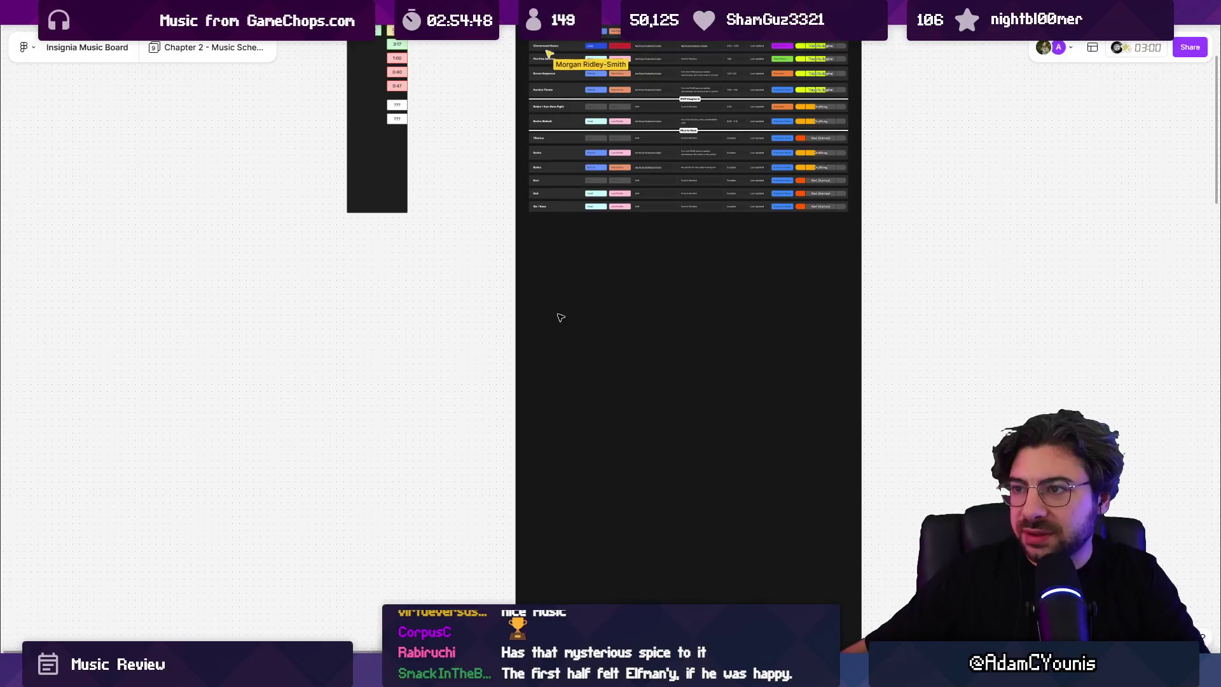
scroll(498, 291, "down", 3)
left_click(556, 395)
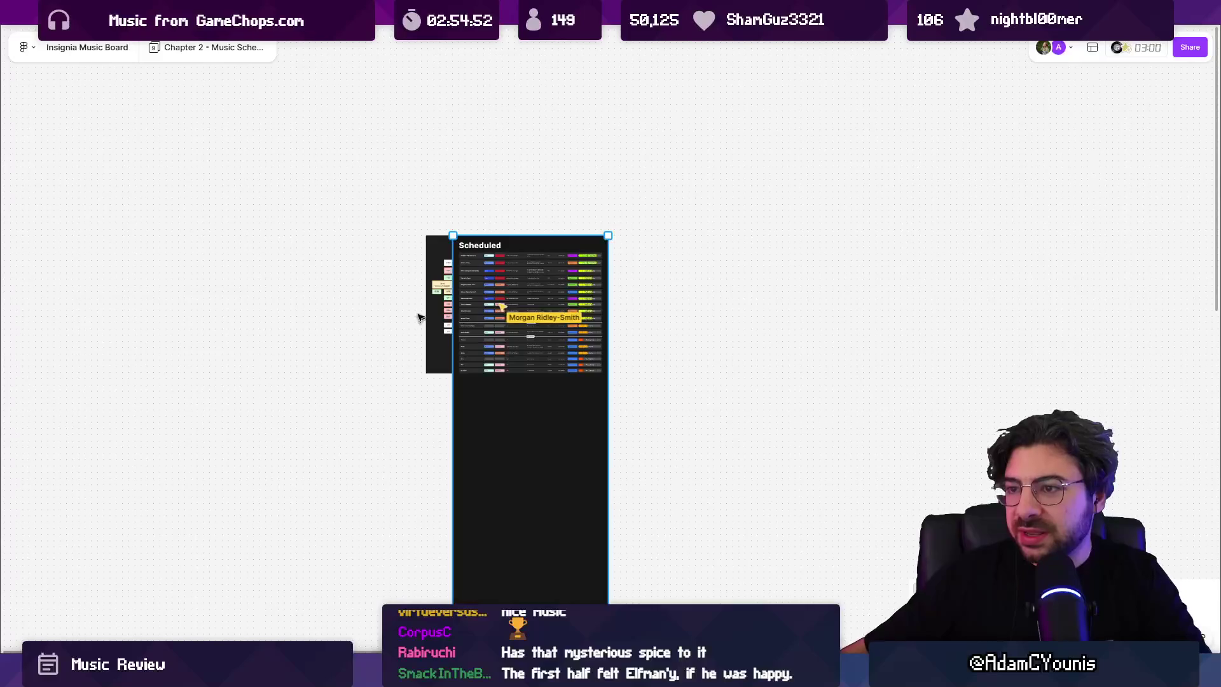
scroll(490, 299, "up", 5)
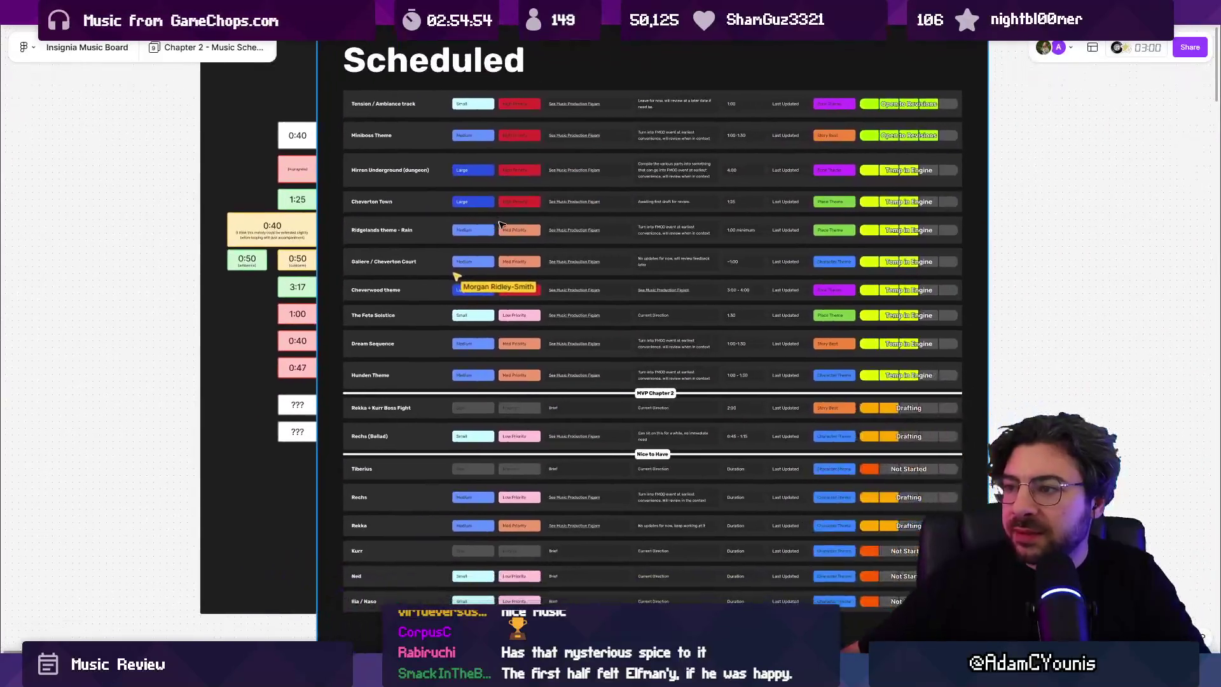
scroll(733, 259, "up", 2)
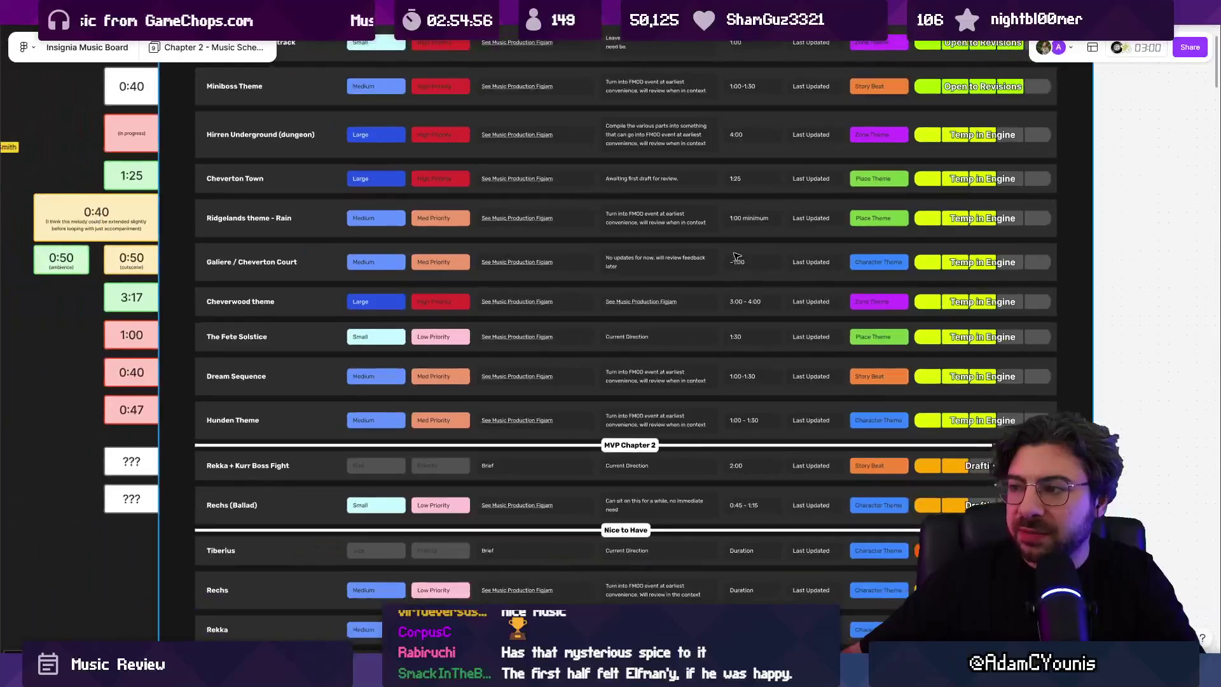
scroll(736, 256, "down", 1)
scroll(736, 257, "left", 2)
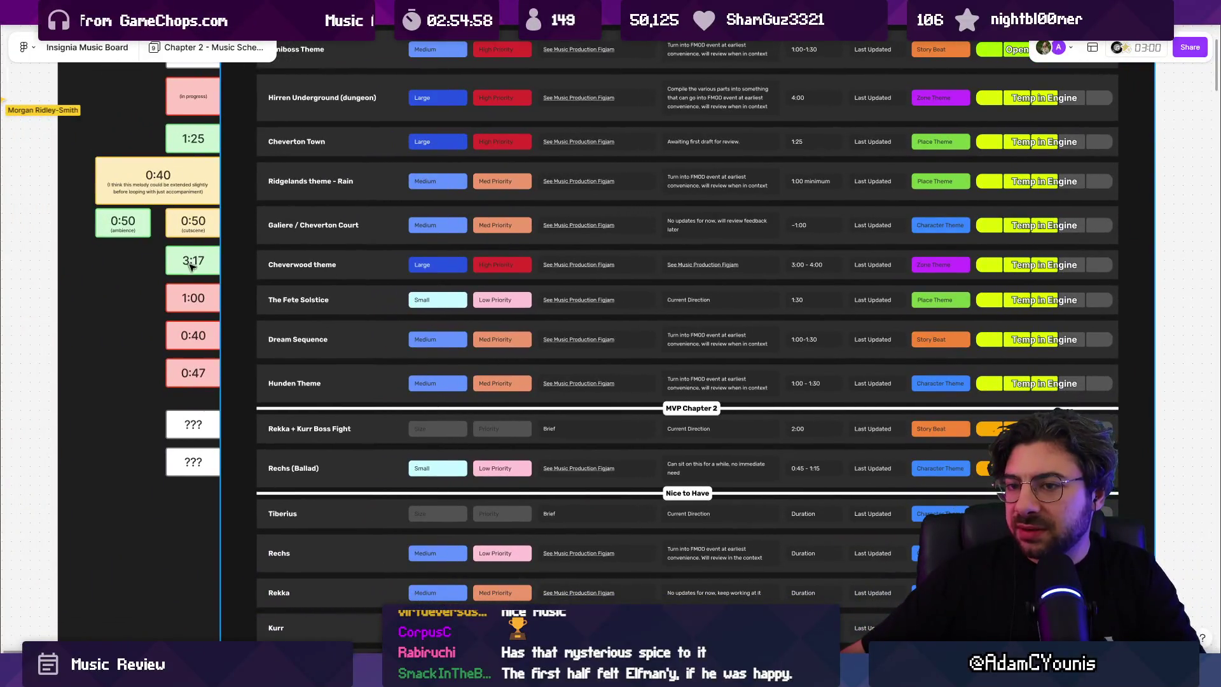
scroll(190, 266, "up", 1)
Step: Move the lower ??? time card above the other ??? card
left_click(194, 424)
left_click(195, 461)
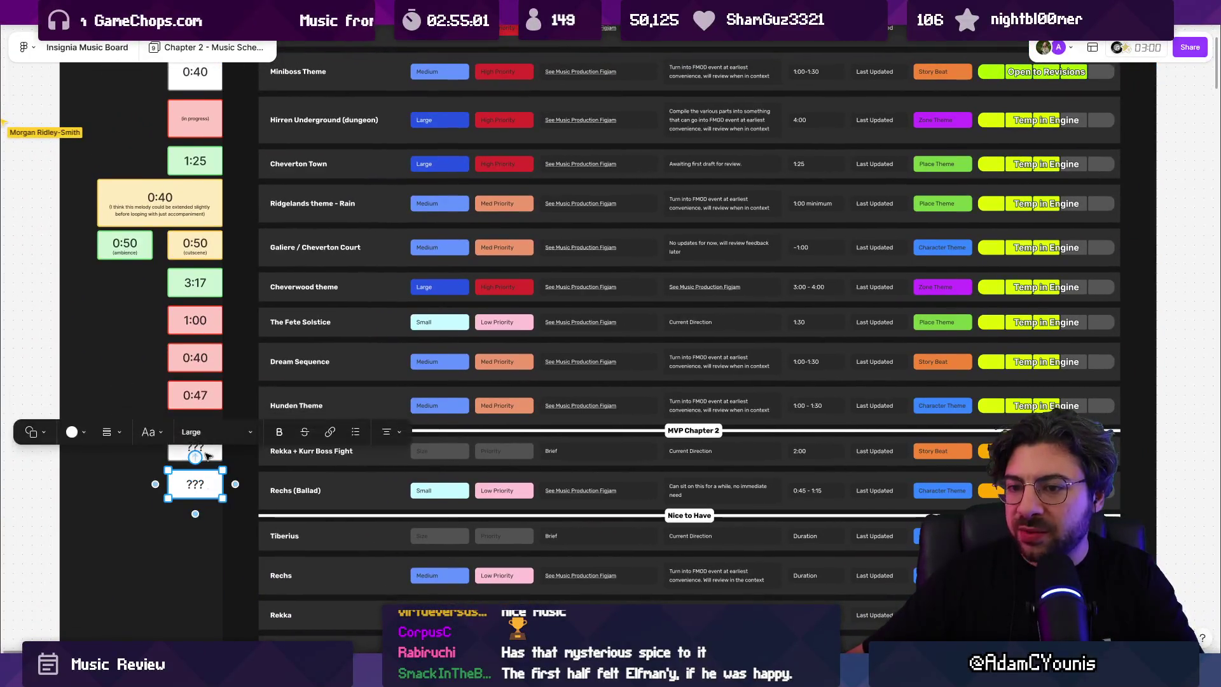
left_click_drag(205, 455, 202, 445)
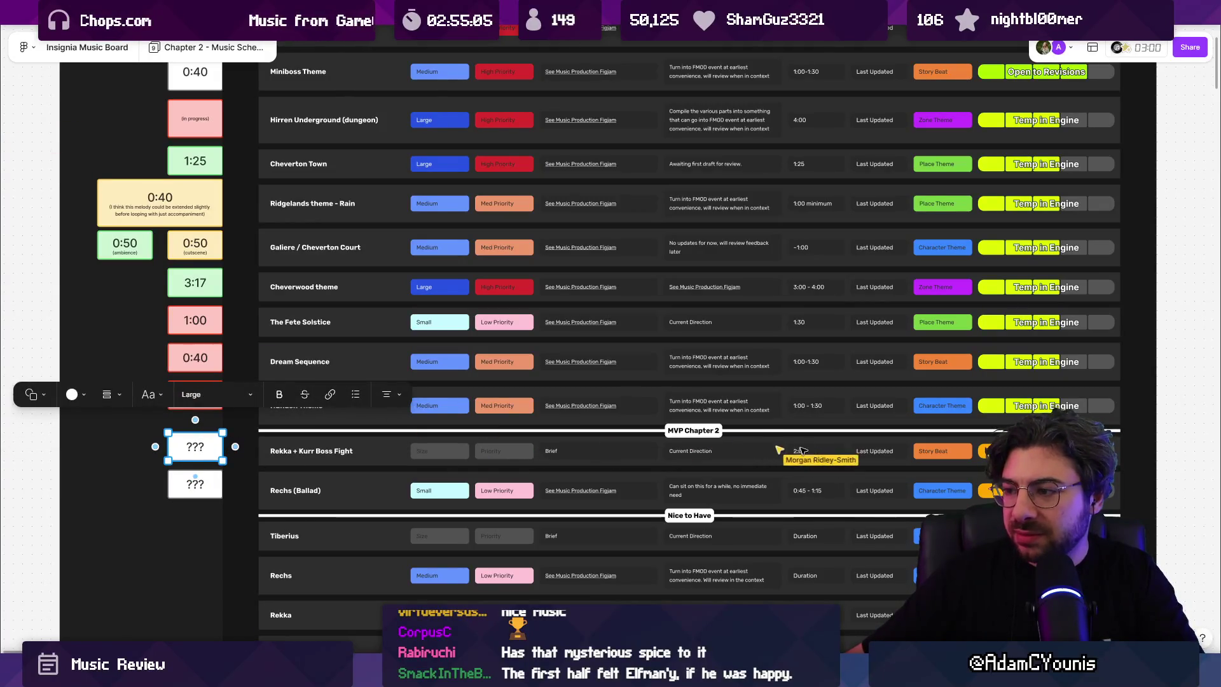
Step: Commit the 2:00 duration edit
scroll(800, 464, "up", 2, "ctrl")
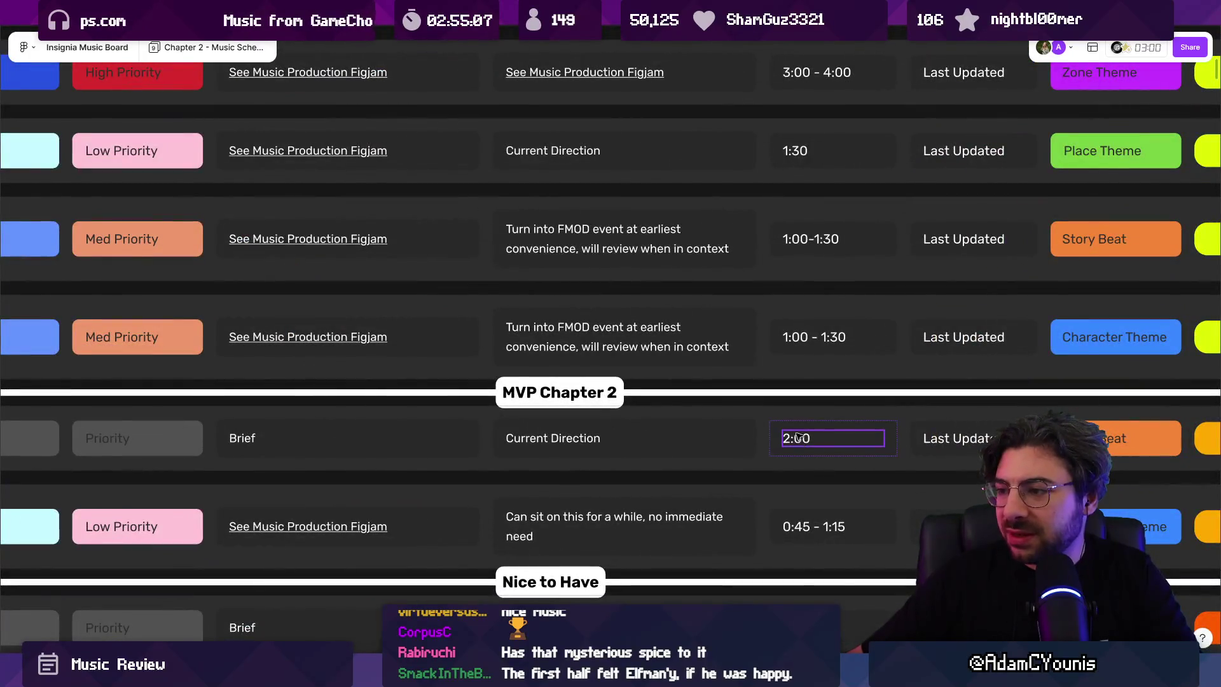
scroll(853, 420, "down", 5)
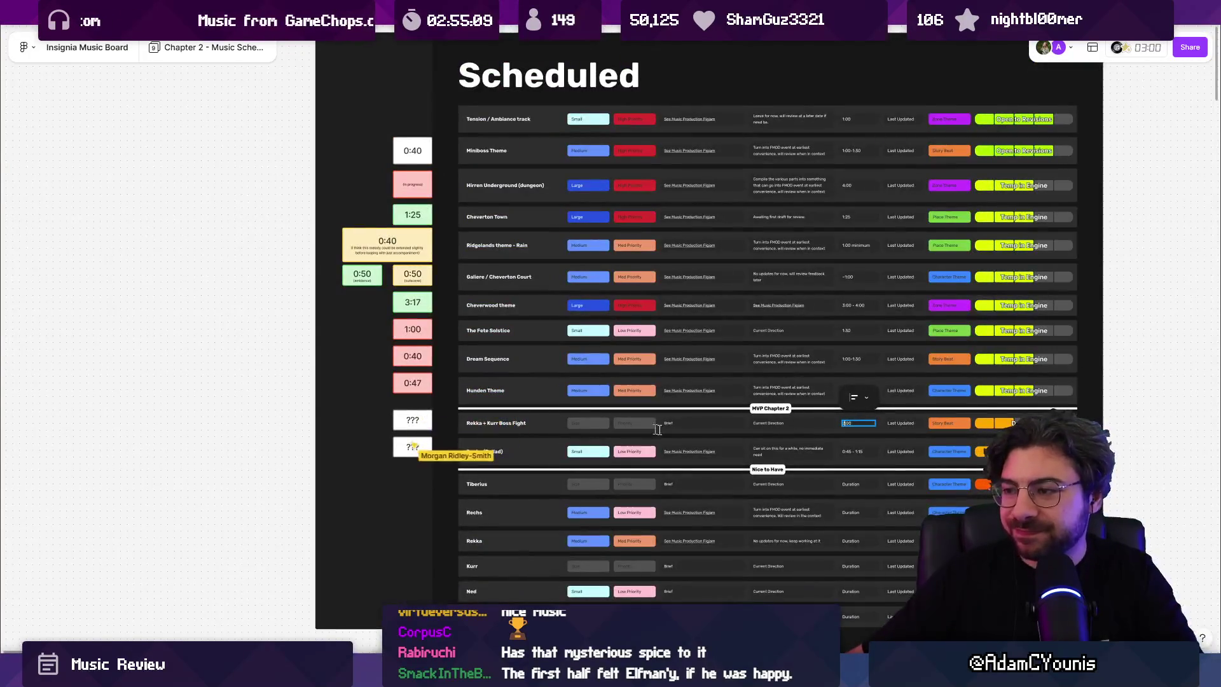
scroll(631, 426, "down", 1)
scroll(632, 426, "right", 2)
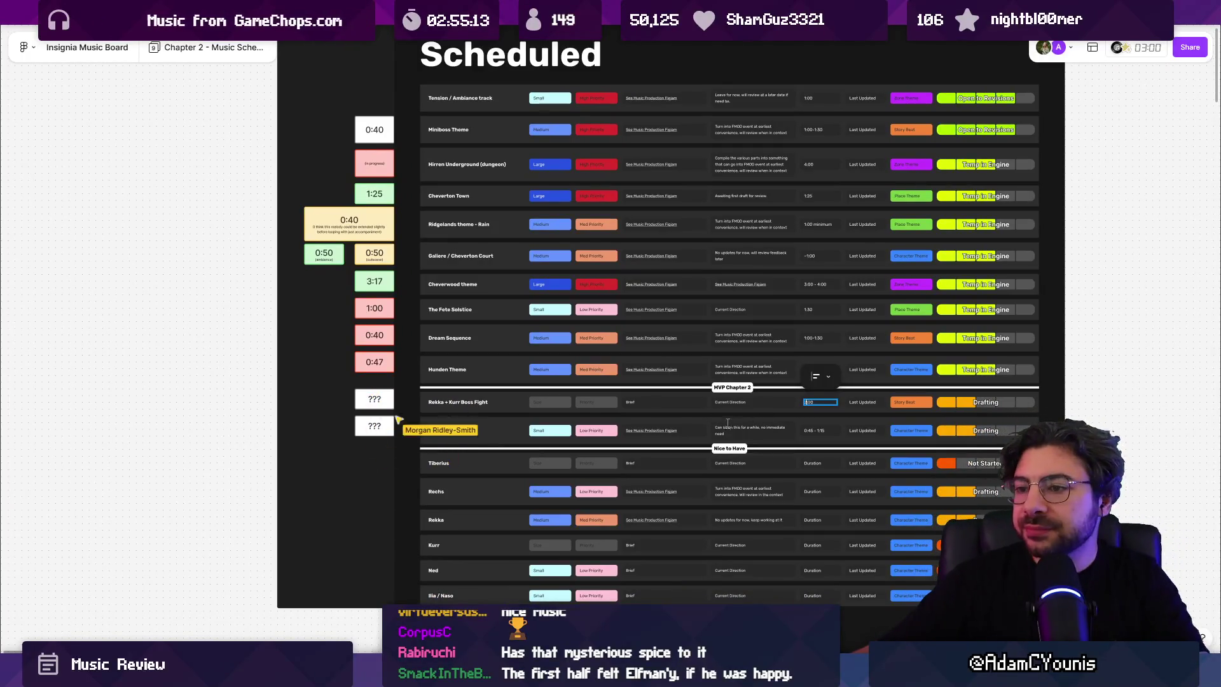
key("Escape")
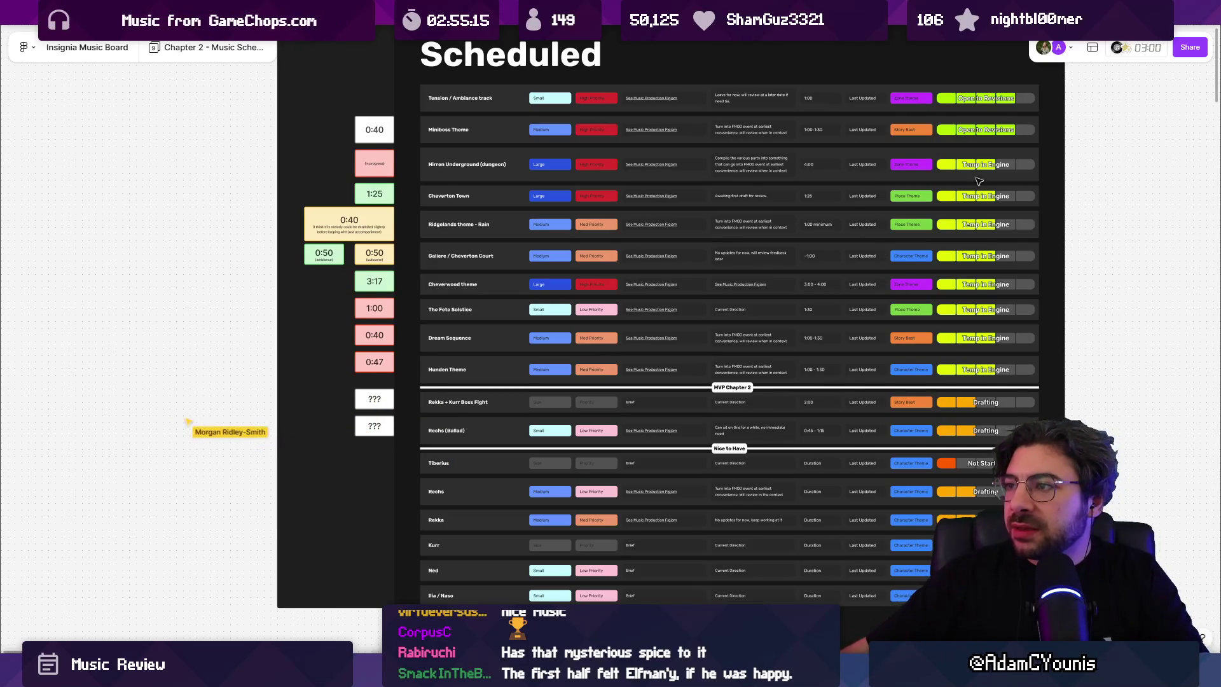
Step: Select the entire Scheduled table, then deselect it
scroll(806, 218, "down", 2)
scroll(776, 222, "down", 3)
left_click_drag(757, 109, 772, 474)
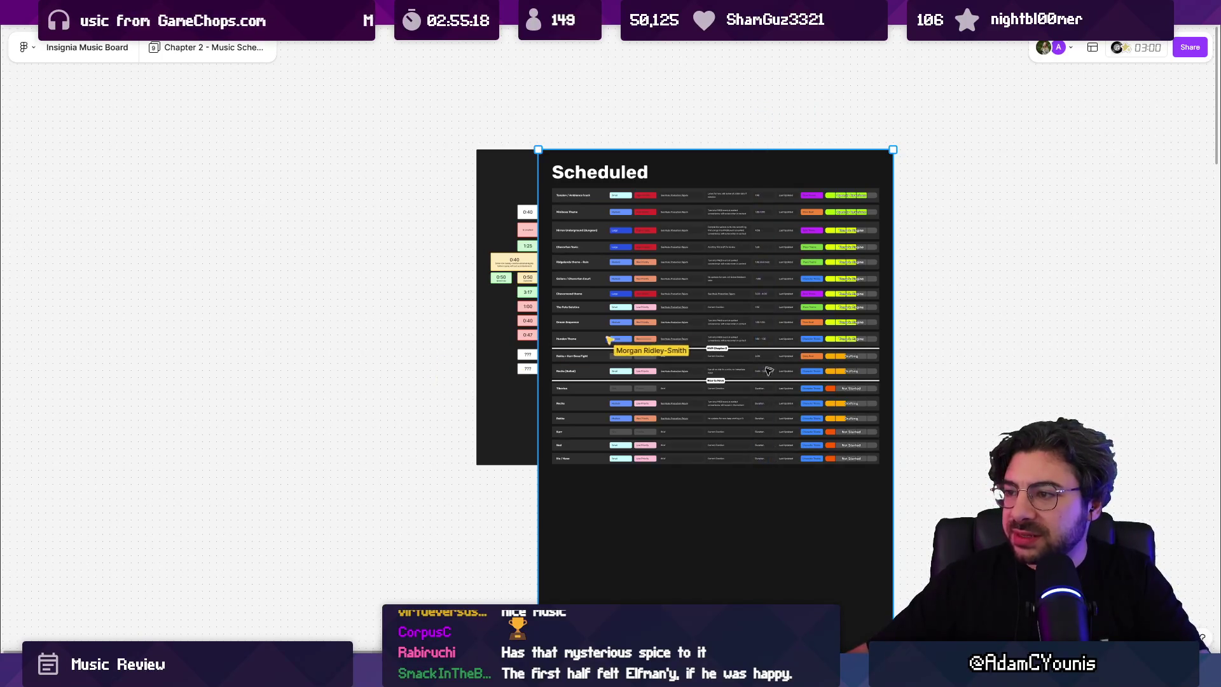
scroll(771, 363, "up", 5)
scroll(763, 242, "up", 2)
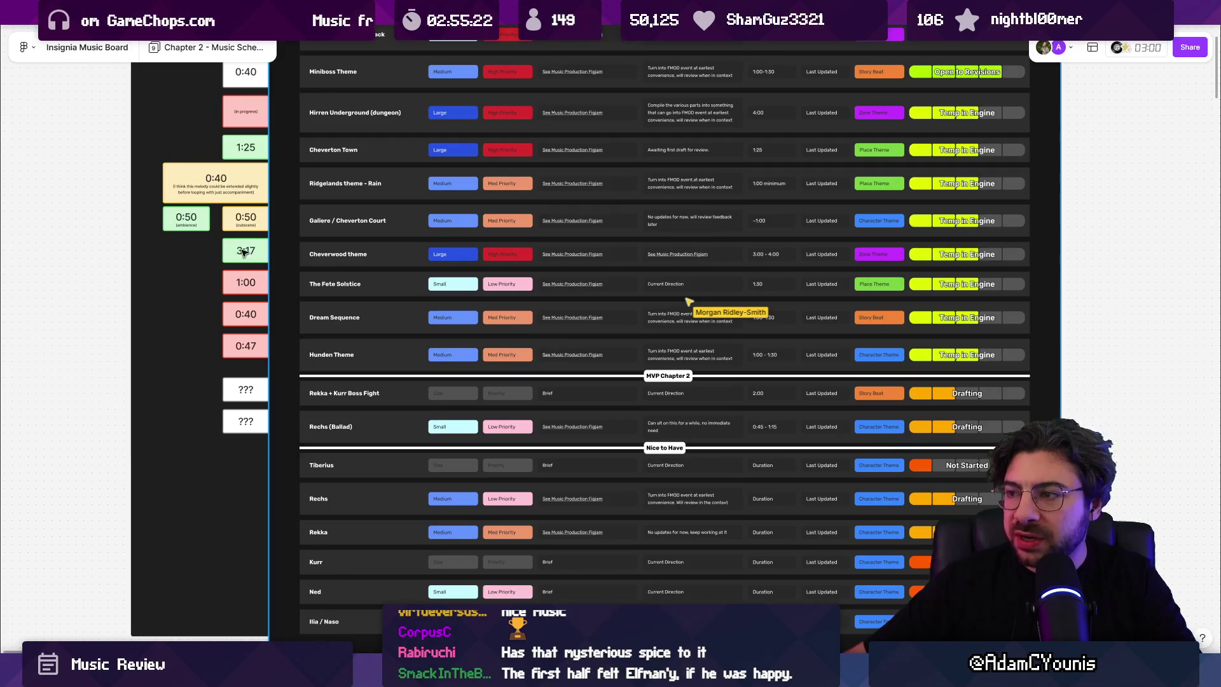
left_click(100, 252)
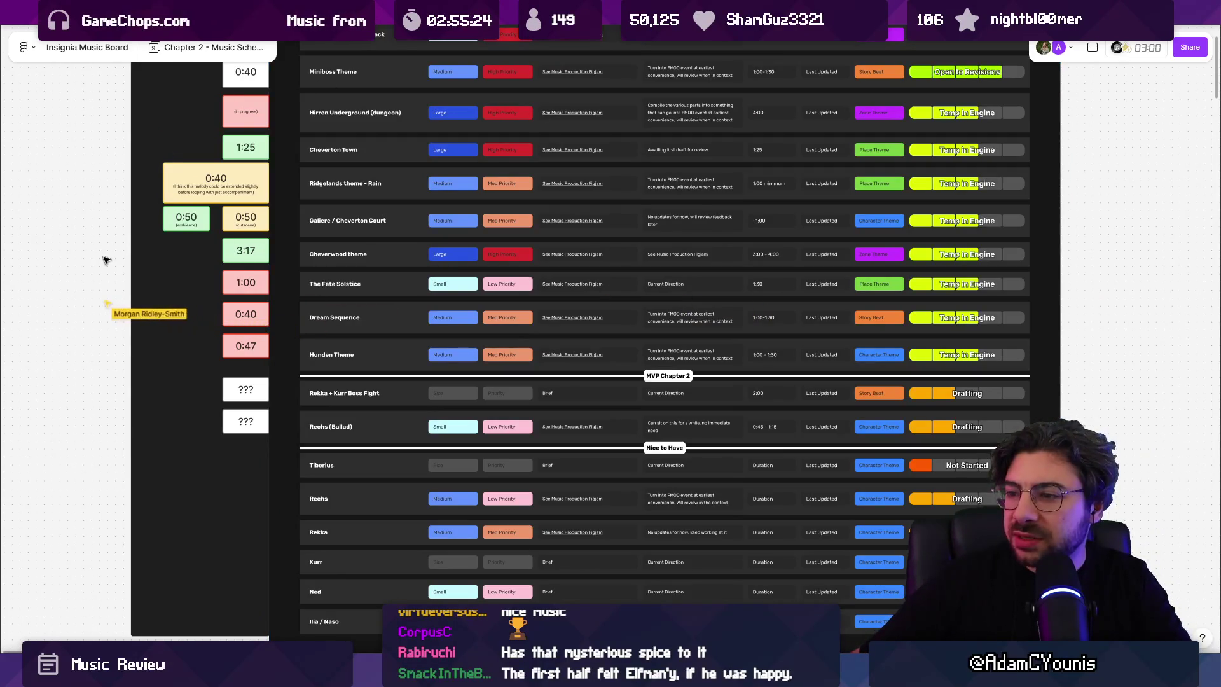
scroll(335, 398, "up", 1)
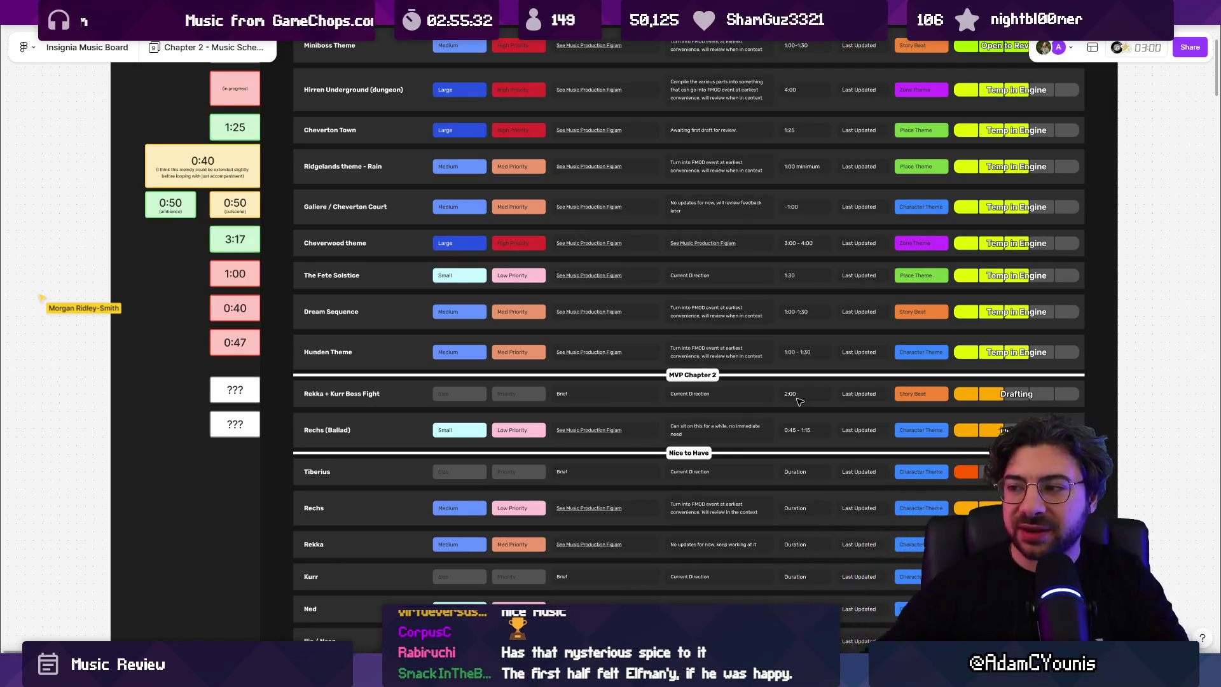
Step: Re-edit the Rekka + Kurr Boss Fight duration, keep it at 2:00, and zoom out
double_click(798, 398)
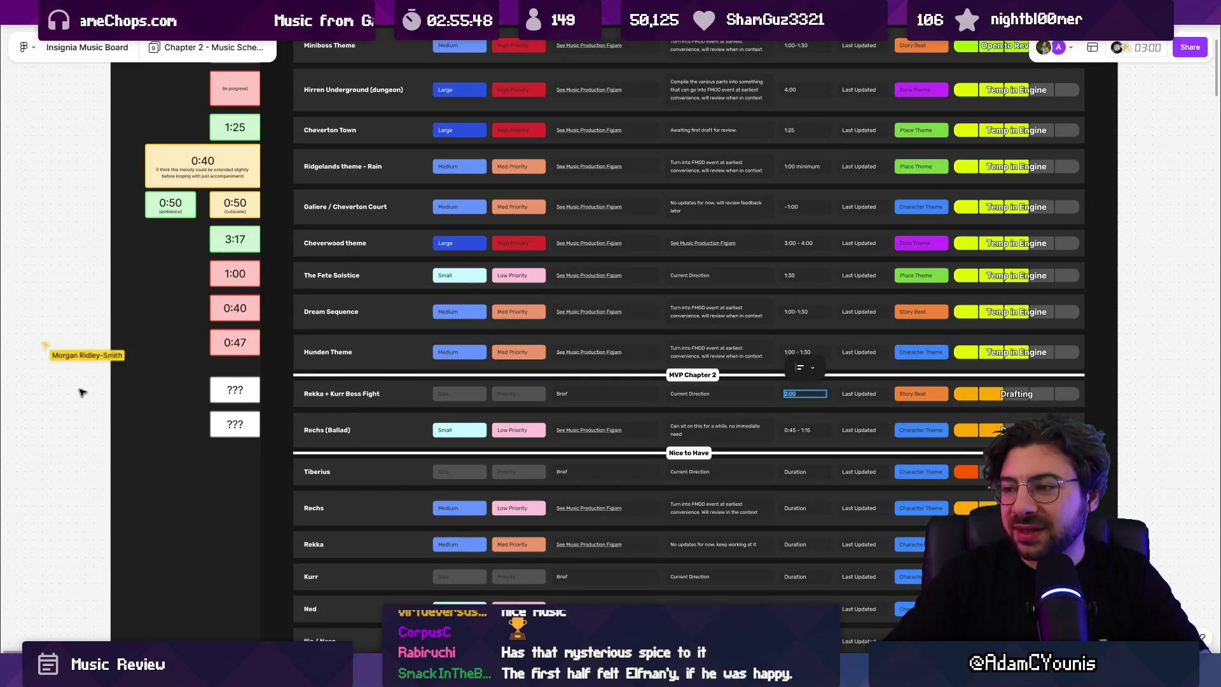
key("Escape")
double_click(789, 394)
key("ctrl+minus")
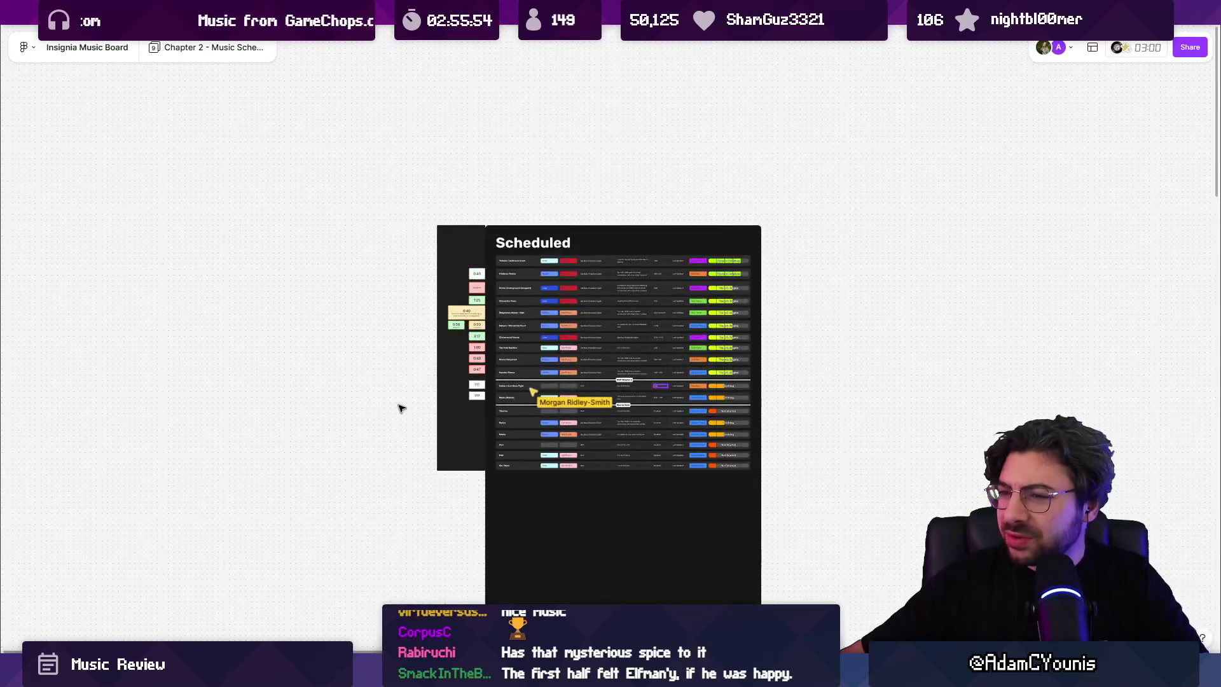
scroll(384, 375, "down", 5)
scroll(545, 281, "down", 5)
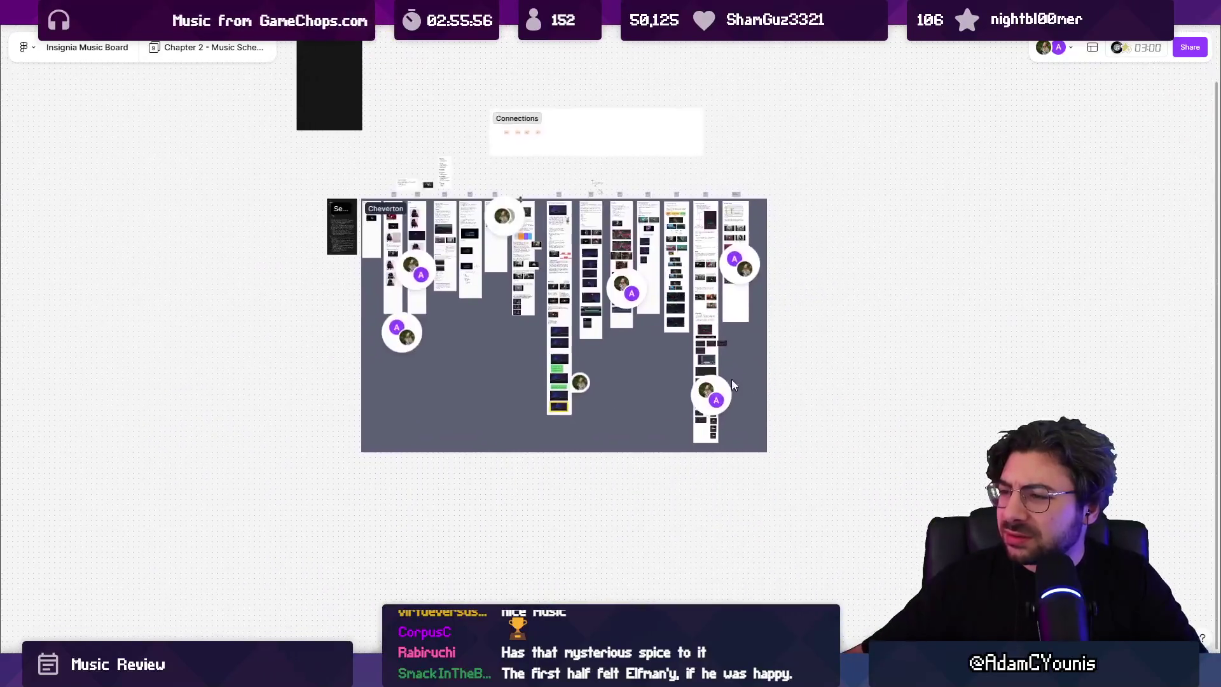
scroll(731, 380, "up", 5)
scroll(733, 382, "up", 5)
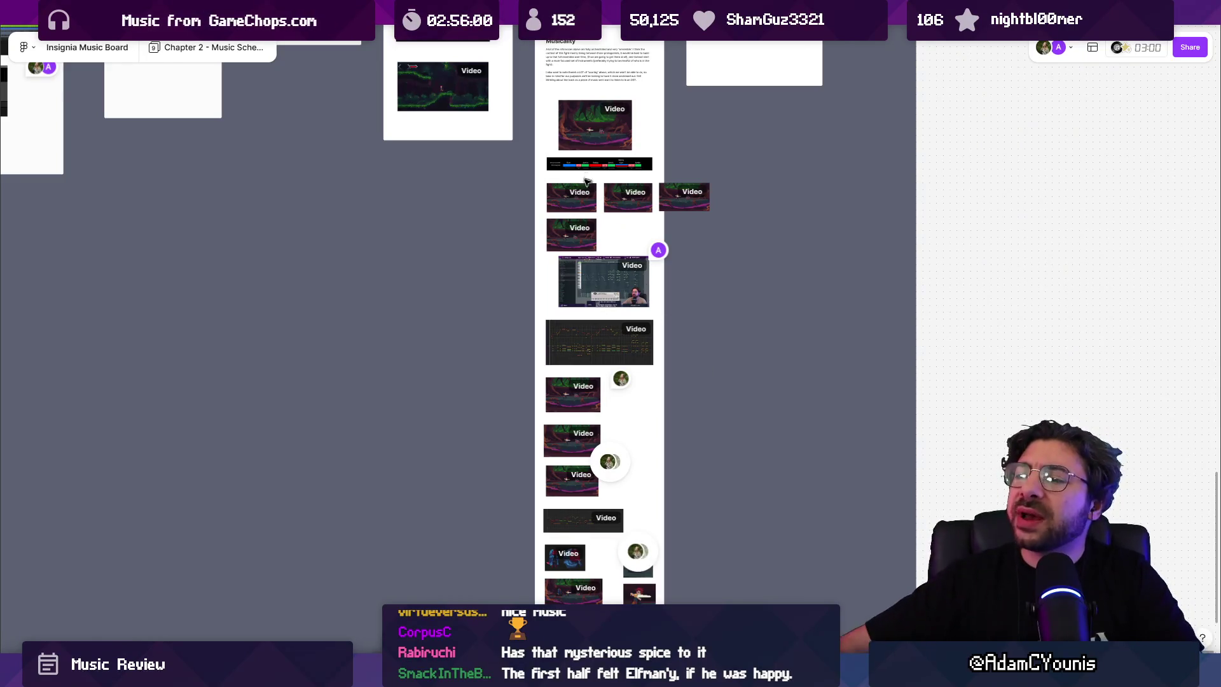
scroll(612, 411, "down", 3)
scroll(614, 422, "up", 3)
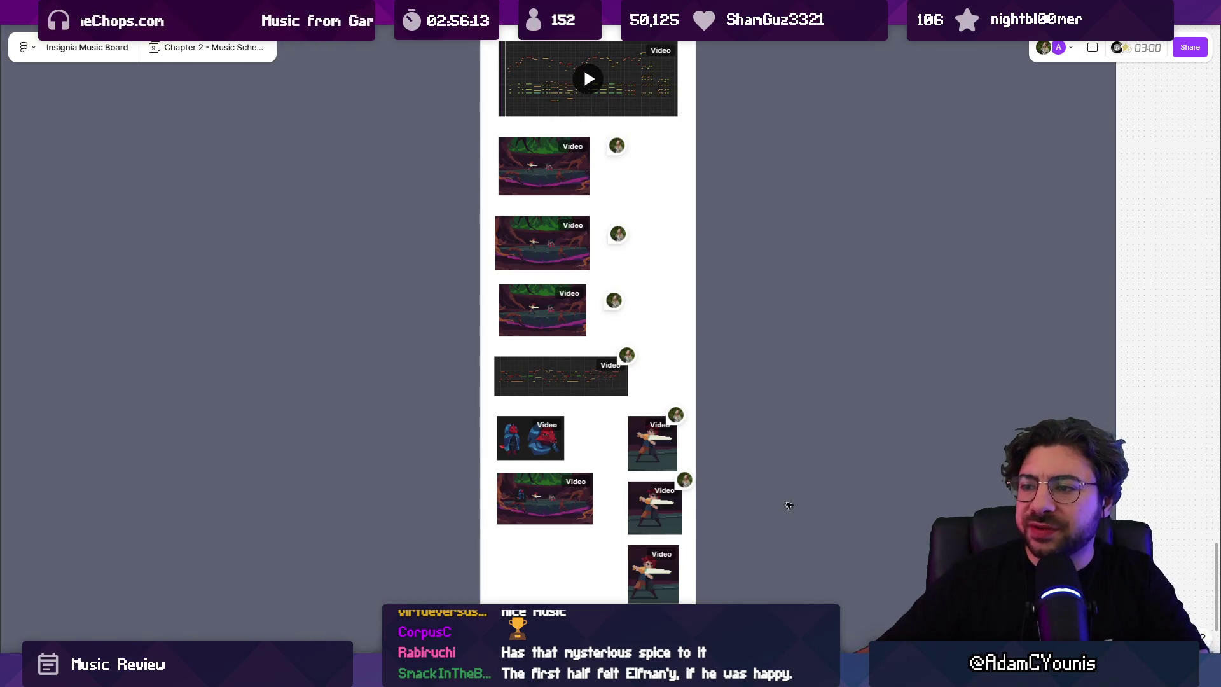
scroll(783, 504, "down", 10)
scroll(610, 458, "up", 5)
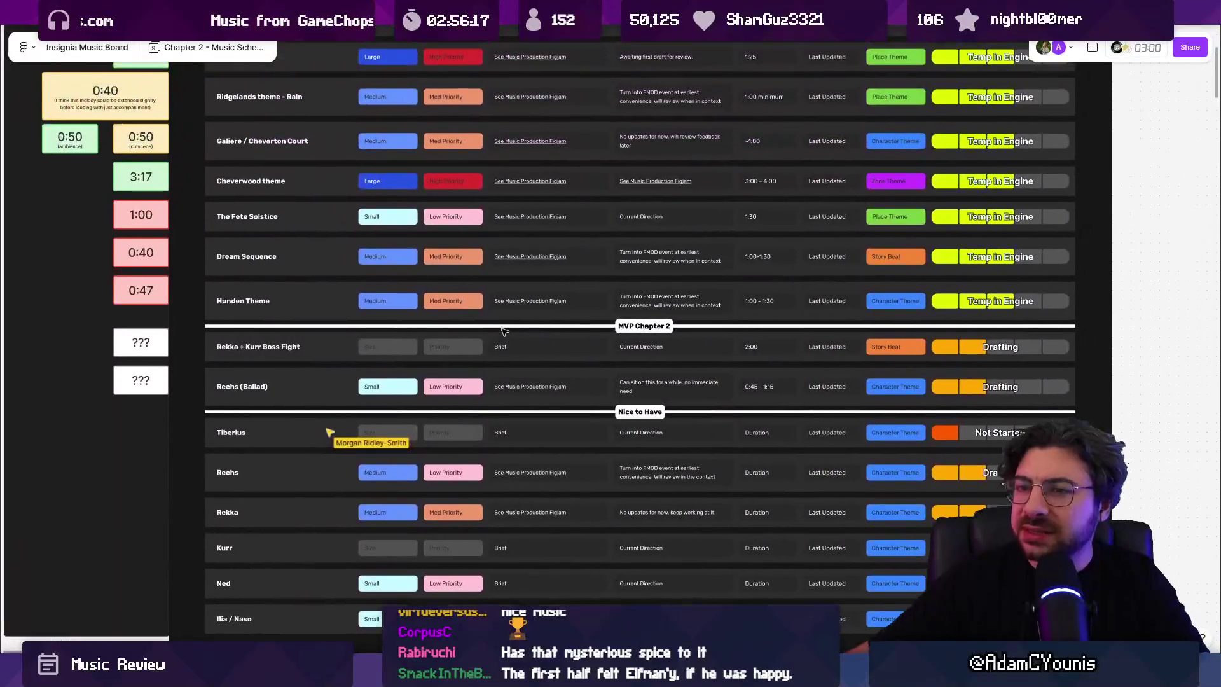
mouse_move(501, 262)
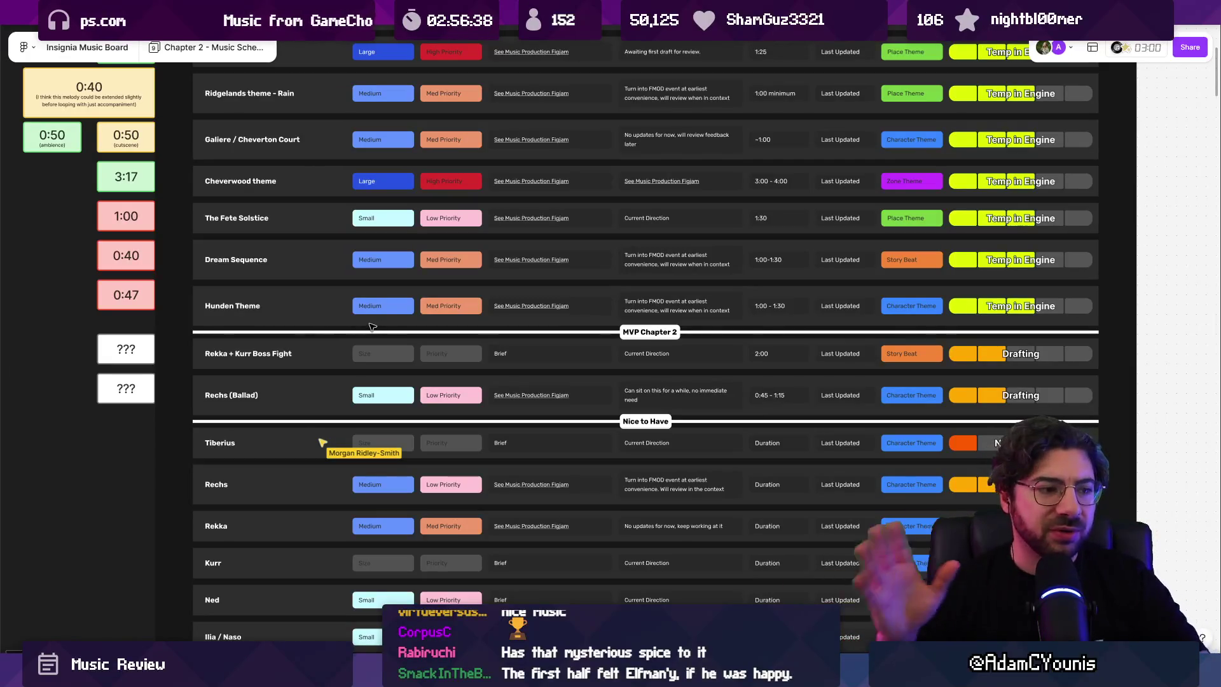
scroll(366, 321, "down", 1)
scroll(342, 321, "down", 3)
scroll(344, 405, "up", 1)
scroll(99, 174, "up", 3)
left_click_drag(59, 137, 263, 614)
left_click(73, 443)
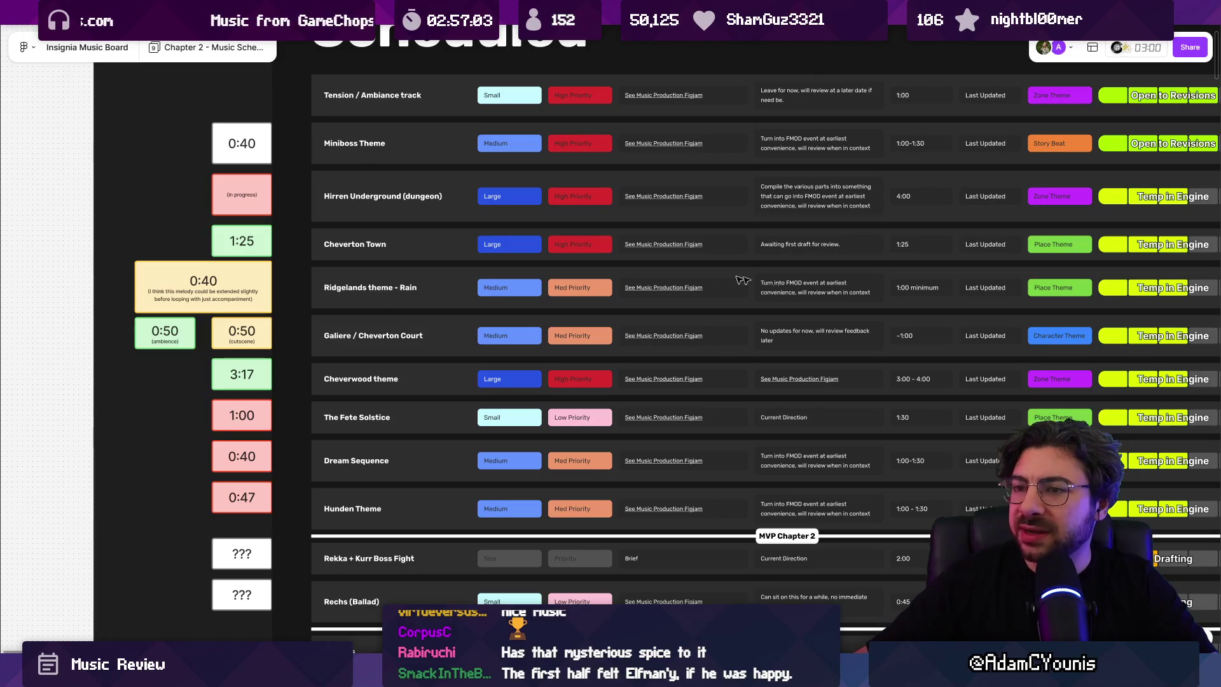
double_click(390, 290)
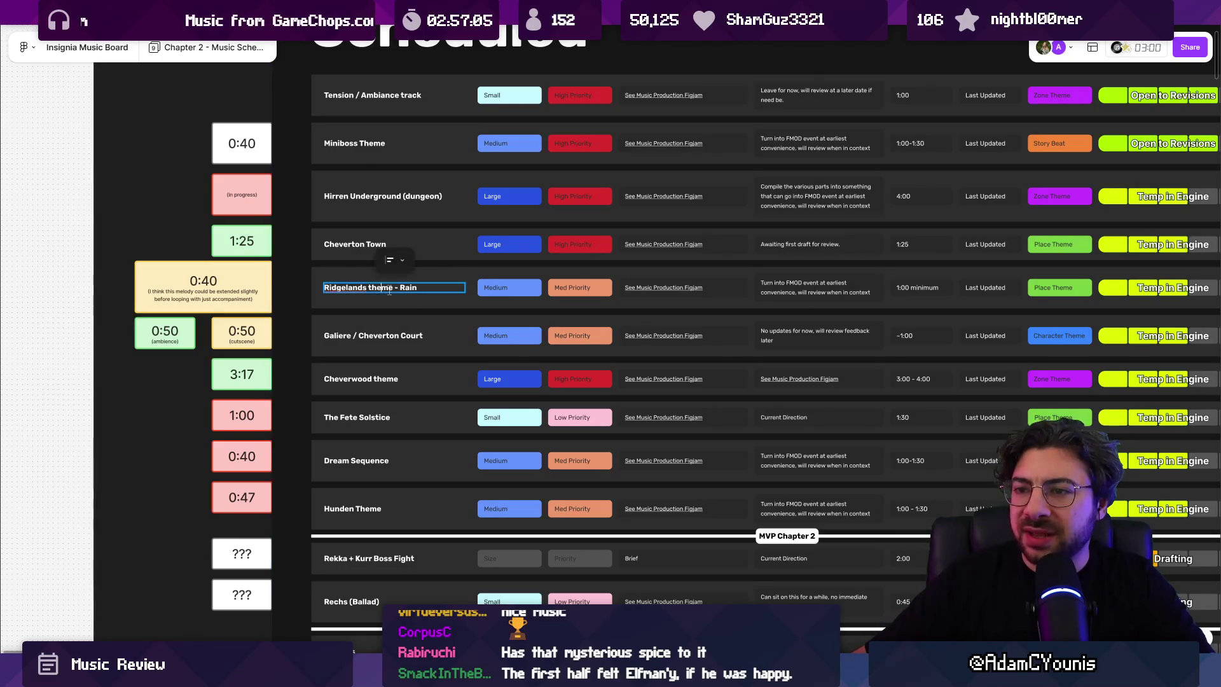
left_click(71, 275)
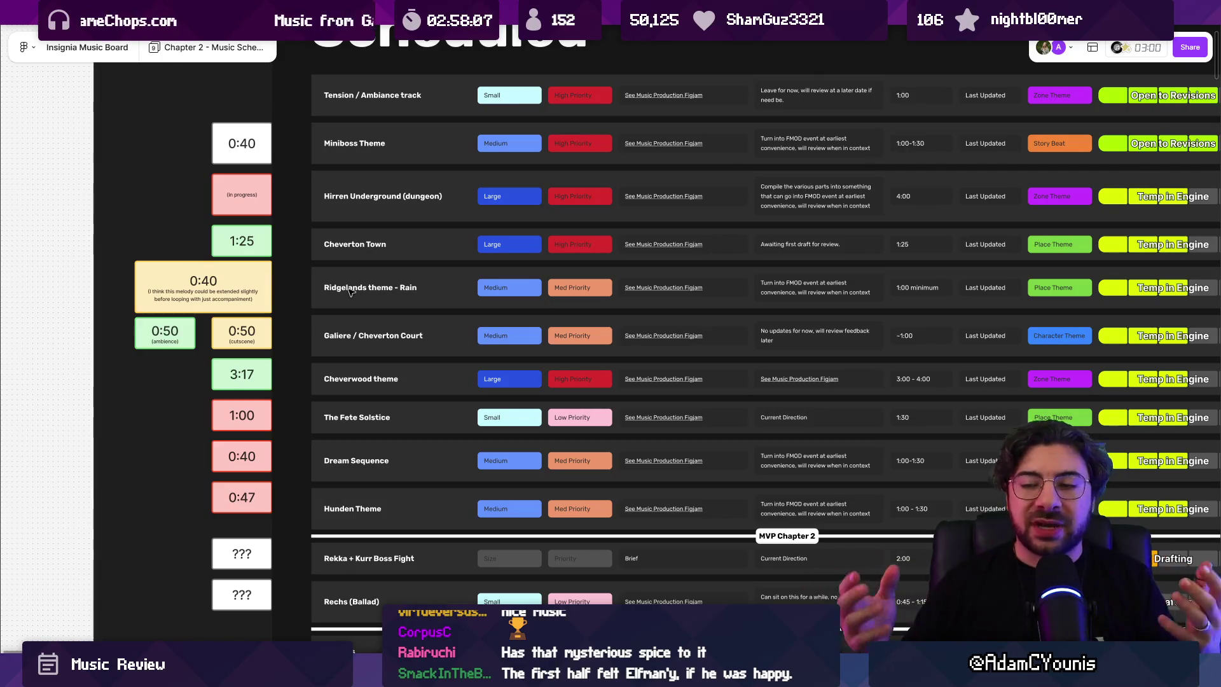
mouse_move(399, 673)
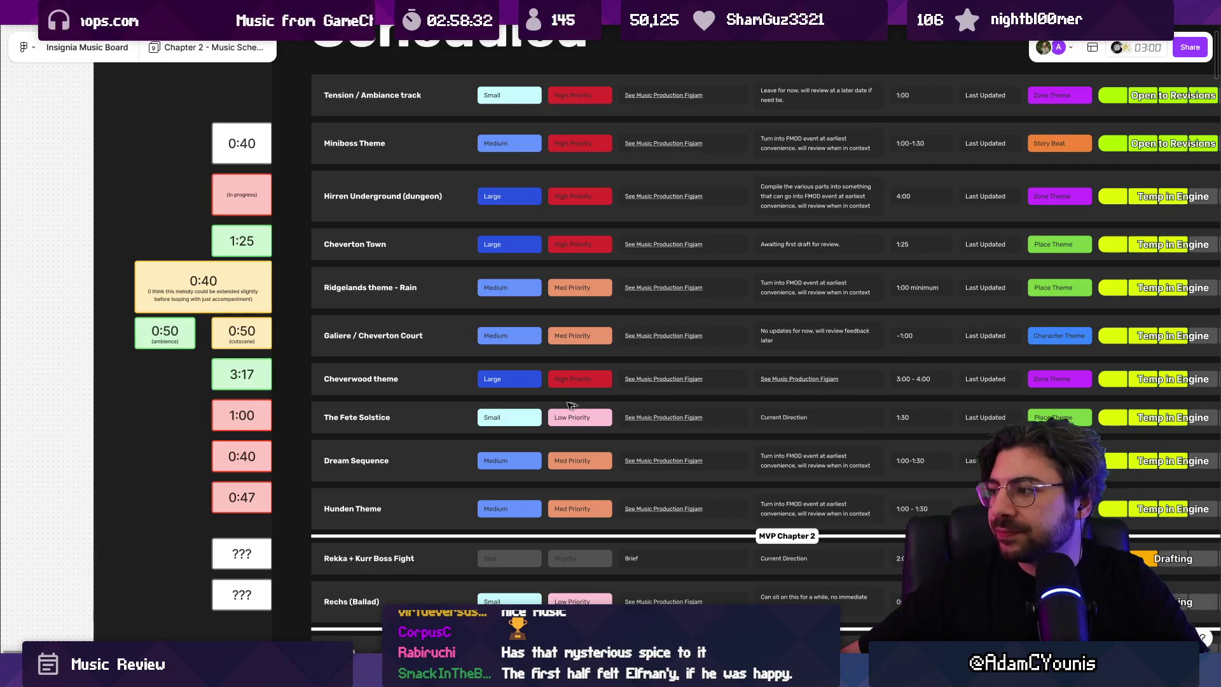
left_click(234, 413)
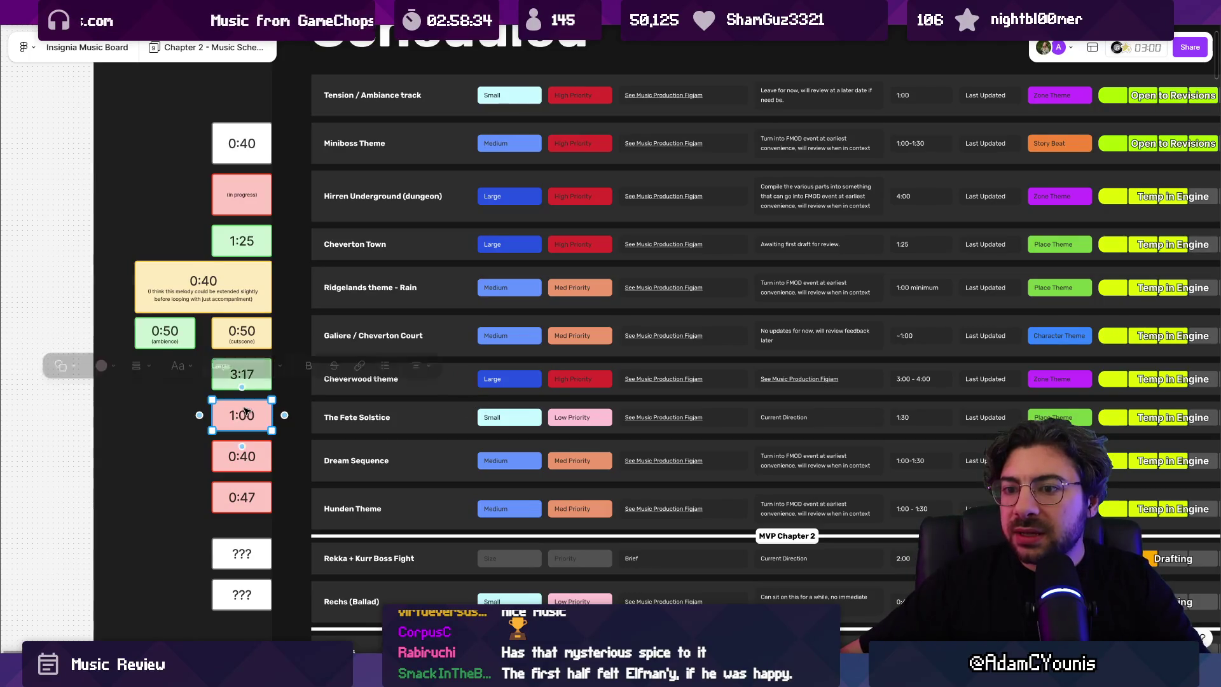
left_click(229, 461)
left_click(233, 487)
left_click(40, 355)
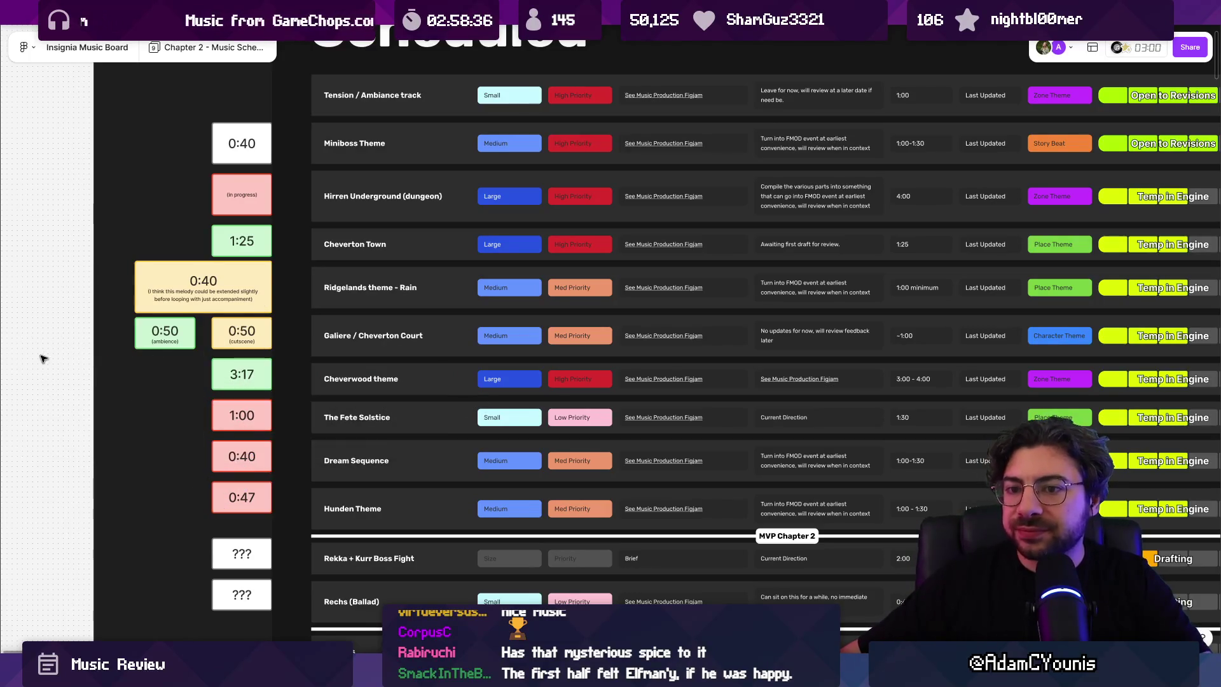
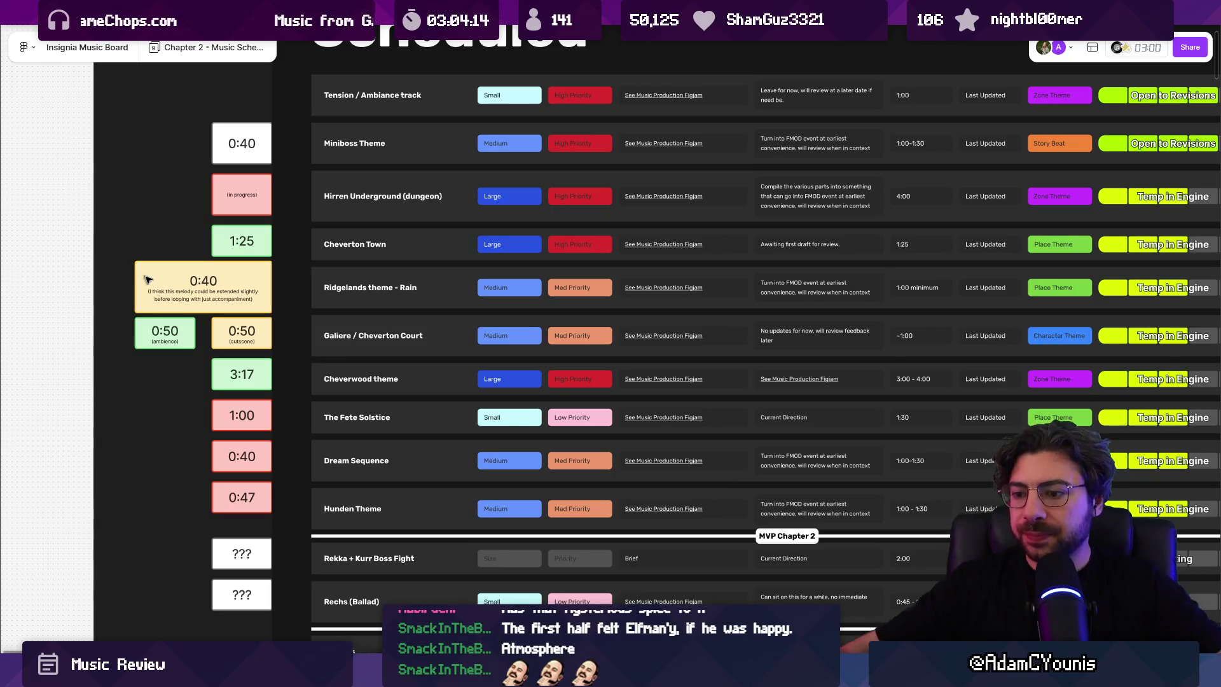
Step: Switch from the Figma music board to Unity and widen the asset details area
key("alt+Tab")
left_click_drag(959, 156, 904, 156)
Step: Filter the Project window for scene meta assets with a t:scenemeta search
left_click(419, 447)
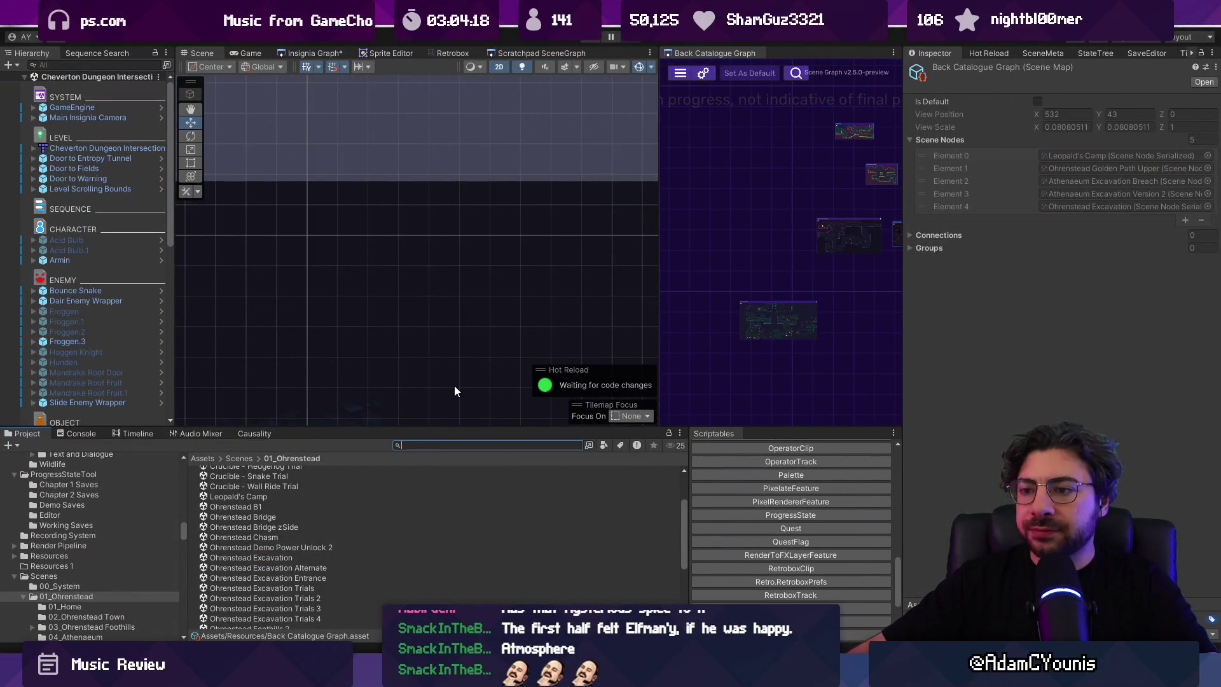
type("T:SCENEMETA")
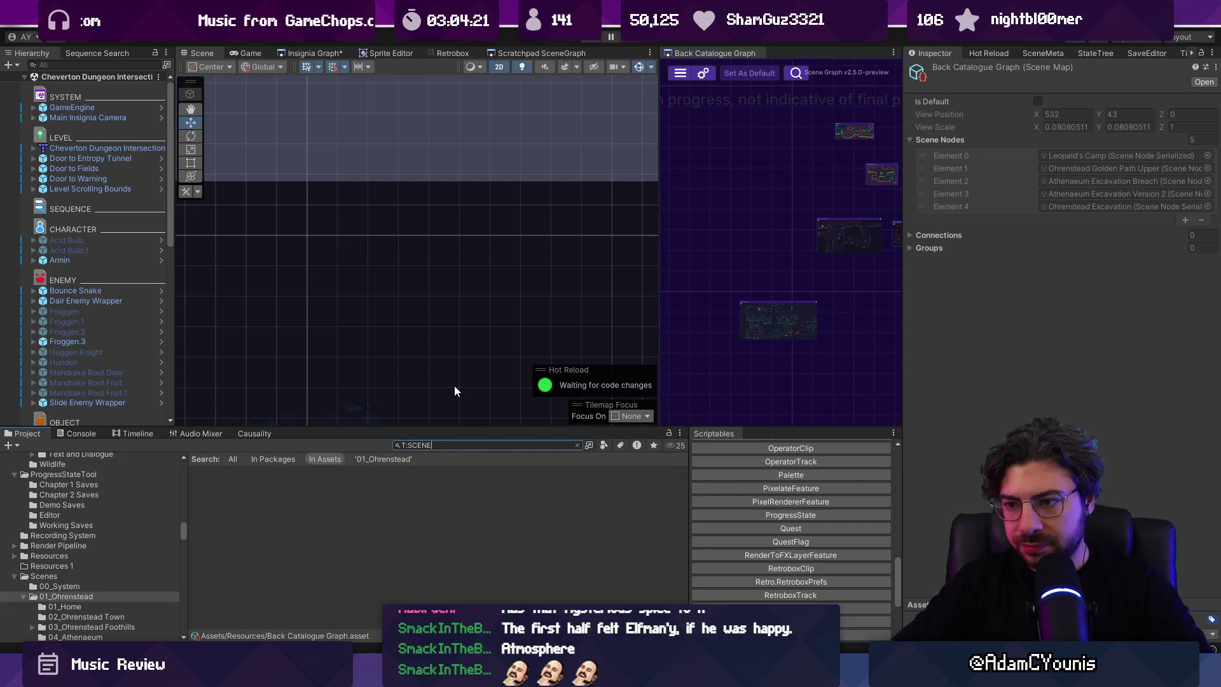
key("ctrl+a")
type("t:")
type("eta")
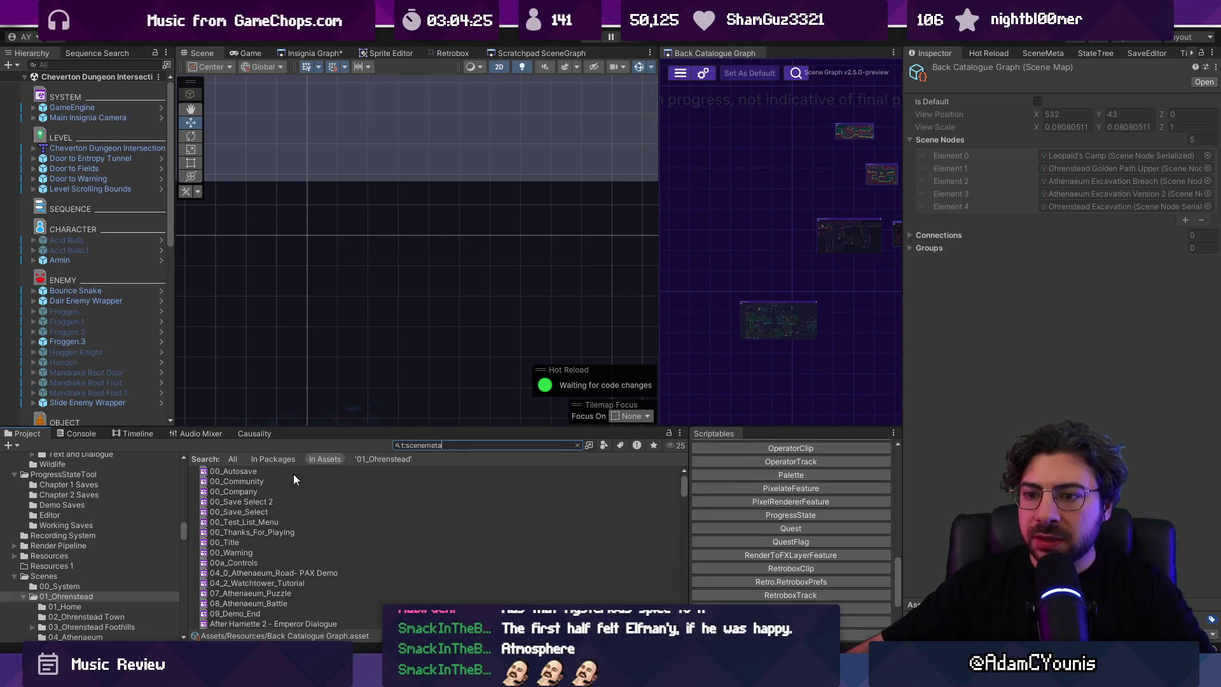
Step: Browse the scene metas and inspect 00_Title, whose music event is title_theme_2
left_click(294, 472)
left_click(303, 481)
left_click(306, 523)
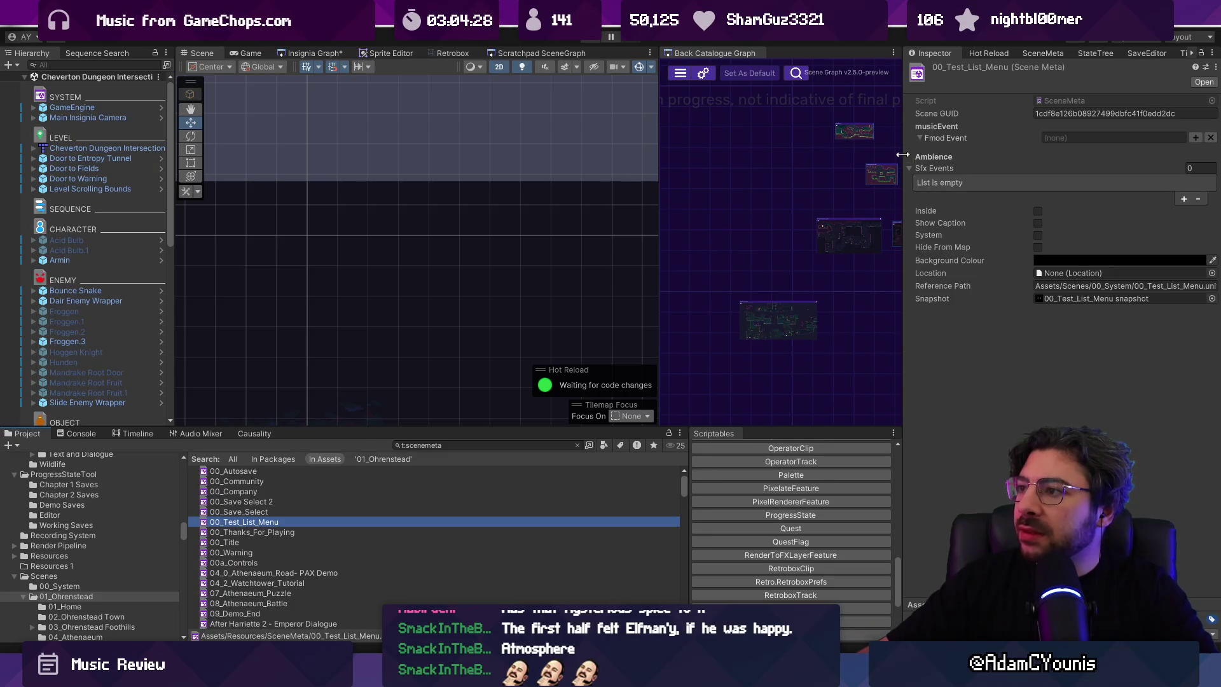
left_click(393, 542)
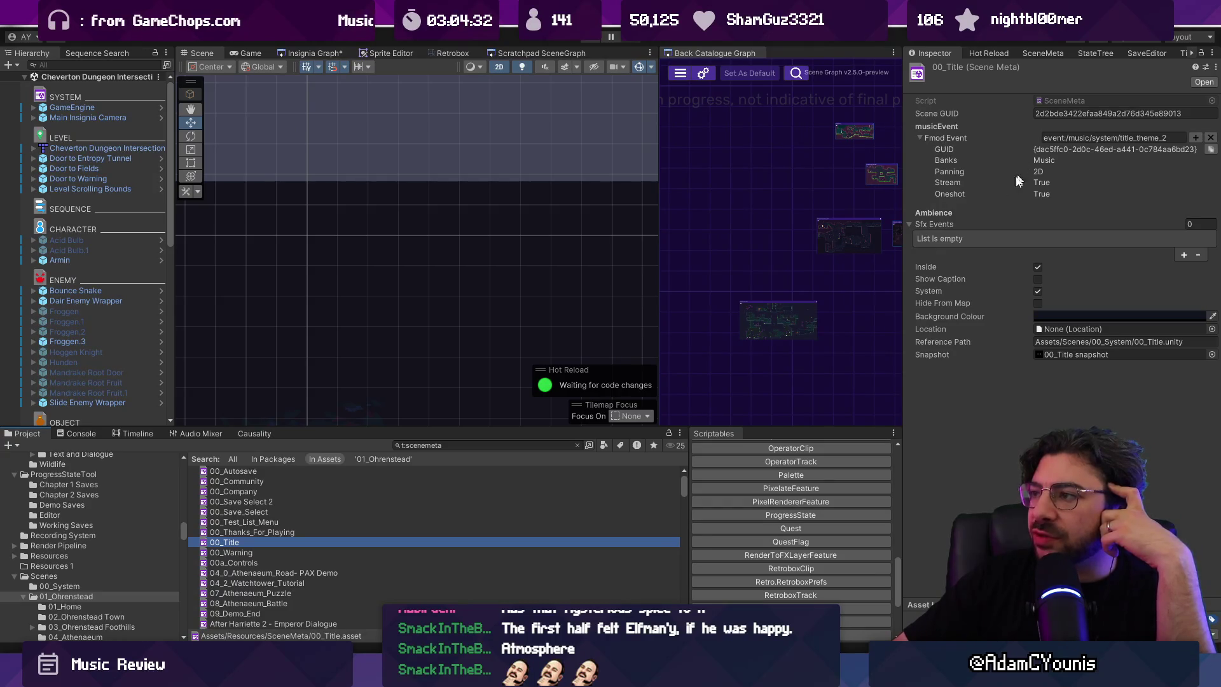
scroll(492, 235, "down", 5)
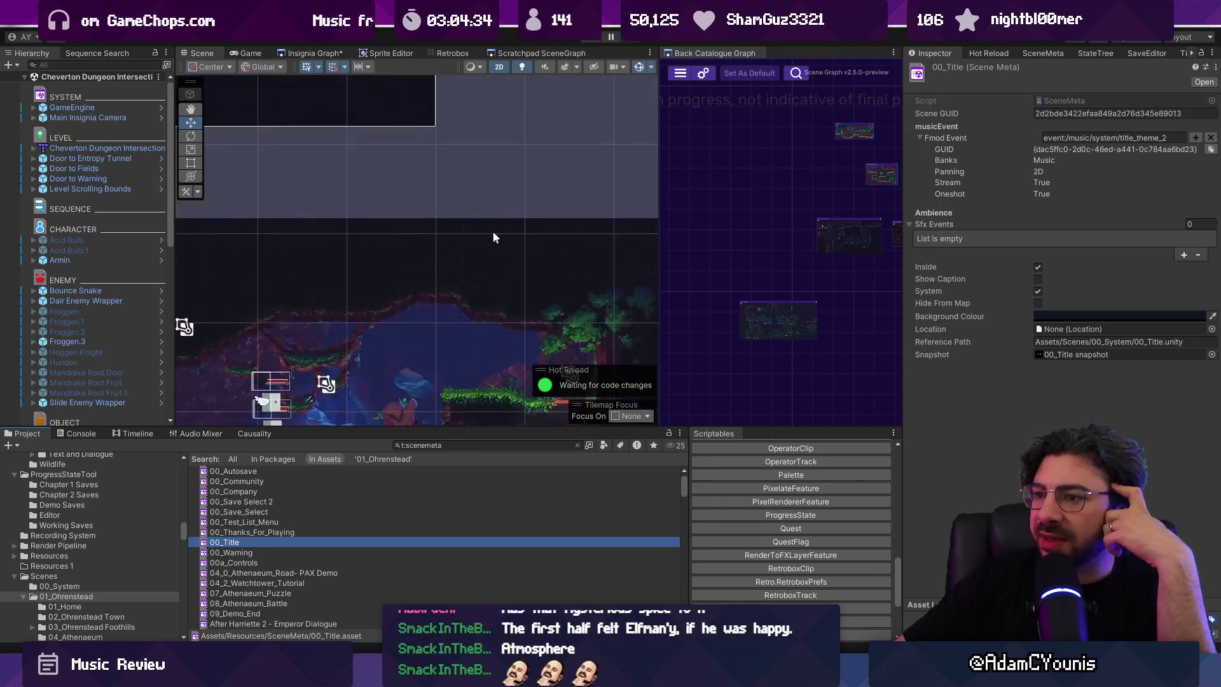
left_click_drag(685, 52, 605, 55)
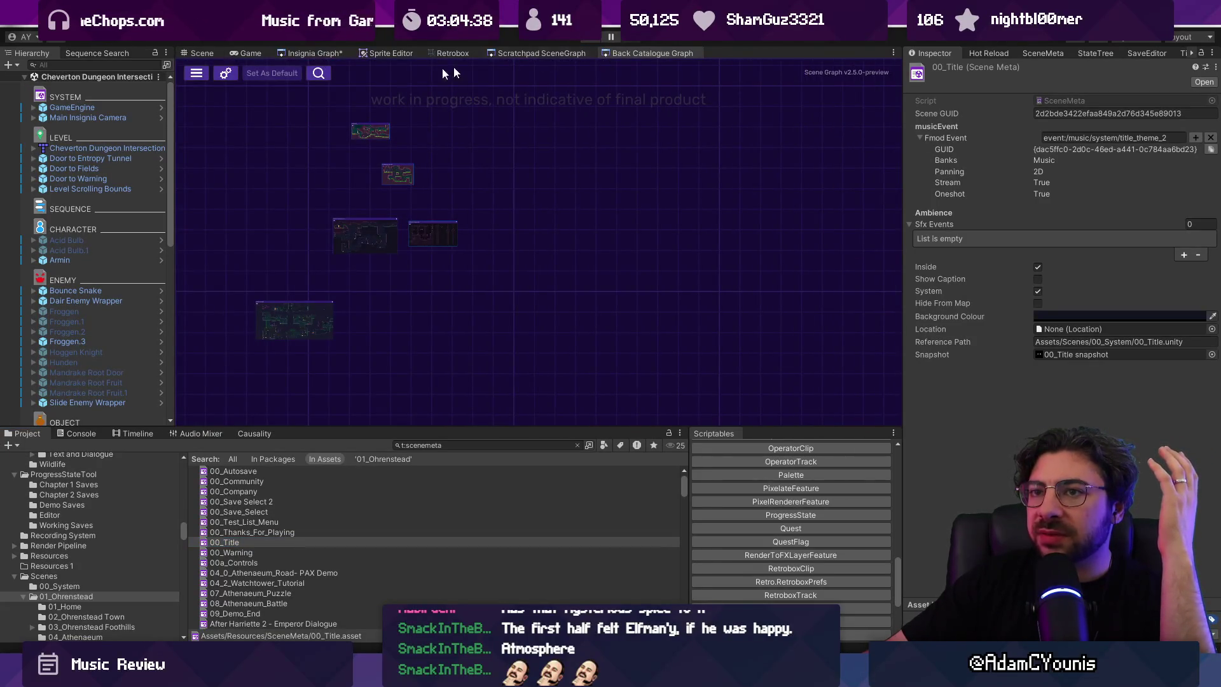
Step: Zoom the Insignia Graph out and back in to view the level layout
scroll(628, 200, "down", 10)
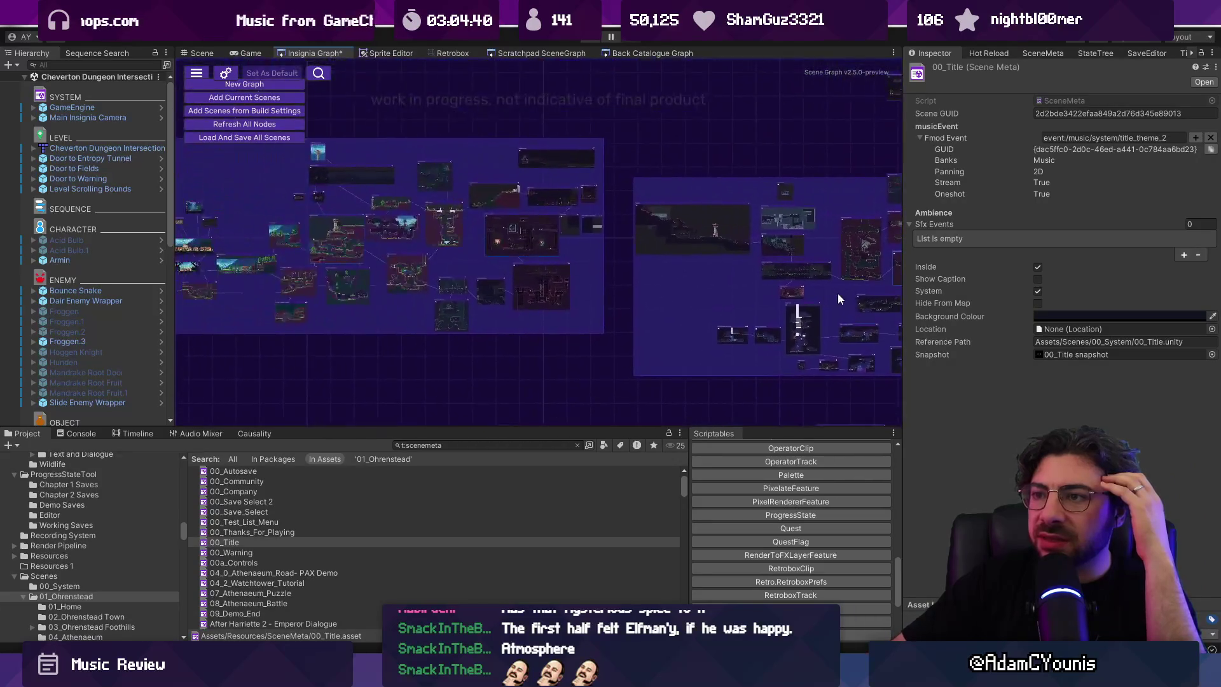
scroll(708, 230, "up", 10)
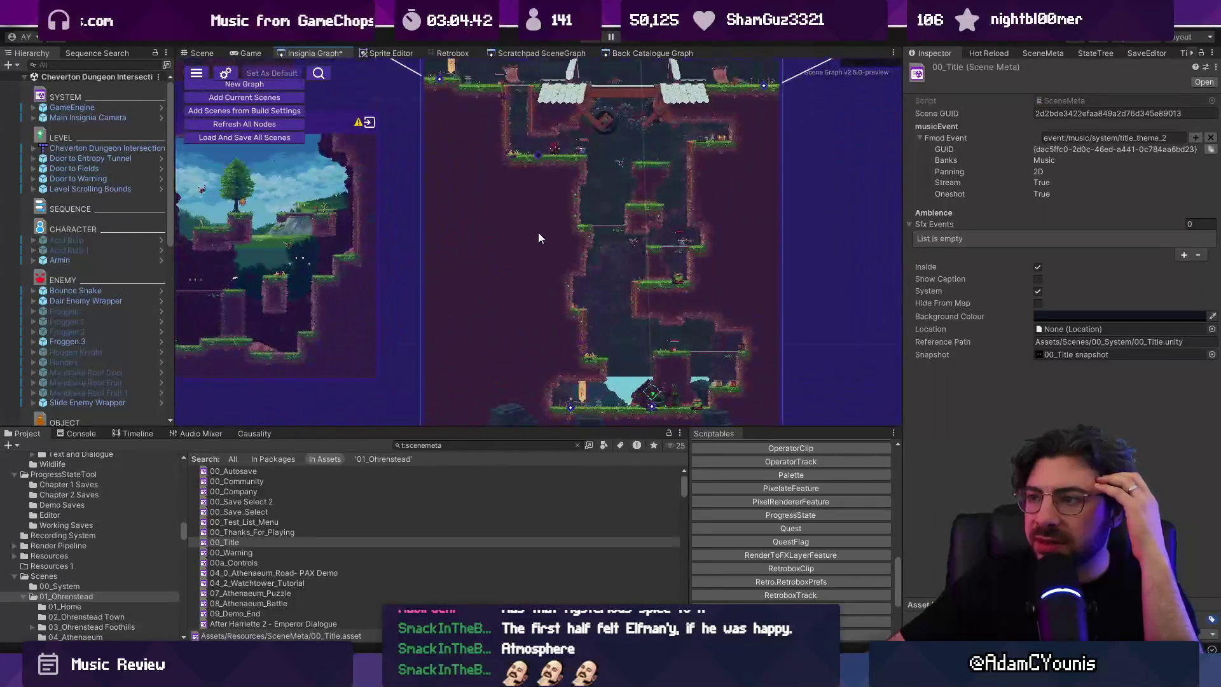